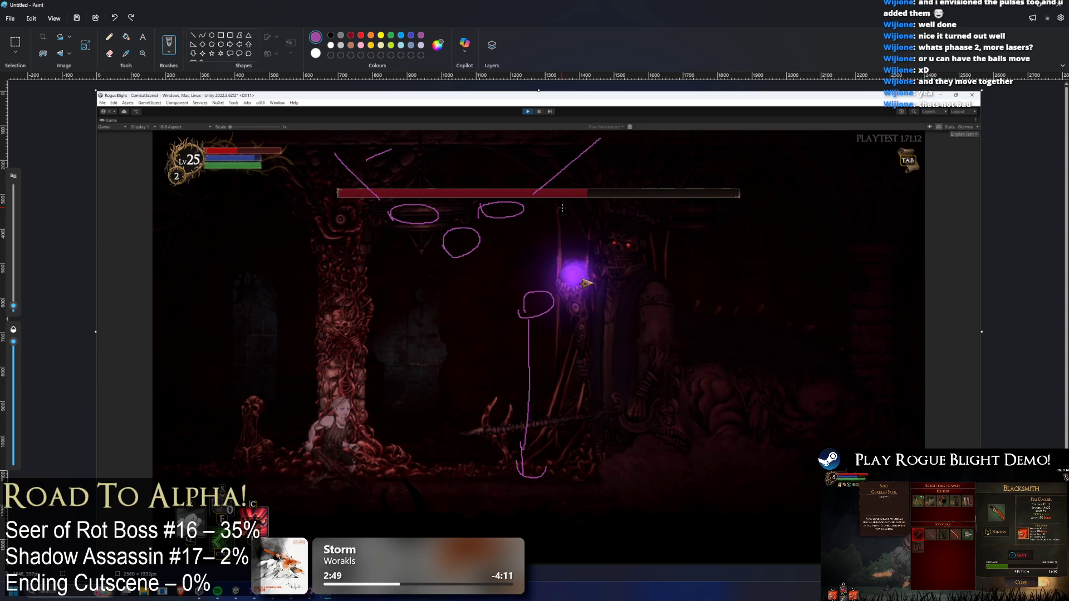
- Sketch purple loops, curves and diagonal laser lines across the boss screenshot
mouse_move(435, 270)
mouse_down()
mouse_move(431, 262)
mouse_move(440, 272)
mouse_up()
key(ctrl+z)
key(ctrl+z)
key(ctrl+z)
key(ctrl+z)
drag(173, 334, 177, 341)
mouse_move(214, 382)
mouse_down()
mouse_move(207, 365)
mouse_move(225, 380)
mouse_up()
drag(193, 203, 185, 287)
drag(290, 196, 234, 341)
drag(303, 269, 370, 303)
drag(367, 284, 357, 327)
mouse_move(213, 235)
mouse_down()
mouse_move(256, 243)
mouse_move(271, 267)
mouse_up()
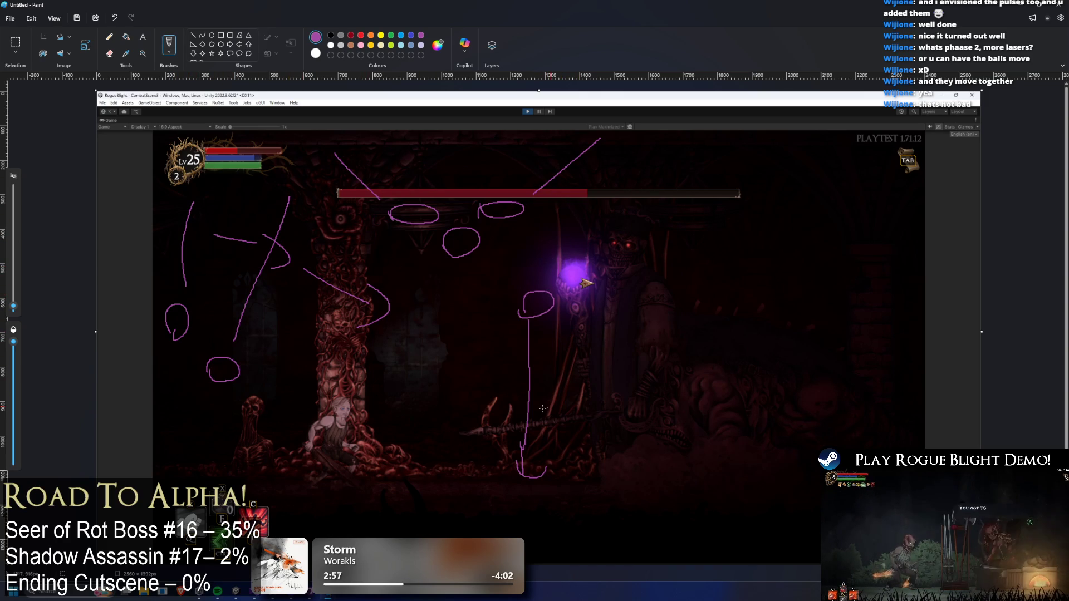
mouse_move(482, 465)
mouse_down()
mouse_move(448, 389)
mouse_move(531, 429)
mouse_up()
mouse_move(400, 385)
mouse_down()
mouse_move(326, 434)
mouse_move(427, 411)
mouse_up()
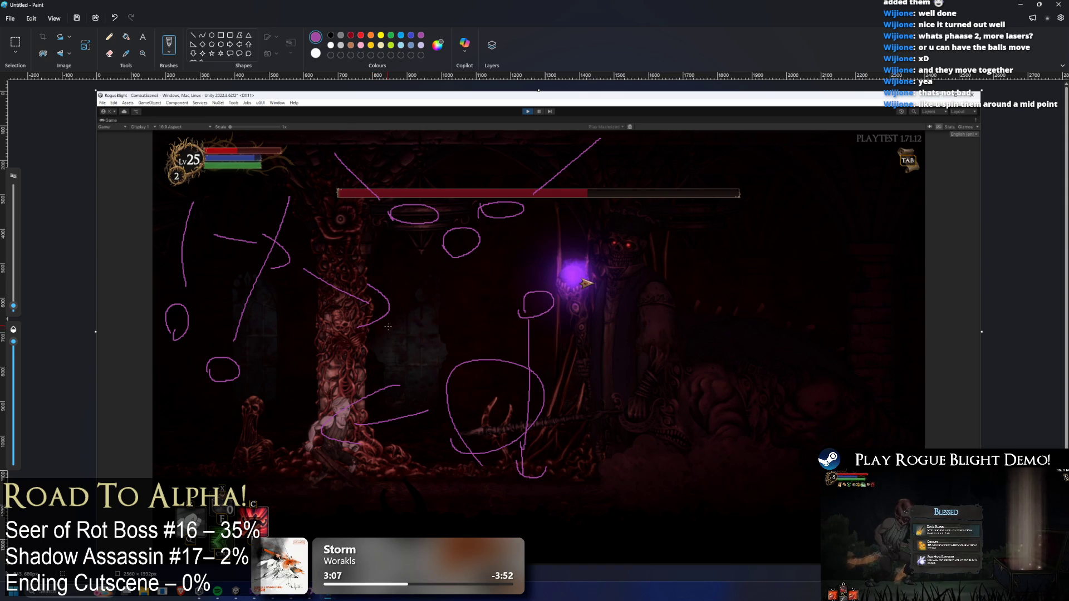
- Undo the sketch strokes one batch at a time until the screenshot is clean
key(ctrl+z)
key(ctrl+z)
key(ctrl+z)
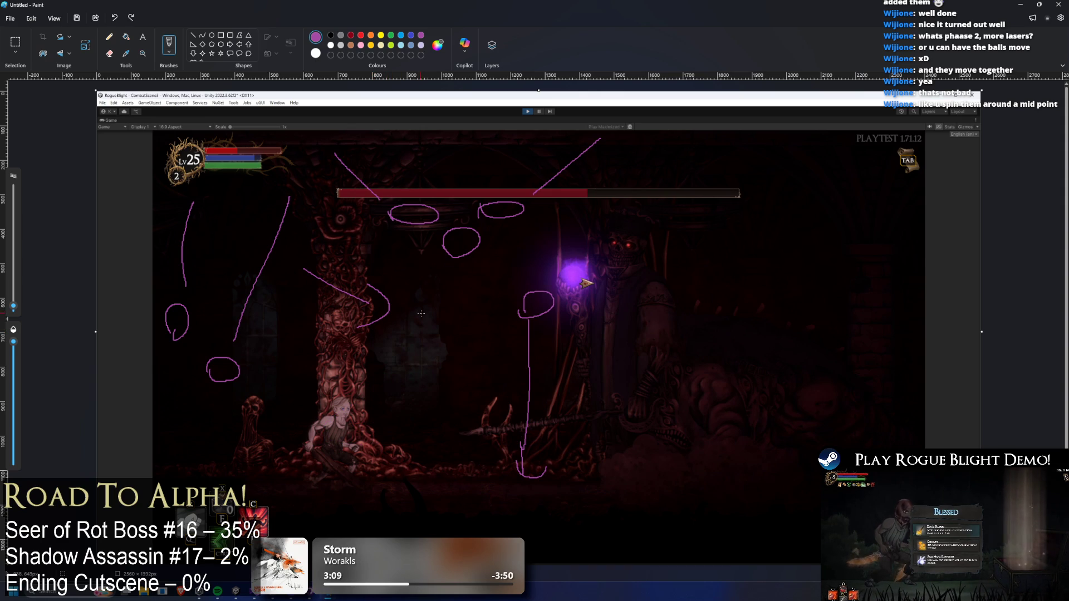
key(ctrl+z)
key(ctrl+z)
key(ctrl+z)
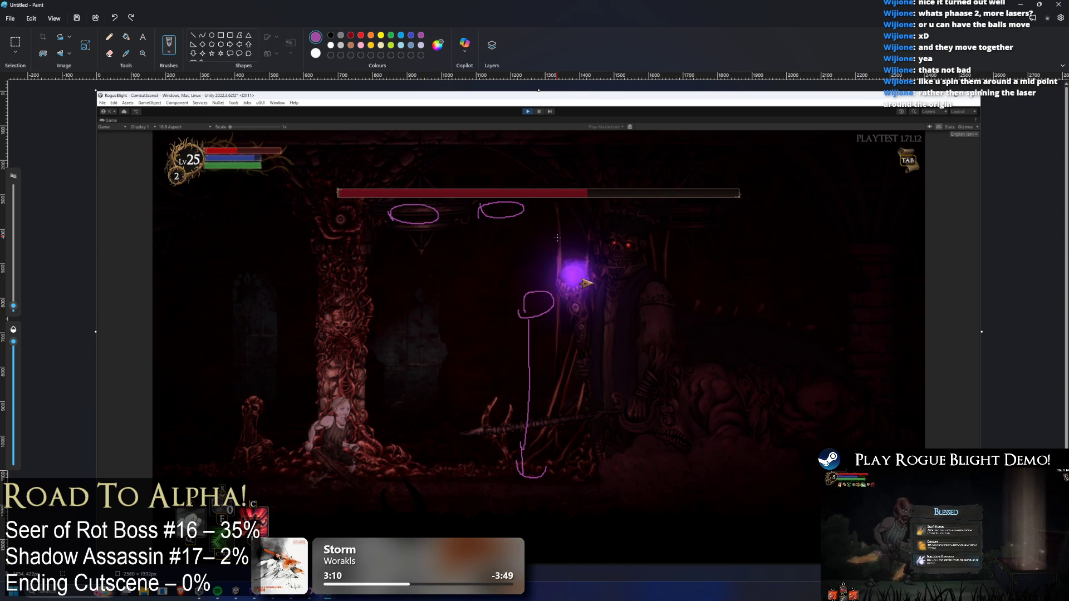
key(ctrl+z)
key(ctrl+z)
key(ctrl+z)
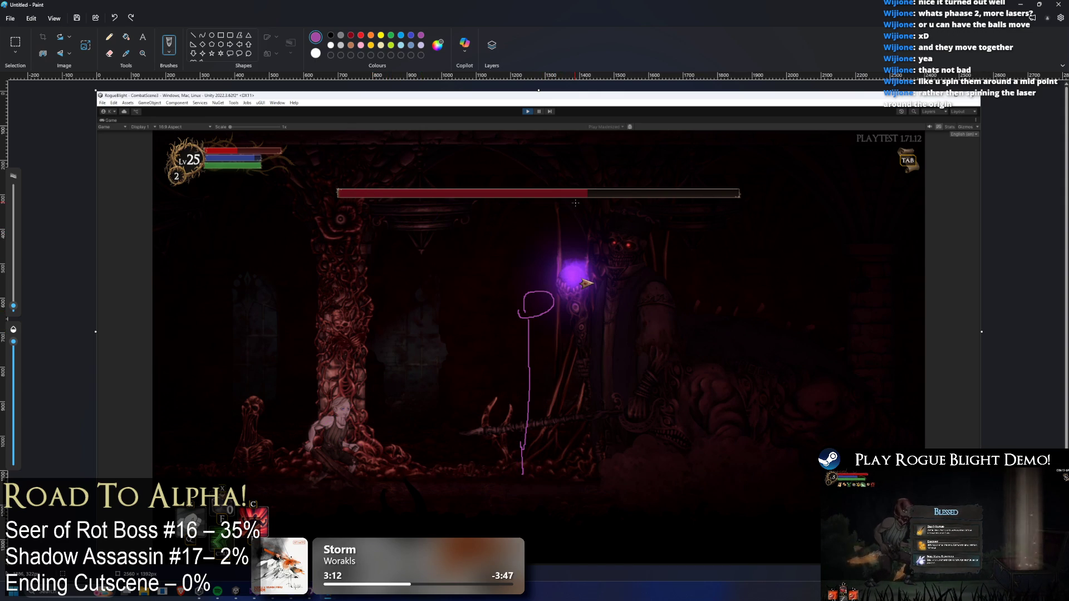
key(ctrl+z)
key(ctrl+z)
key(ctrl+z)
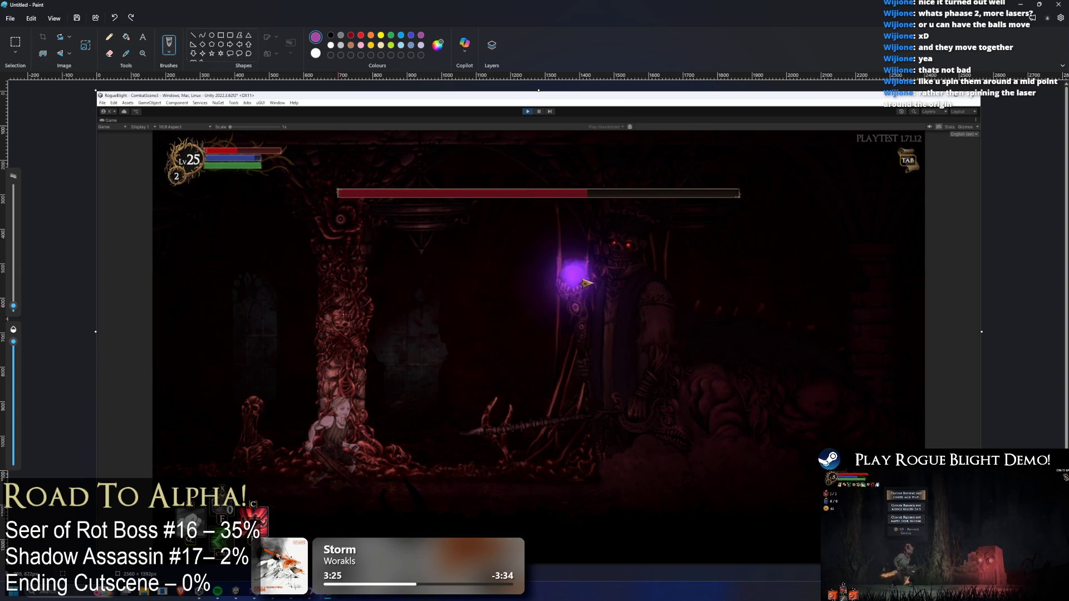
mouse_move(421, 258)
mouse_down()
mouse_move(404, 250)
mouse_move(478, 247)
mouse_move(377, 263)
mouse_up()
key(ctrl+z)
key(ctrl+z)
key(ctrl+z)
key(ctrl+z)
mouse_move(469, 255)
mouse_down()
mouse_move(473, 233)
mouse_move(489, 229)
mouse_up()
drag(391, 223, 391, 138)
drag(501, 140, 506, 210)
mouse_move(371, 176)
mouse_down()
mouse_move(334, 182)
mouse_move(334, 210)
mouse_up()
drag(519, 176, 574, 167)
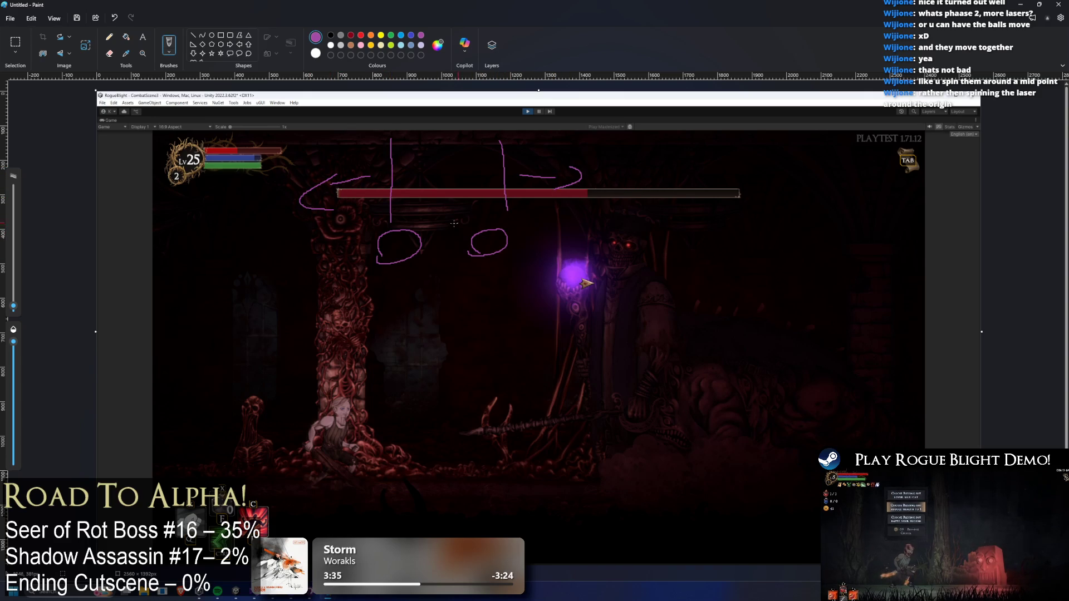
mouse_move(371, 252)
mouse_down()
mouse_move(350, 256)
mouse_move(451, 281)
mouse_move(434, 264)
mouse_up()
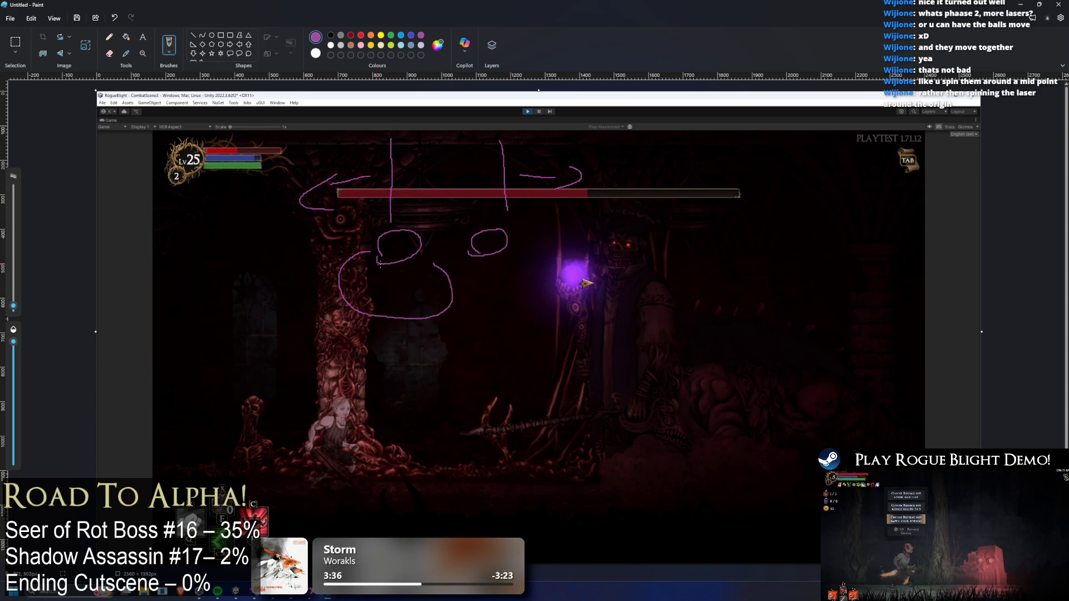
key(ctrl+z)
mouse_move(364, 251)
mouse_down()
mouse_move(333, 289)
mouse_move(448, 260)
mouse_up()
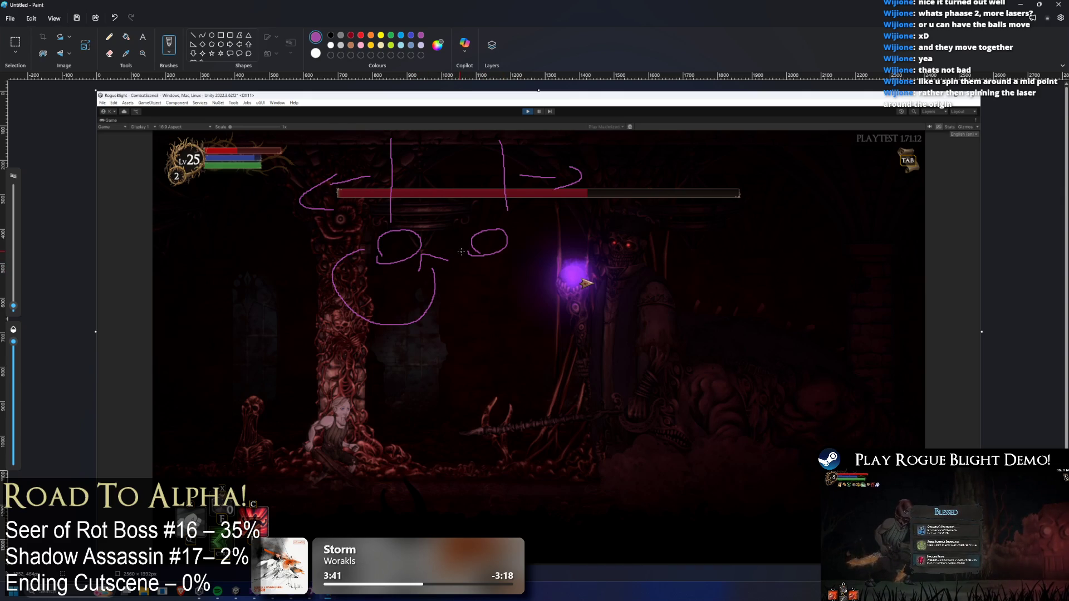
key(ctrl+z)
key(ctrl+z)
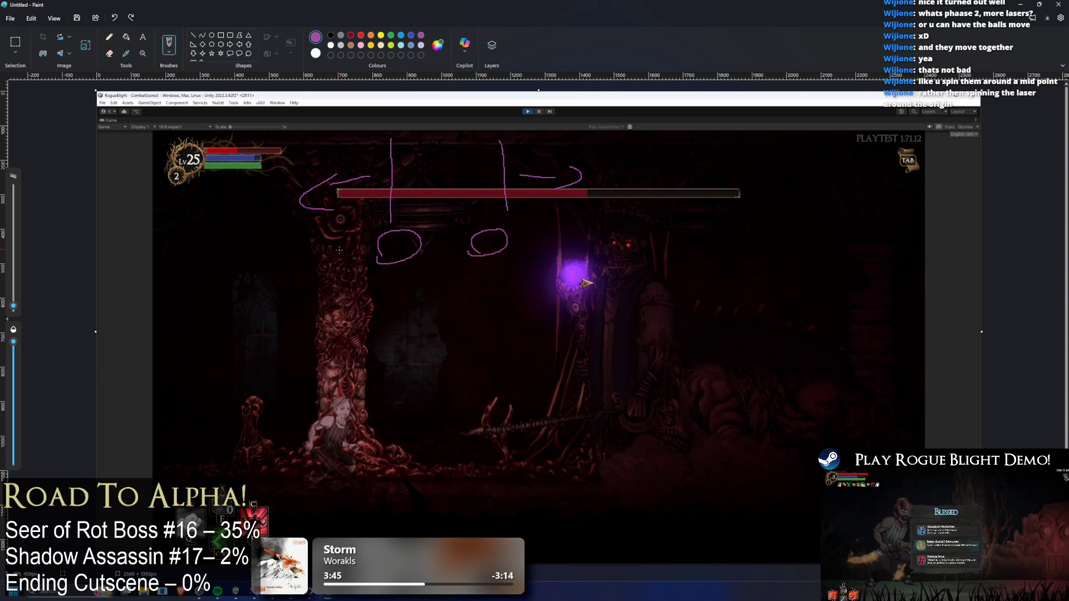
key(ctrl+z)
key(ctrl+z)
key(ctrl+z)
key(ctrl+z)
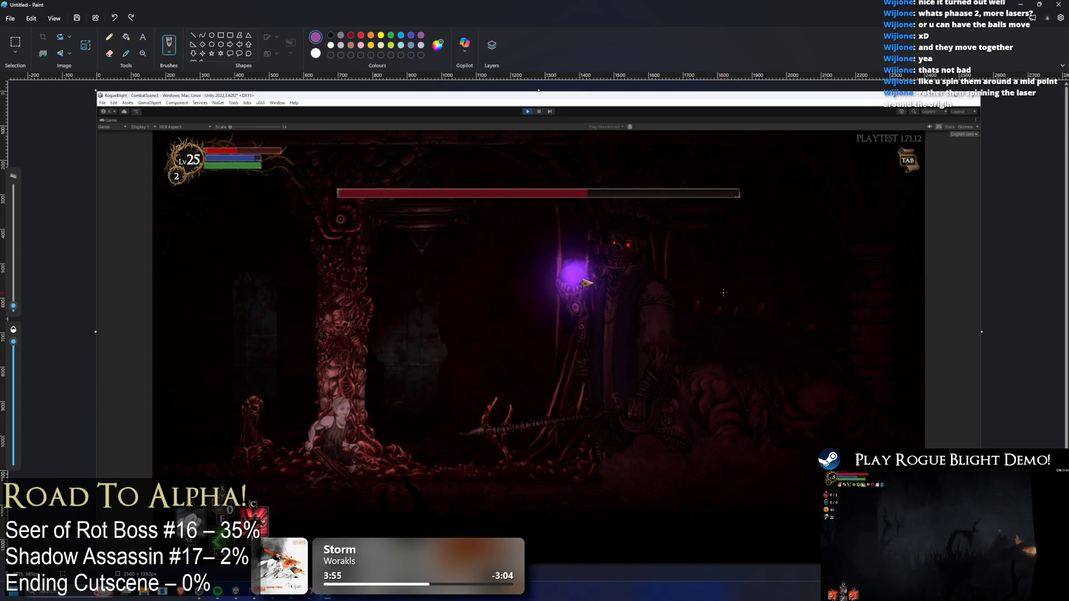
- Try a zigzag, arcs, a U-curve and an upward arrow, undoing them back to the screenshot
mouse_move(648, 245)
mouse_down()
mouse_move(584, 390)
mouse_move(749, 375)
mouse_move(777, 431)
mouse_up()
mouse_move(213, 210)
mouse_down()
mouse_move(226, 214)
mouse_move(323, 108)
mouse_up()
drag(220, 181, 317, 124)
drag(286, 260, 269, 360)
drag(255, 315, 338, 356)
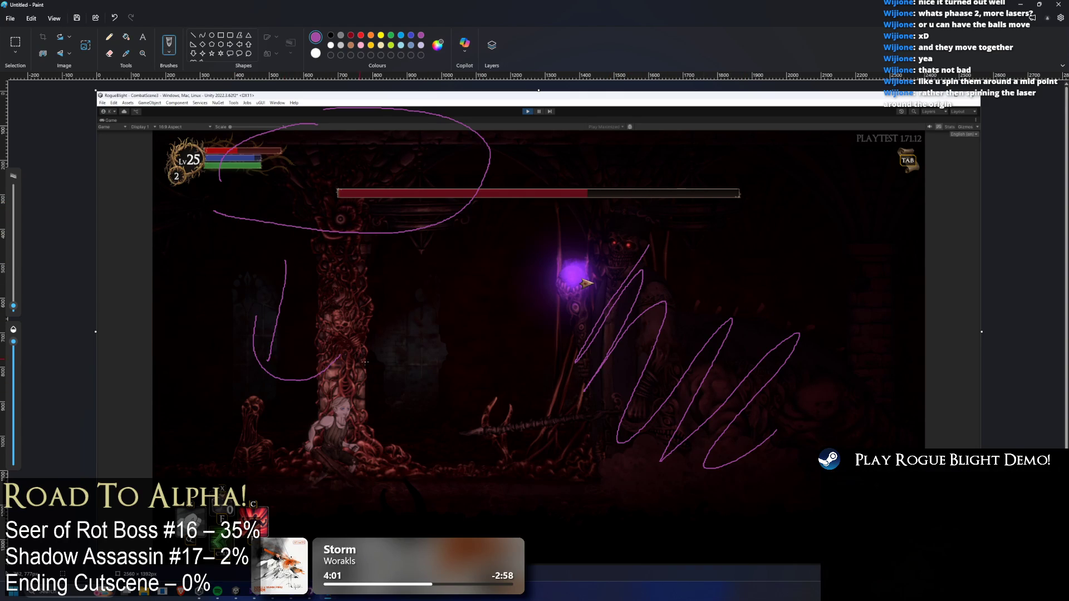
key(ctrl+z)
key(ctrl+z)
key(ctrl+z)
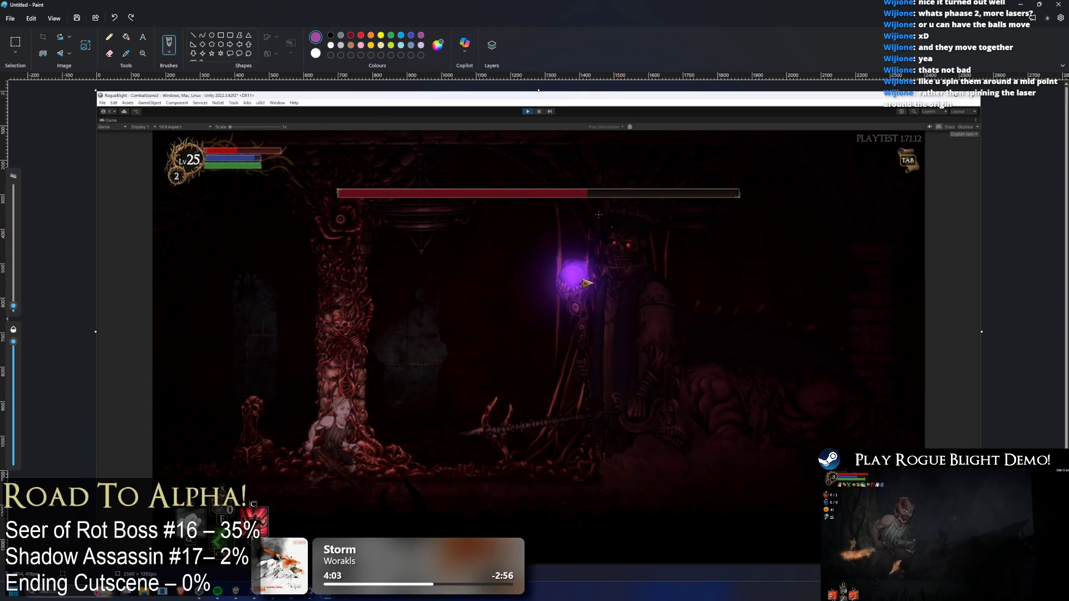
key(ctrl+y)
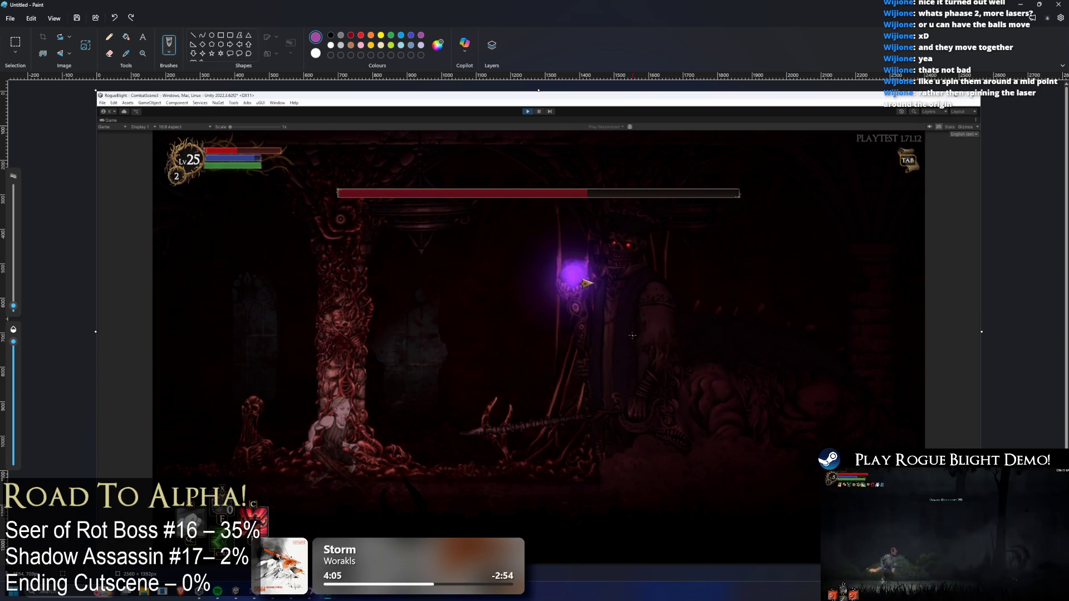
drag(719, 332, 701, 163)
mouse_move(673, 190)
mouse_down()
mouse_move(684, 169)
mouse_move(727, 178)
mouse_up()
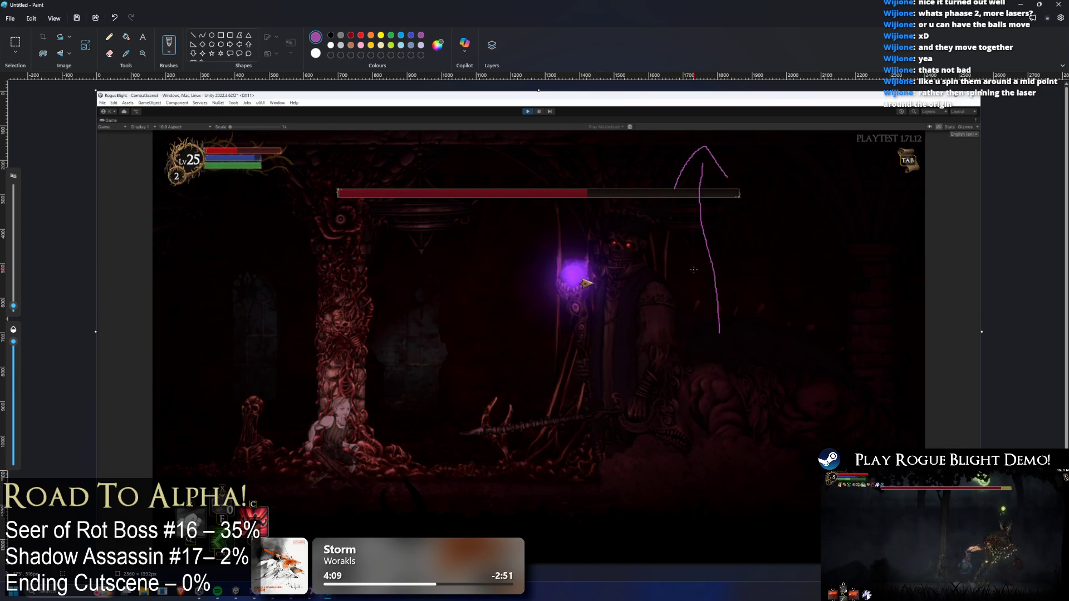
key(ctrl+z)
key(ctrl+z)
- Brush small loops around the boss and pillars, plus two lines running down to loops
drag(267, 222, 269, 244)
drag(538, 229, 537, 227)
mouse_move(382, 293)
mouse_down()
mouse_move(361, 297)
mouse_move(383, 301)
mouse_up()
drag(687, 241, 674, 258)
drag(815, 206, 797, 212)
drag(745, 325, 757, 320)
drag(554, 291, 571, 292)
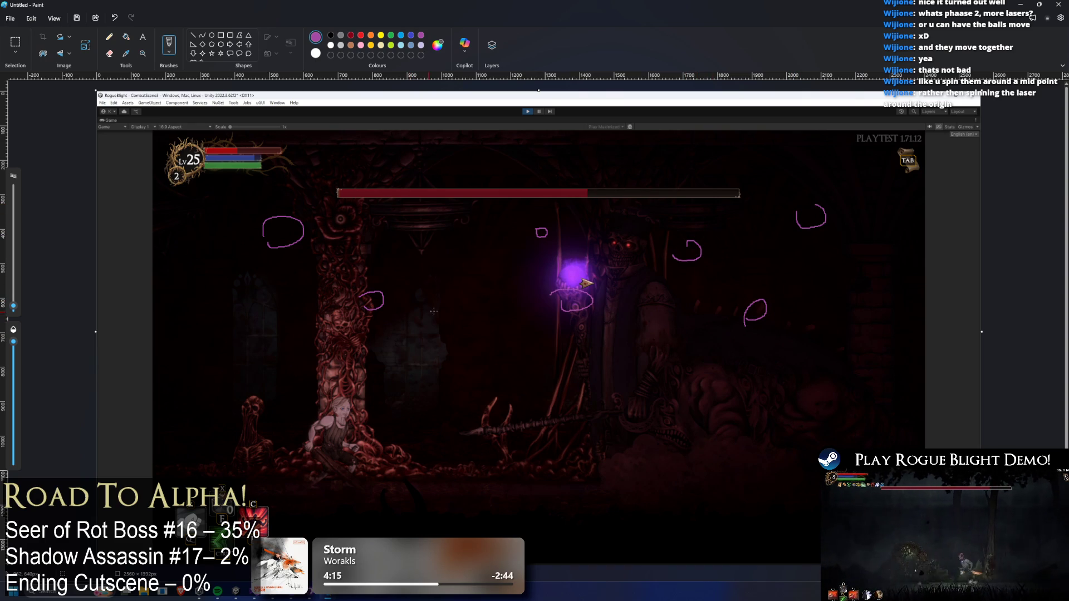
drag(287, 121, 280, 222)
drag(389, 193, 372, 294)
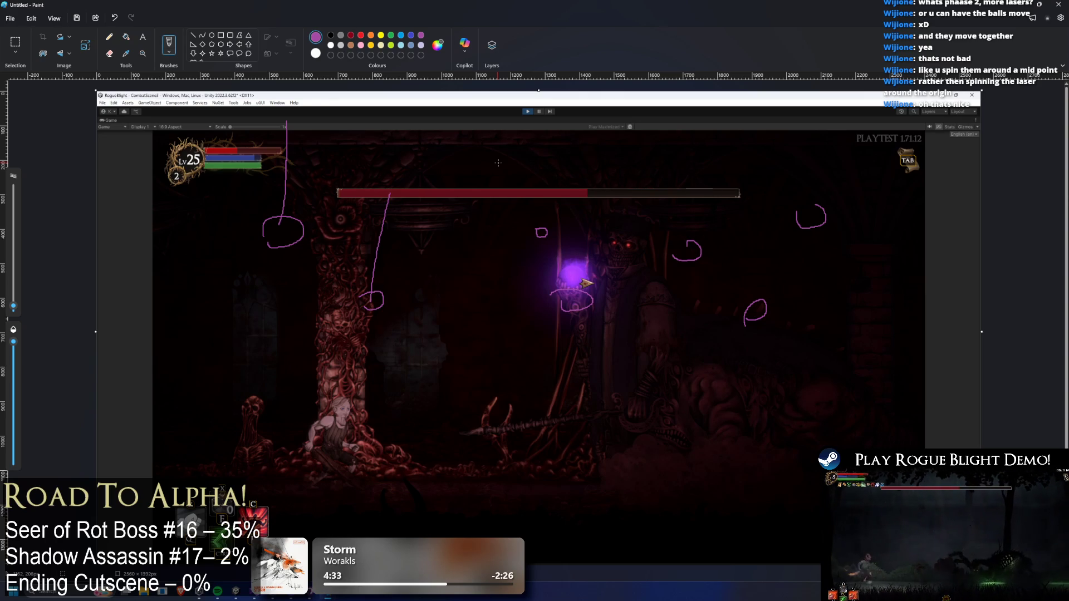
- Undo the loops and lines, then draw and undo two ovals and an arena-wide ellipse
key(ctrl+z)
key(ctrl+z)
key(ctrl+z)
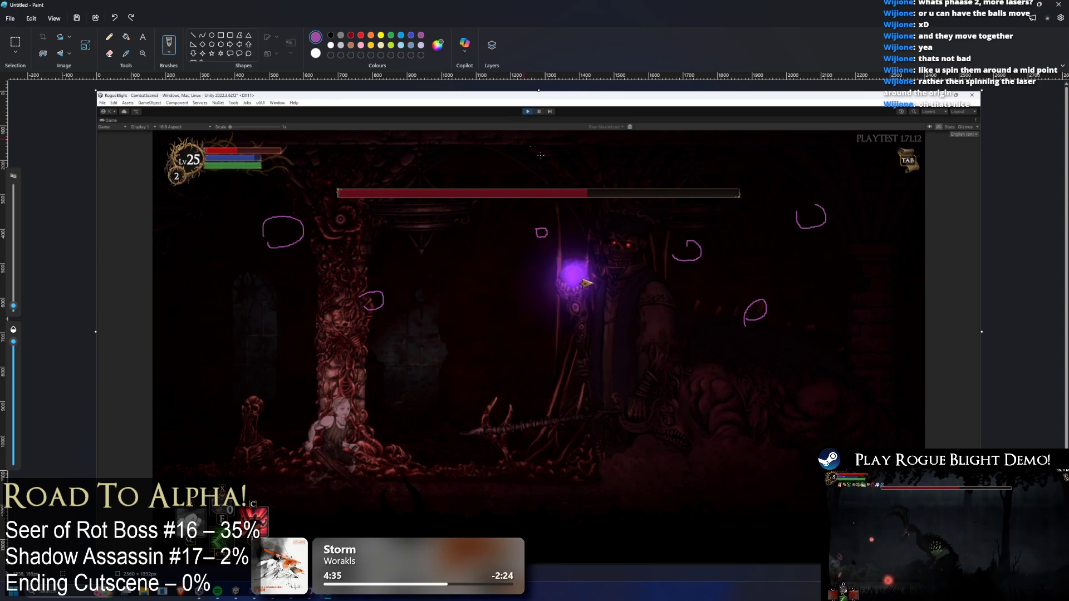
key(ctrl+z)
key(ctrl+z)
key(ctrl+z)
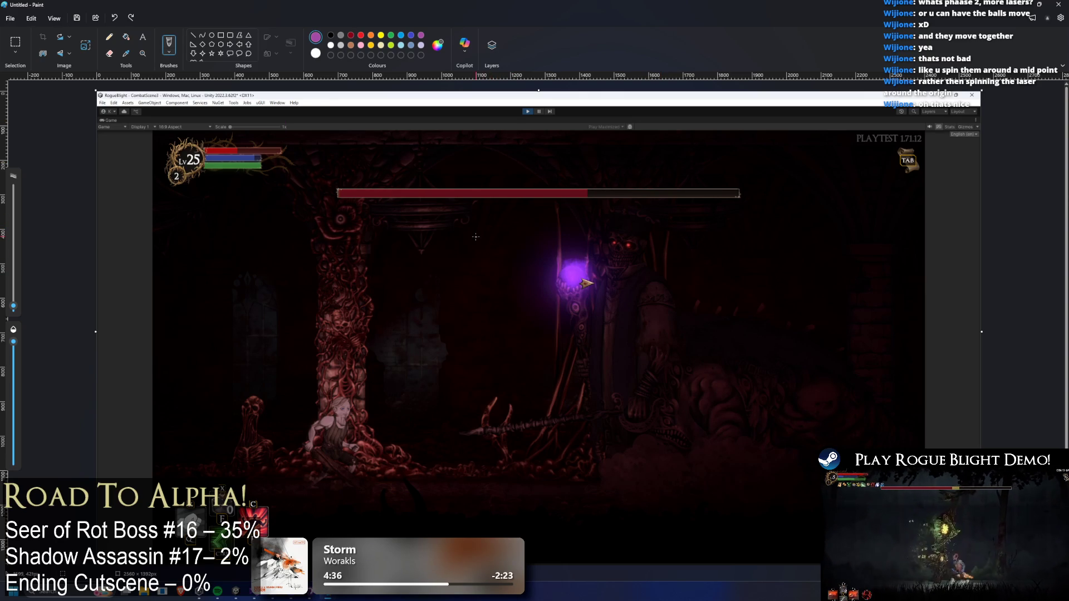
mouse_move(195, 390)
mouse_down()
mouse_move(159, 393)
mouse_move(177, 413)
mouse_up()
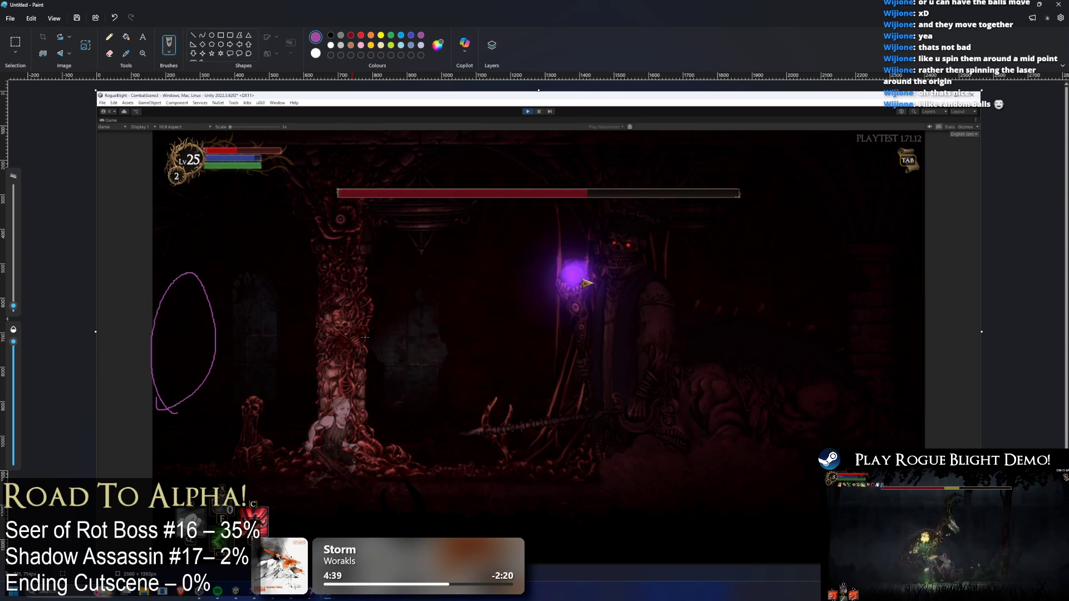
drag(417, 237, 544, 238)
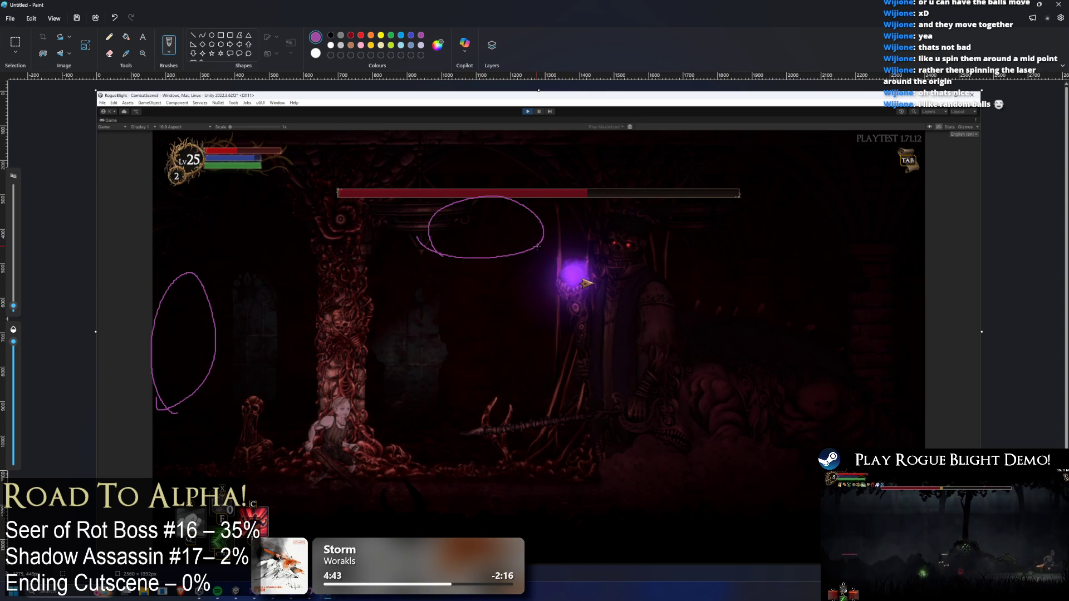
mouse_move(239, 409)
mouse_down()
mouse_move(323, 409)
mouse_move(261, 329)
mouse_up()
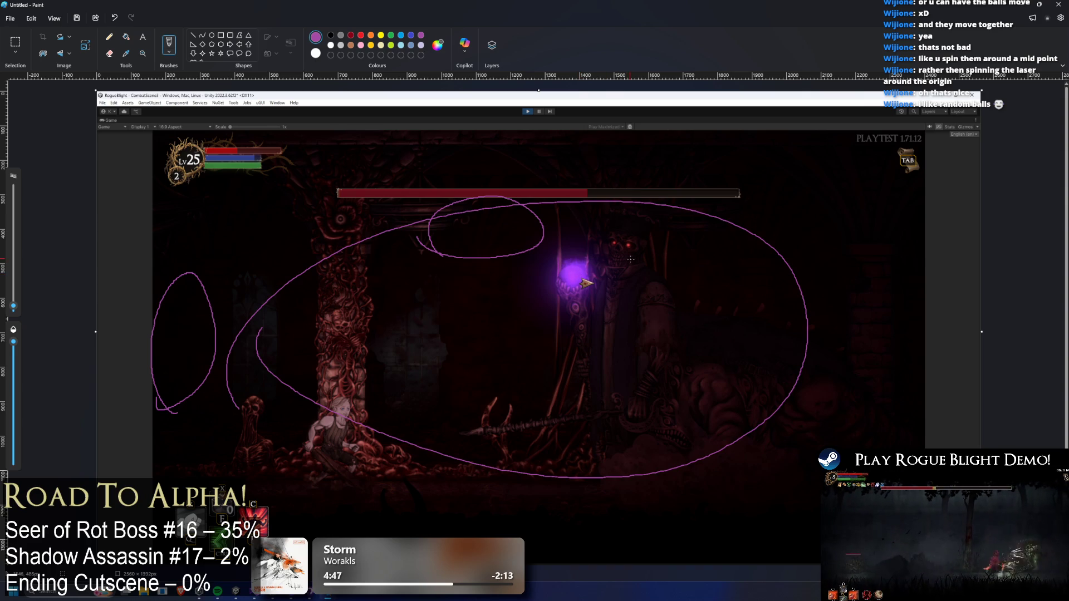
key(ctrl+z)
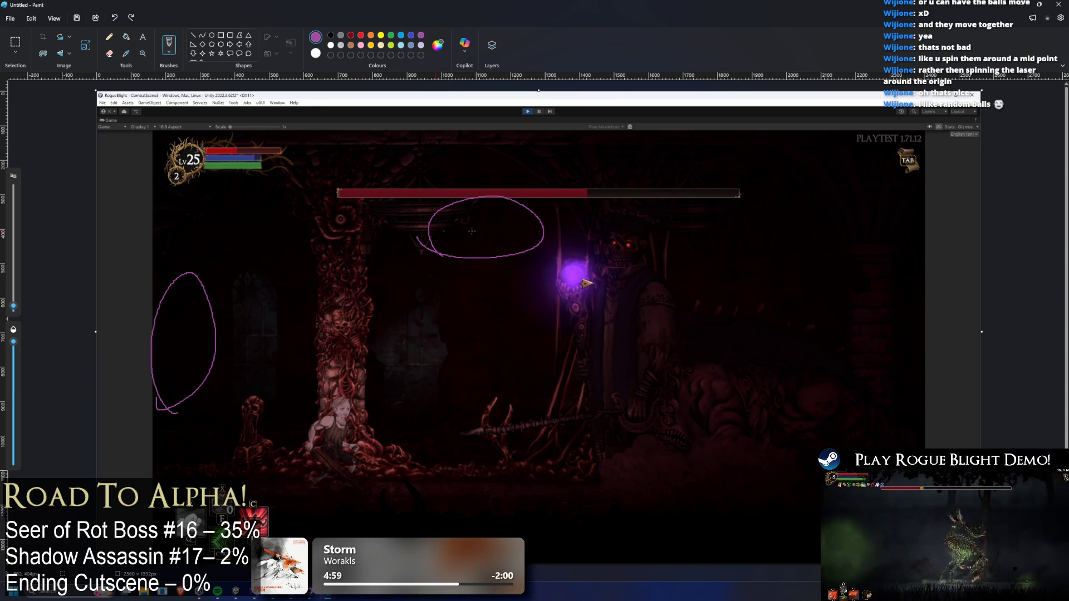
key(ctrl+z)
key(ctrl+z)
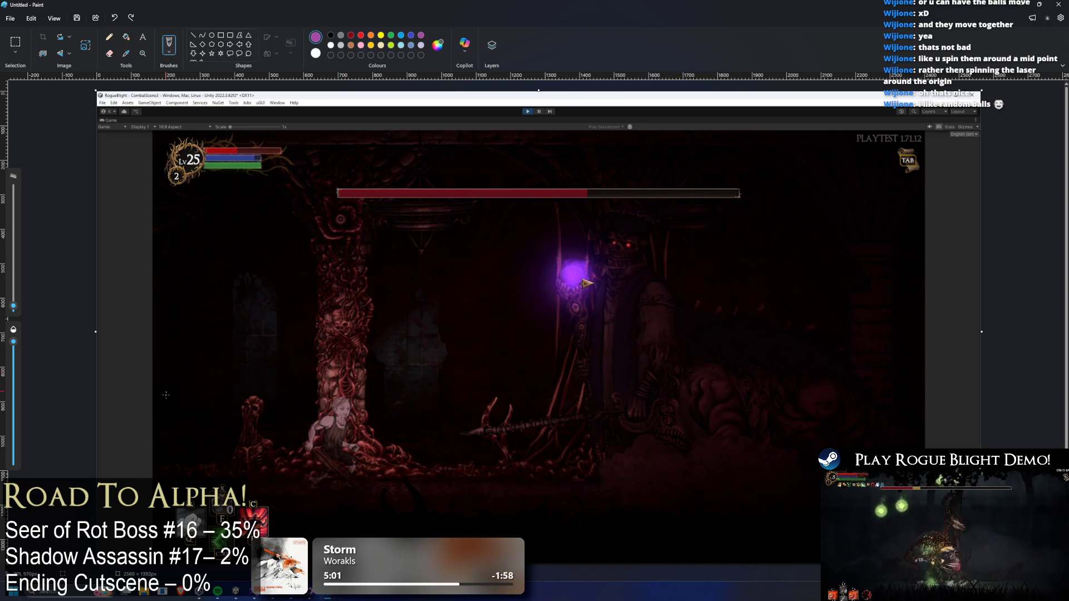
- Draw another oval on the left, check the game window, then undo the oval
drag(158, 386, 149, 369)
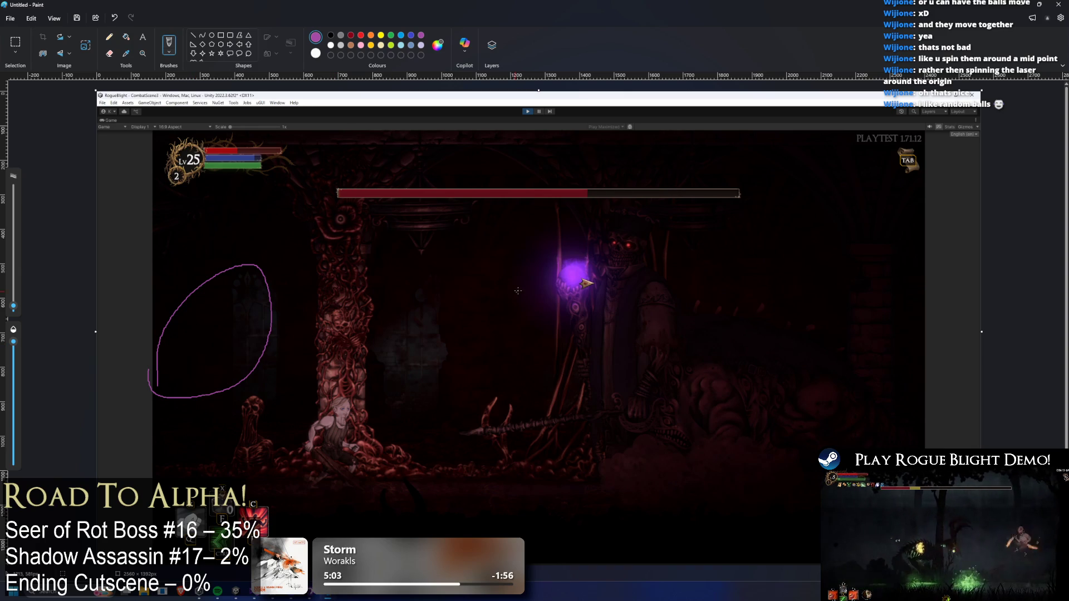
key(alt+Tab)
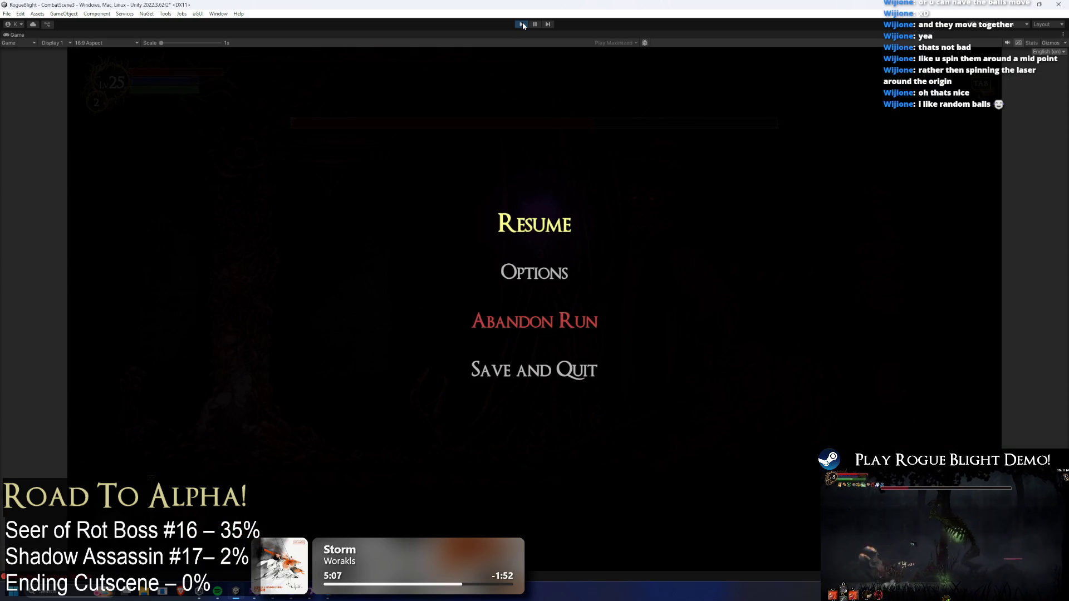
key(alt+Tab)
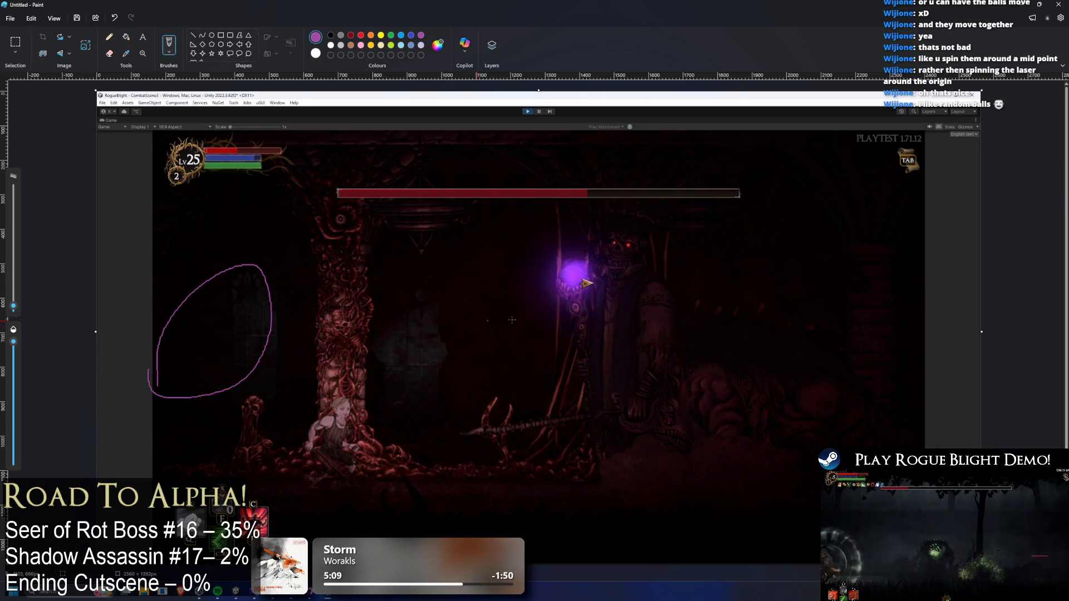
key(ctrl+z)
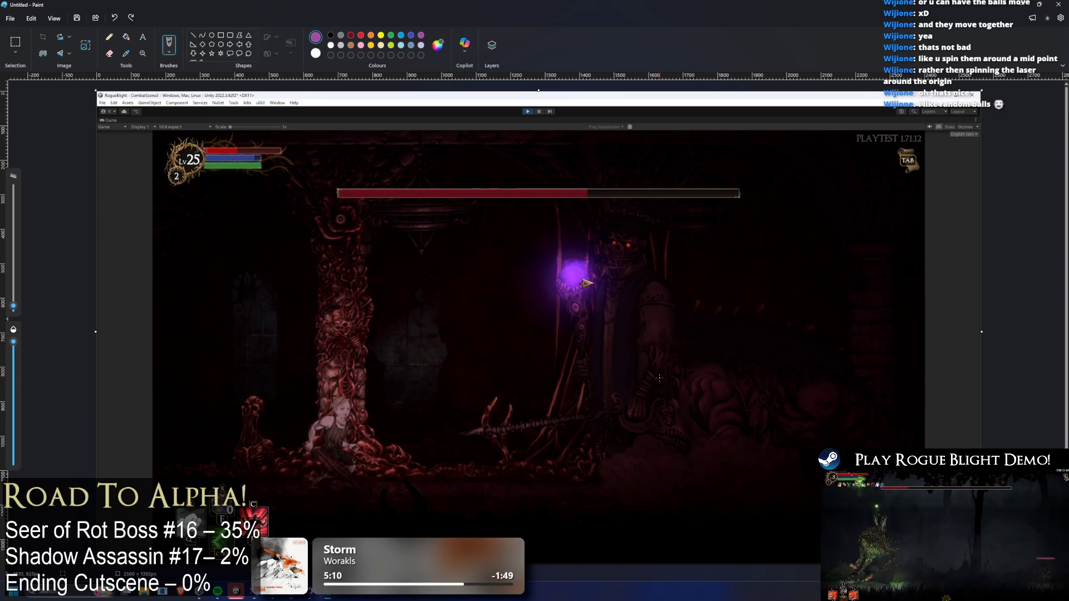
- Sketch pink loops, a long laser path along the floor and a direction arrow
mouse_move(702, 433)
mouse_down()
mouse_move(712, 439)
mouse_move(440, 449)
mouse_move(440, 231)
mouse_up()
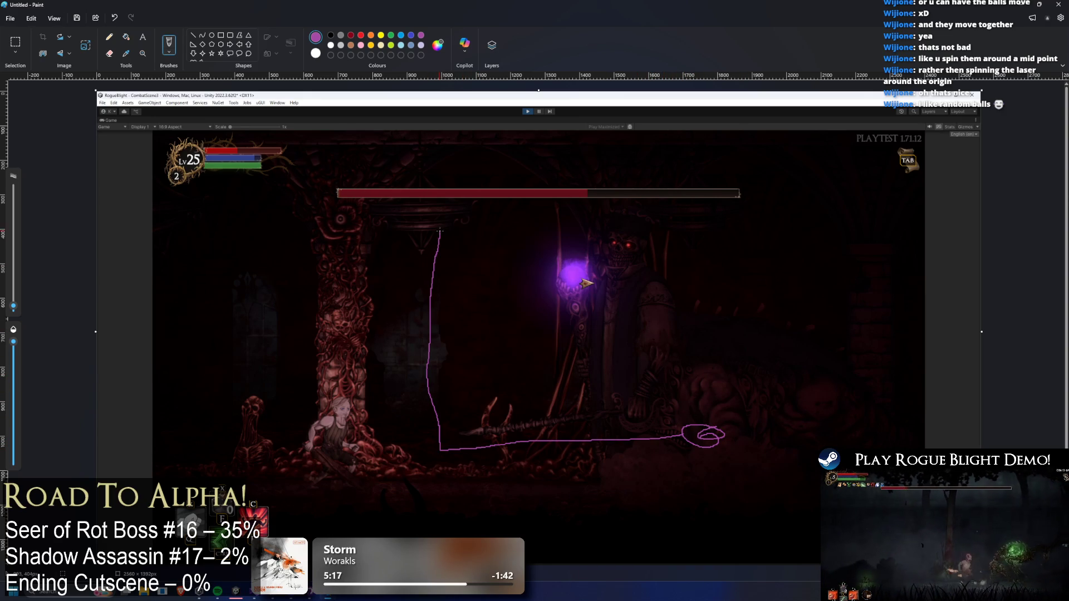
drag(372, 206, 367, 212)
mouse_move(462, 220)
mouse_down()
mouse_move(503, 226)
mouse_move(490, 231)
mouse_up()
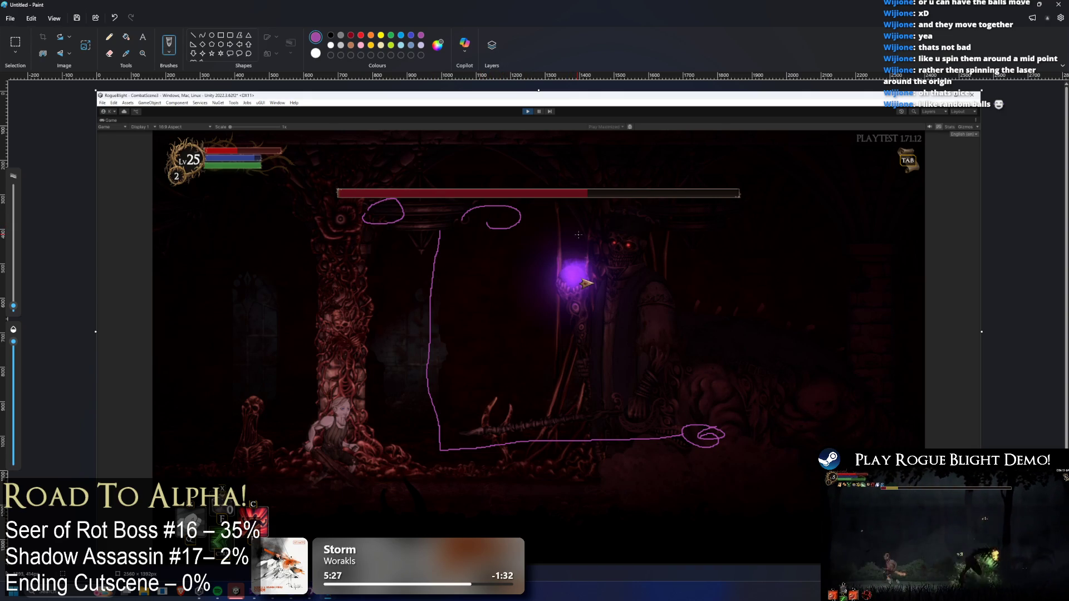
key(ctrl+z)
key(ctrl+z)
key(ctrl+z)
key(ctrl+z)
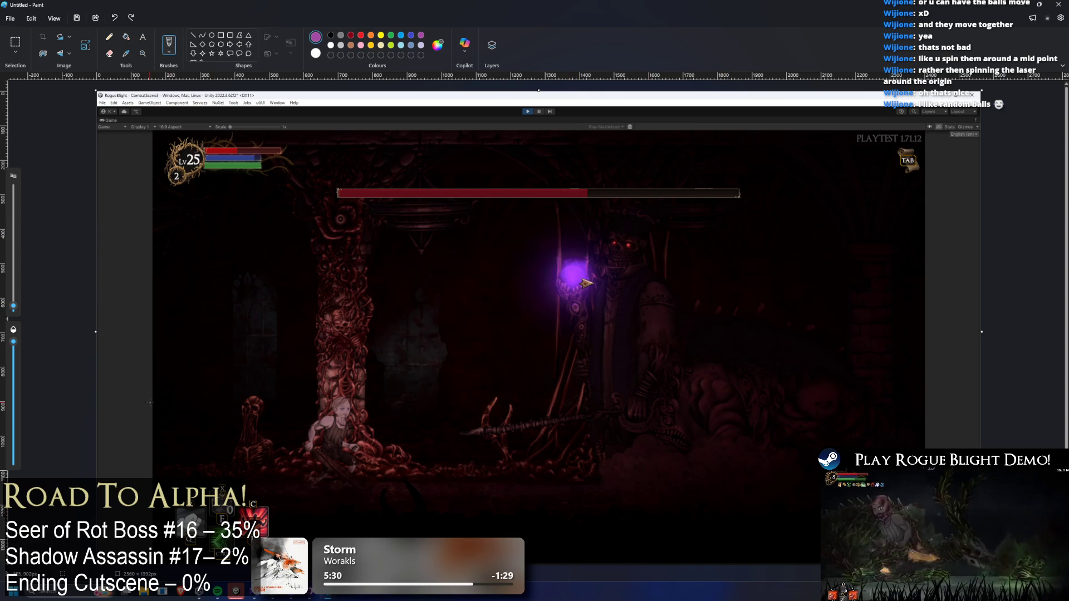
mouse_move(160, 394)
mouse_down()
mouse_move(254, 350)
mouse_move(166, 352)
mouse_up()
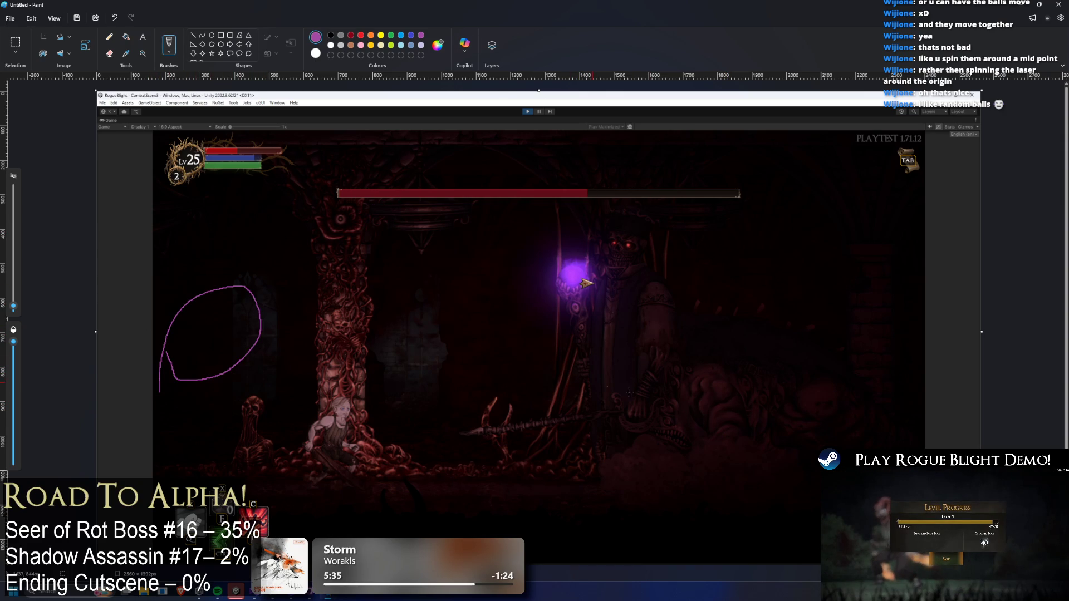
mouse_move(697, 473)
mouse_down()
mouse_move(607, 490)
mouse_move(195, 472)
mouse_move(194, 401)
mouse_up()
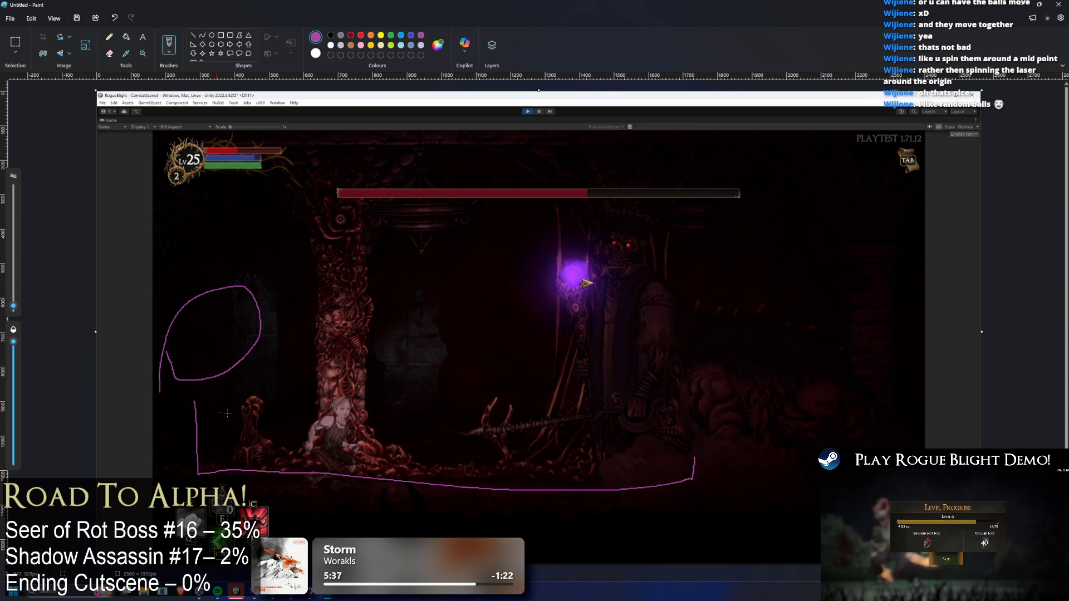
drag(506, 511, 423, 521)
mouse_move(432, 503)
mouse_down()
mouse_move(409, 515)
mouse_move(415, 535)
mouse_up()
- Redraw a wider loop, add vertical beams, an arch and oval areas, then return to Unity
mouse_move(104, 367)
mouse_down()
mouse_move(98, 348)
mouse_move(101, 363)
mouse_up()
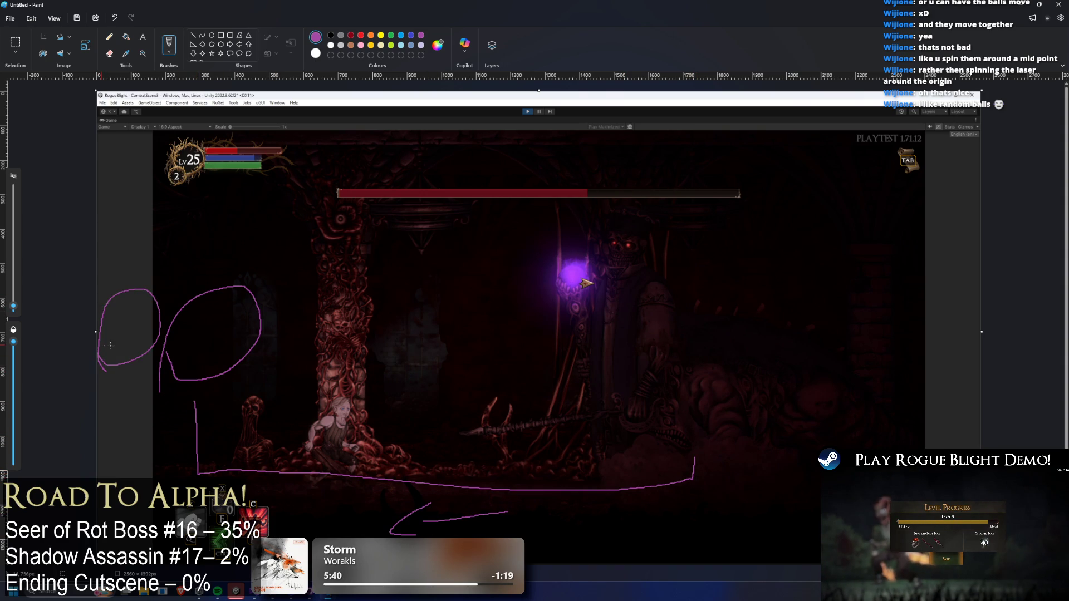
key(ctrl+z)
mouse_move(169, 371)
mouse_down()
mouse_move(274, 382)
mouse_move(174, 332)
mouse_up()
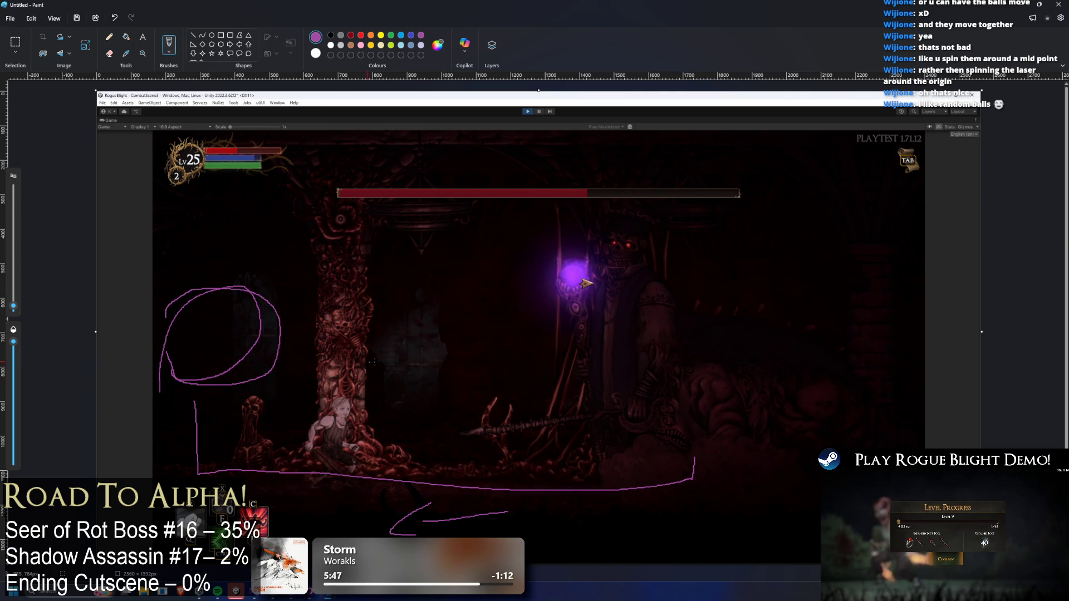
mouse_move(680, 317)
mouse_down()
mouse_move(685, 190)
mouse_move(730, 187)
mouse_up()
mouse_move(286, 161)
mouse_down()
mouse_move(295, 265)
mouse_move(381, 241)
mouse_up()
mouse_move(167, 389)
mouse_down()
mouse_move(493, 420)
mouse_move(152, 372)
mouse_up()
mouse_move(842, 445)
mouse_down()
mouse_move(855, 334)
mouse_move(938, 443)
mouse_up()
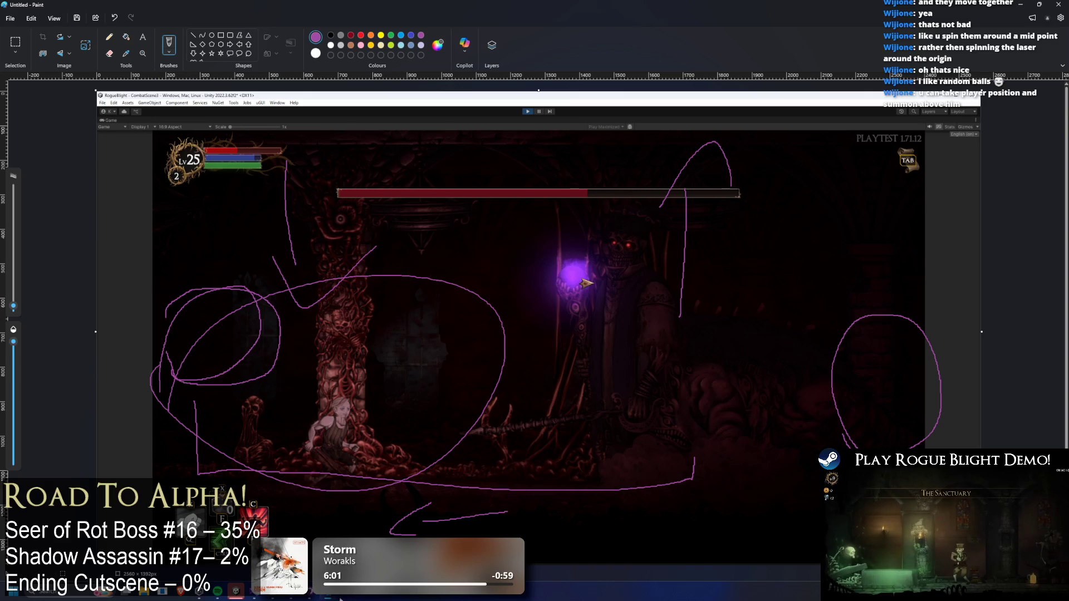
drag(158, 263, 145, 267)
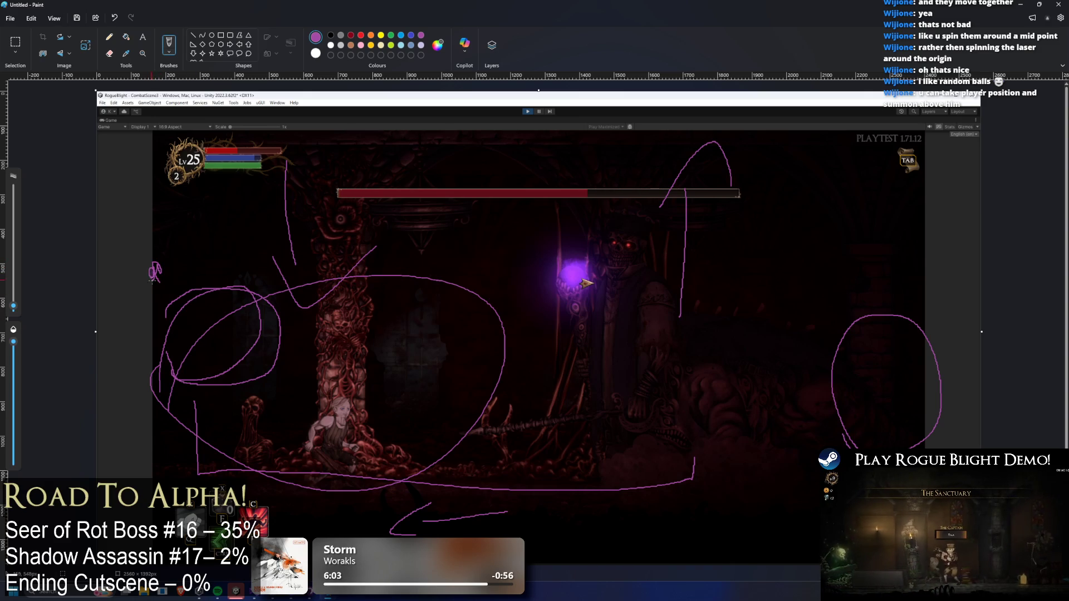
key(alt+Tab)
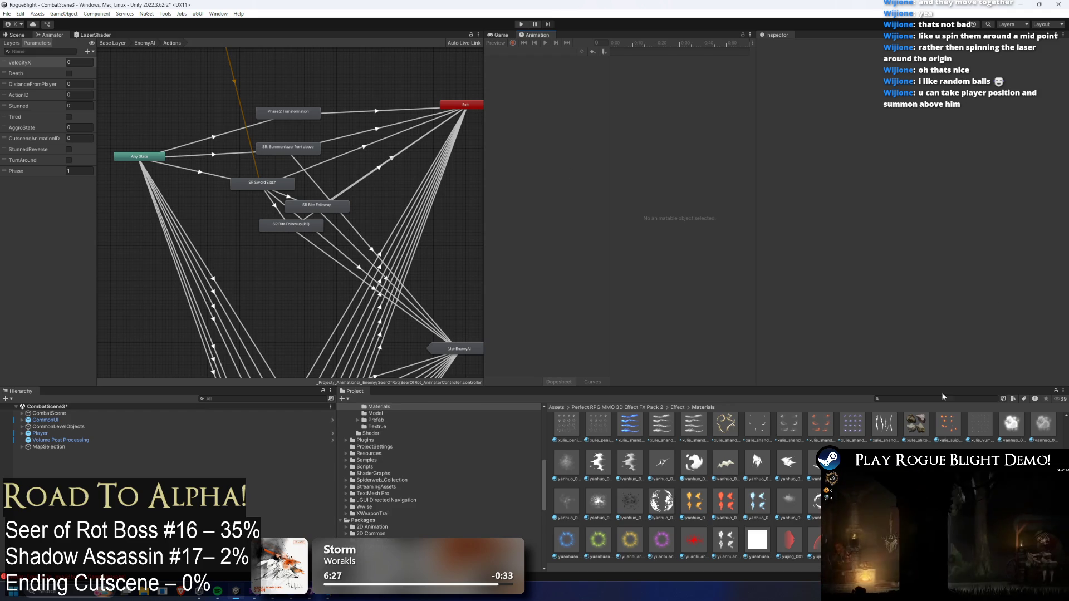
- Search the Project panel for 'seerb' and open SeerOfRot_Prefab in Prefab Mode
click(925, 399)
text(player)
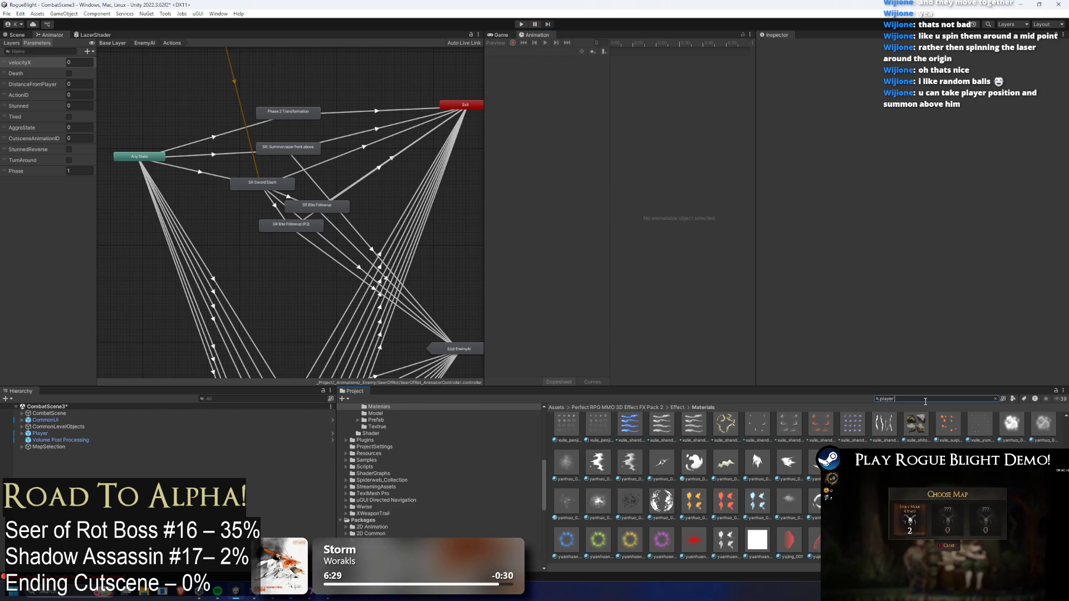
key(ctrl+a)
text(un)
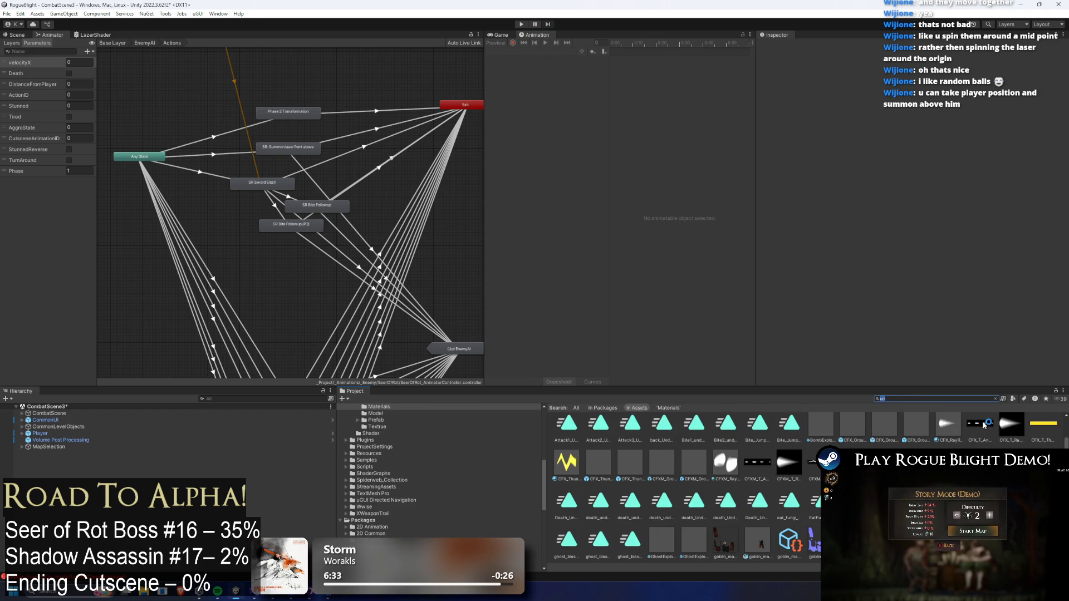
key(ctrl+a)
text(seer)
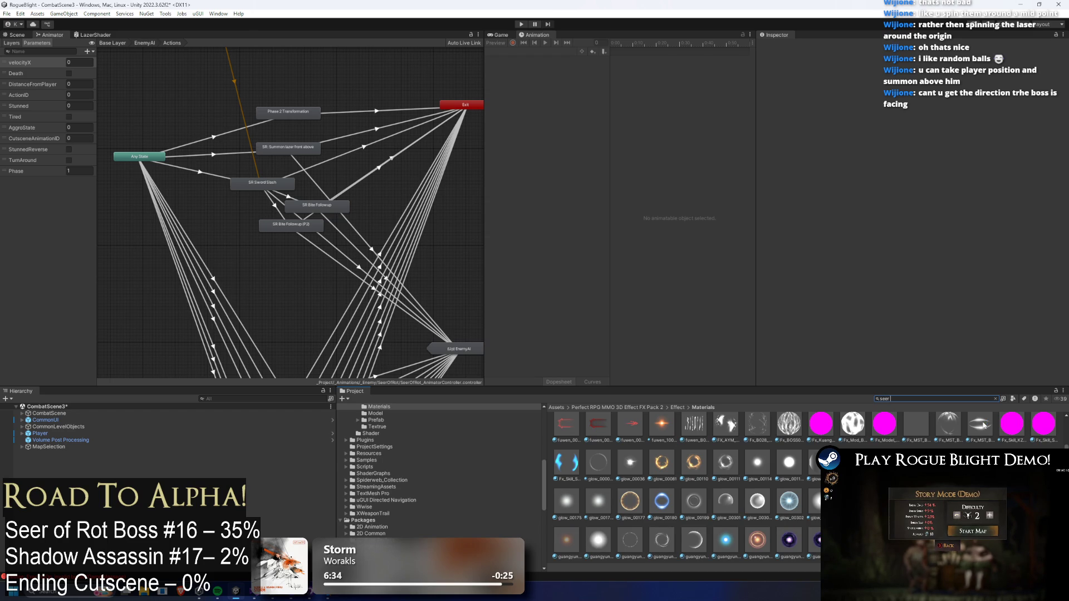
text( prefab)
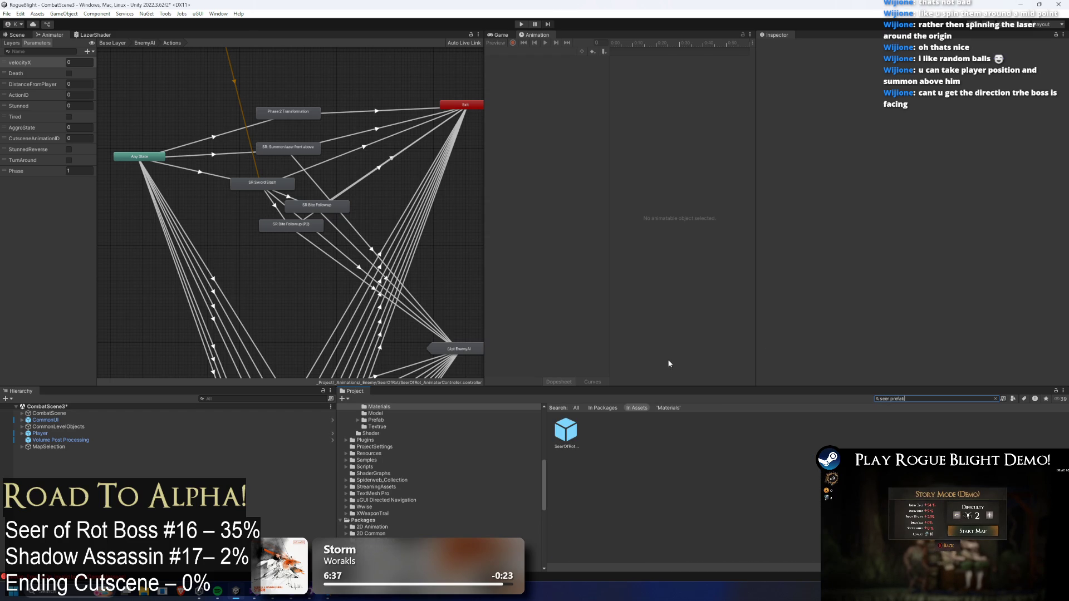
double_click(579, 429)
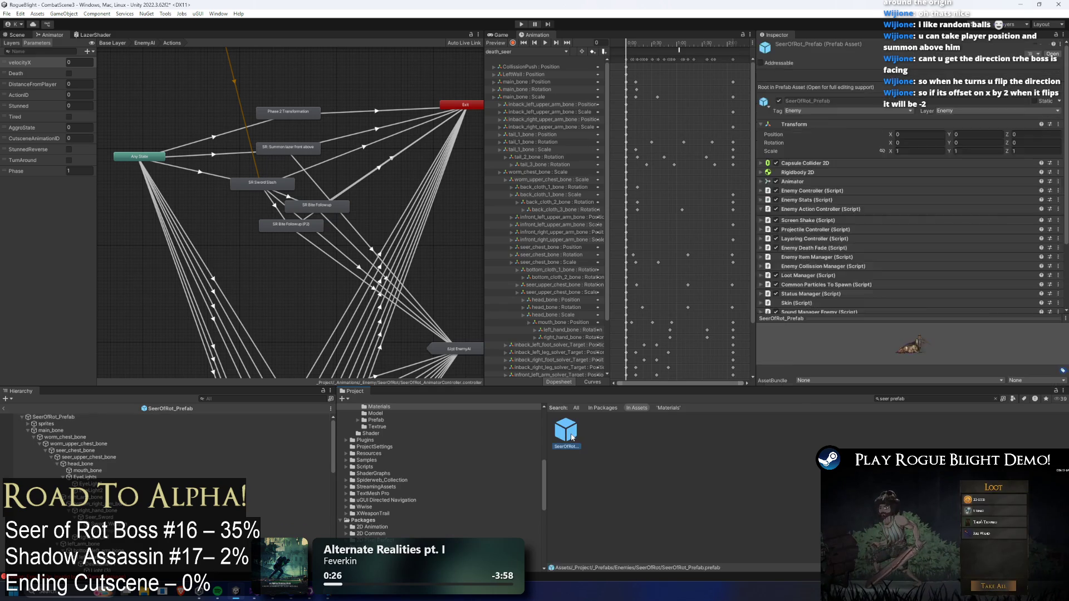
- Check the animation clip list, keeping death_seer selected
click(505, 50)
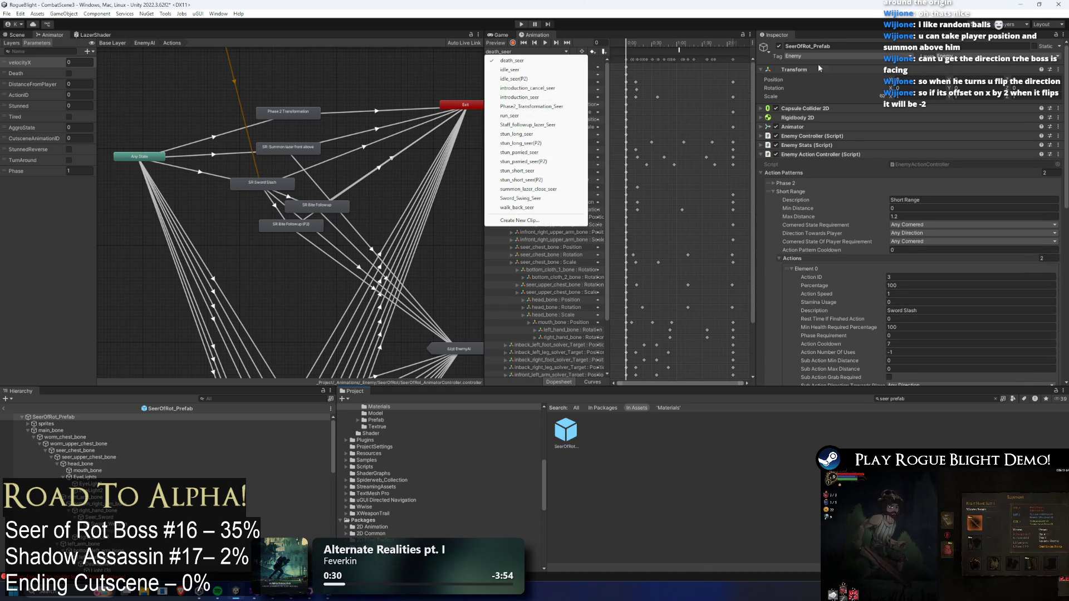
click(799, 3)
scroll(406, 123, down, 3)
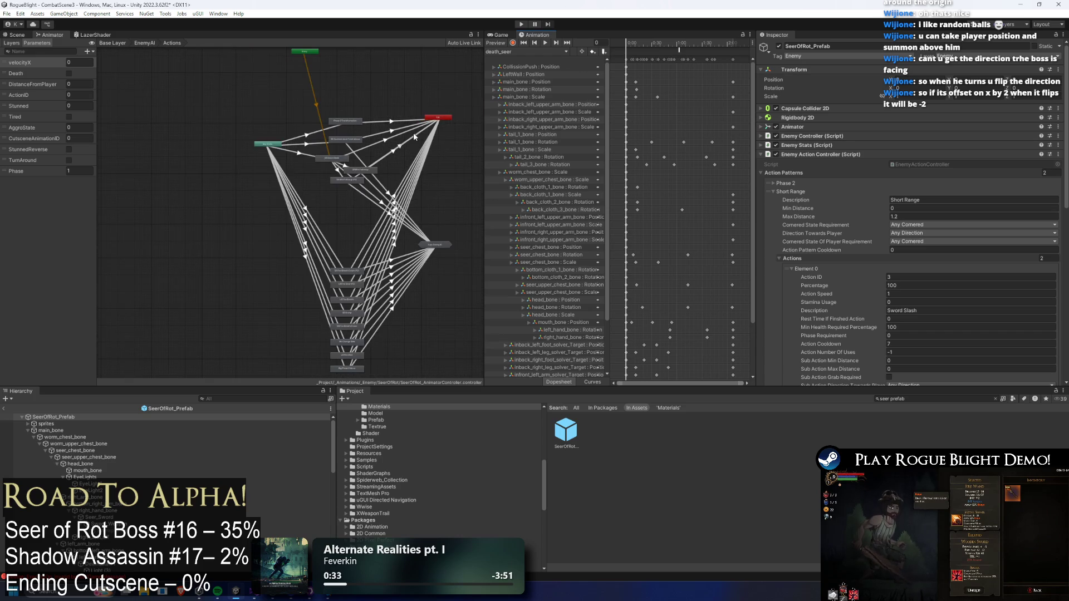
scroll(390, 146, up, 5)
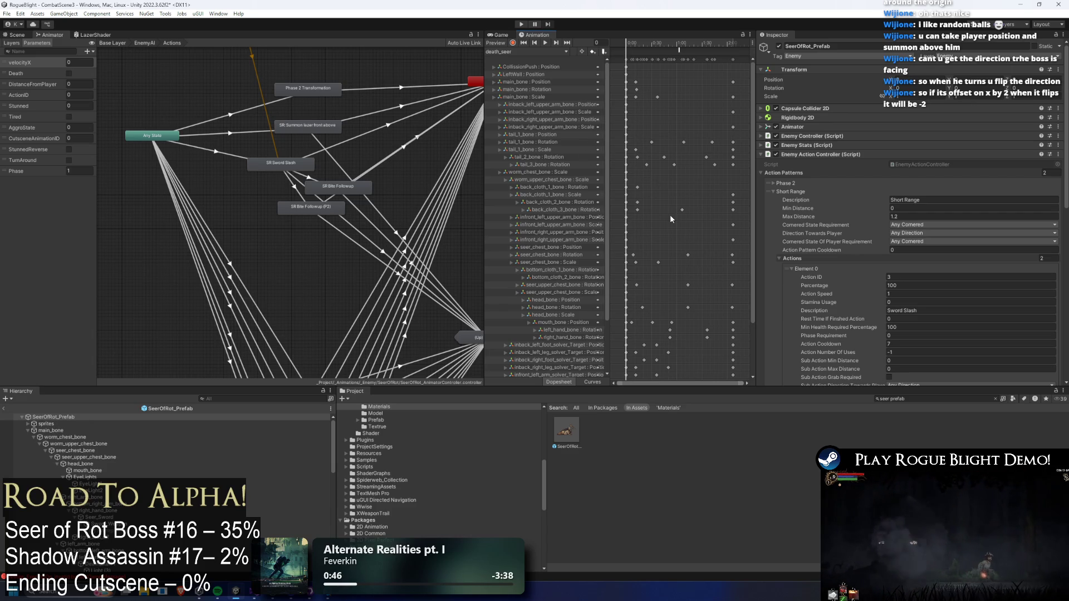
- Inspect the Short Range action pattern, then collapse the Enemy Action Controller component
click(804, 192)
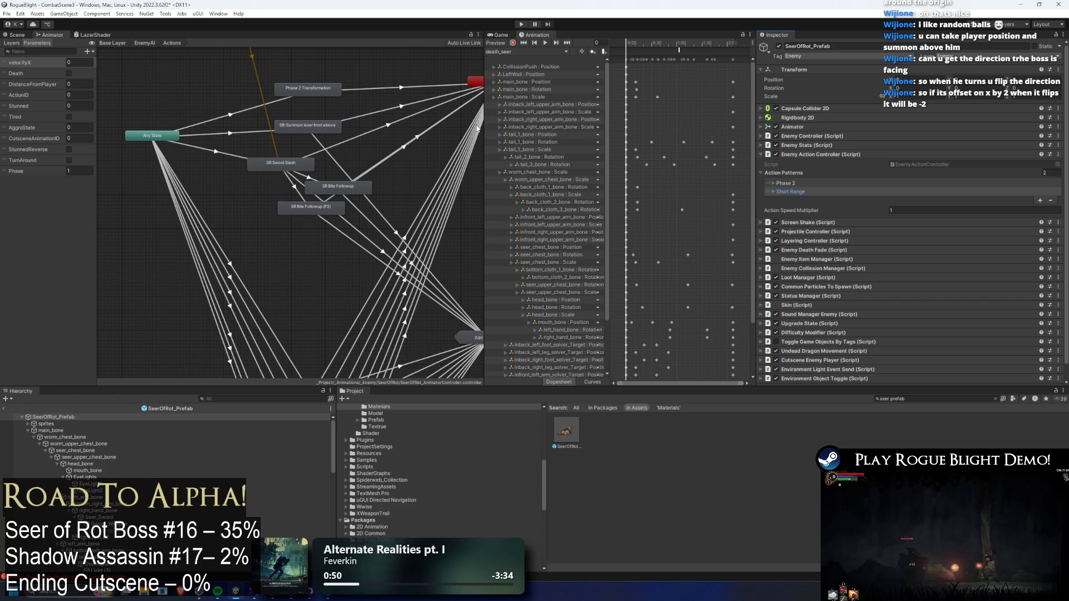
click(565, 440)
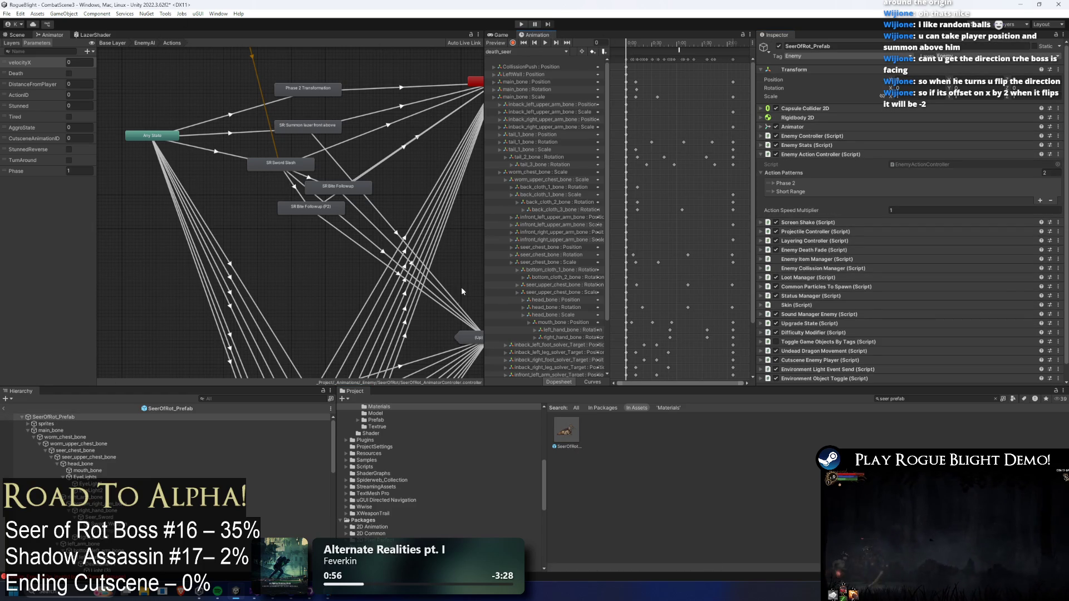
click(809, 193)
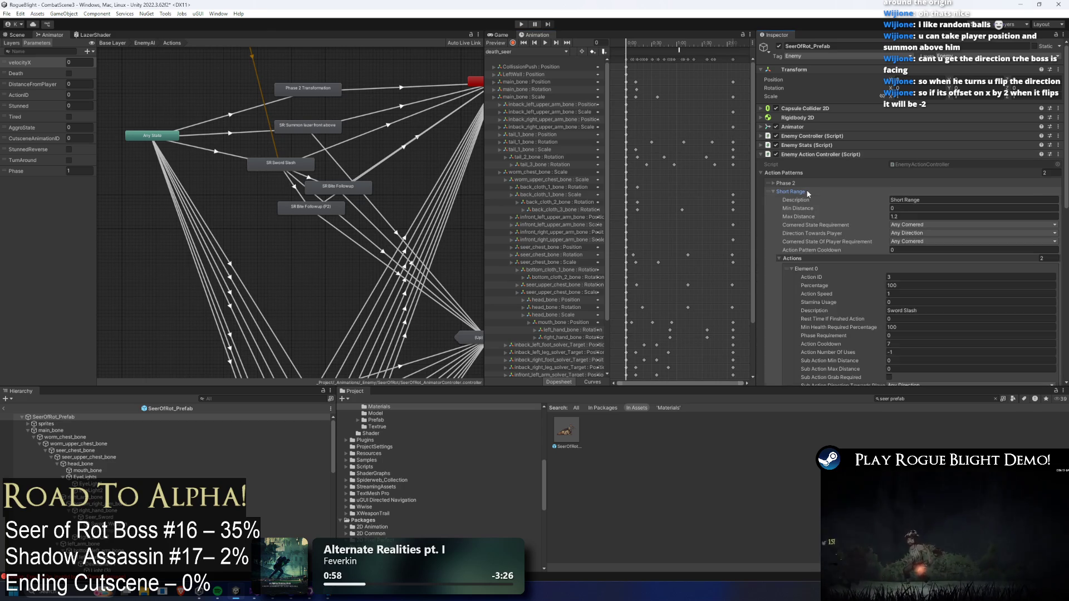
click(807, 190)
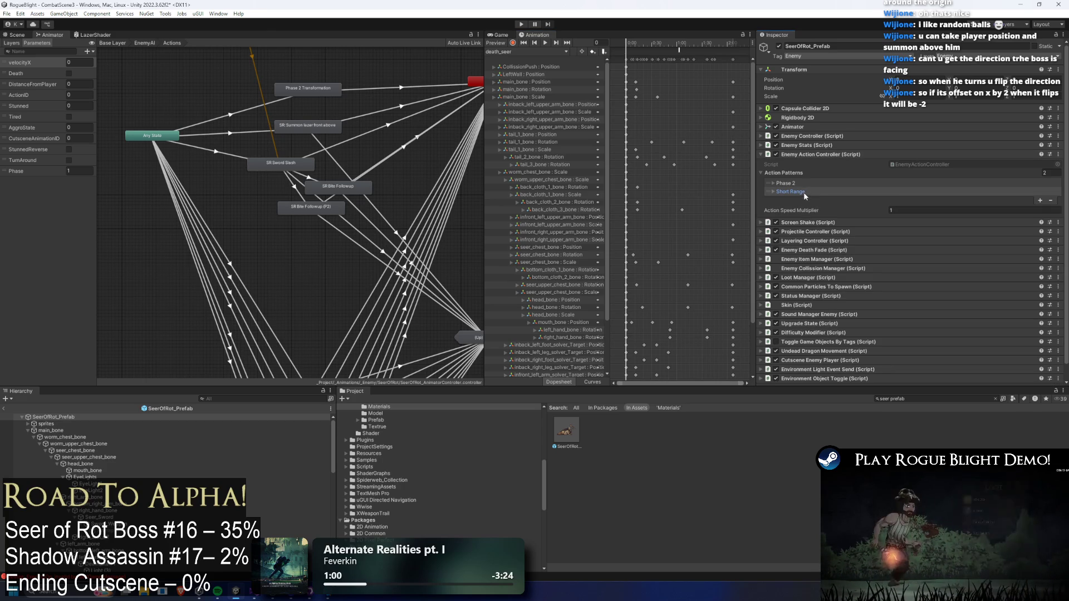
click(803, 193)
click(802, 194)
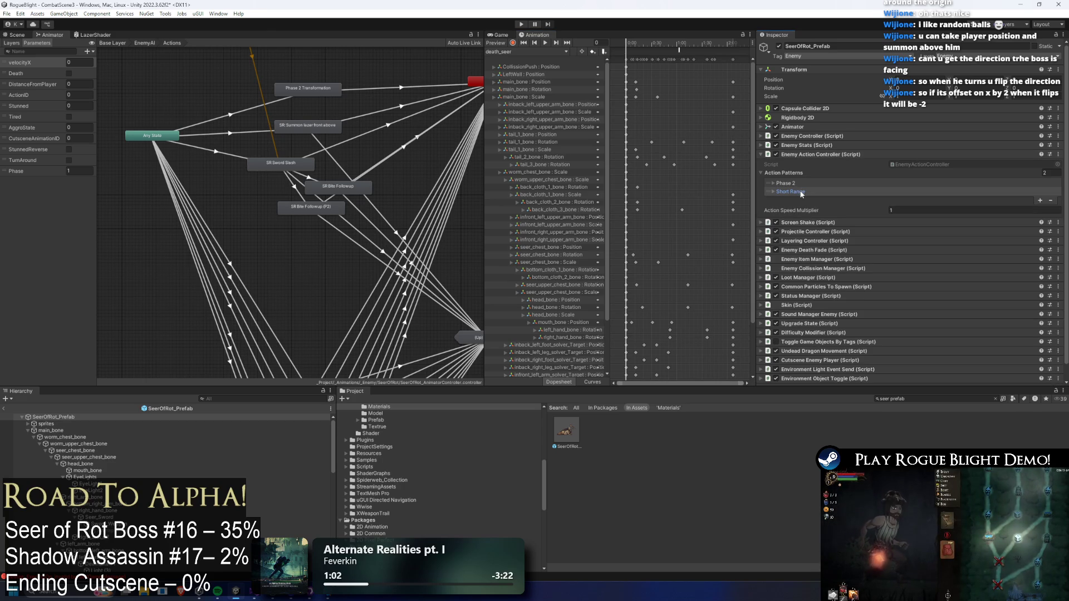
click(801, 193)
click(801, 193)
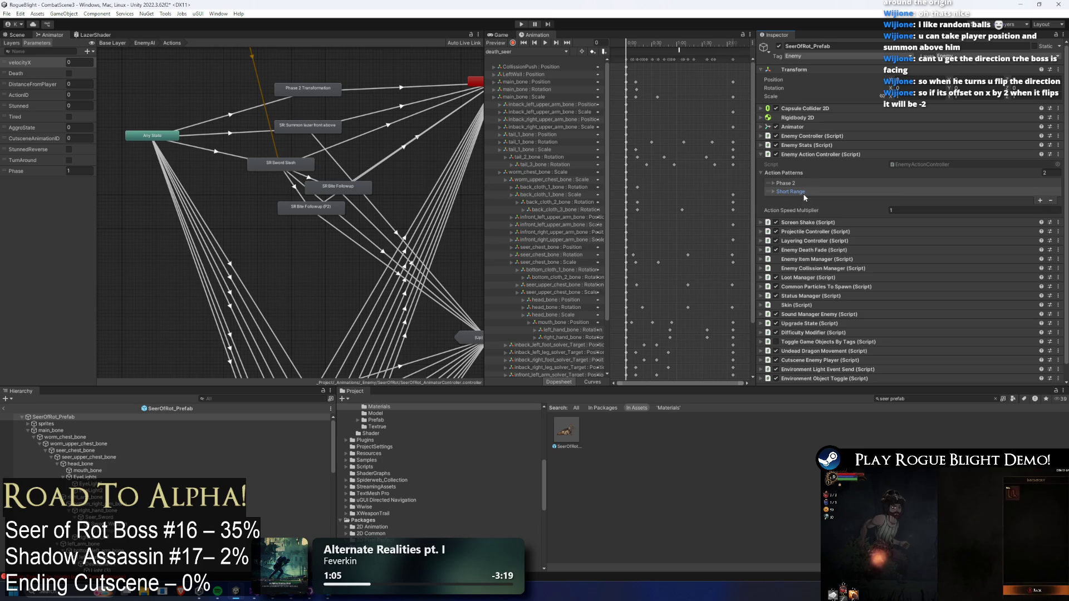
click(801, 153)
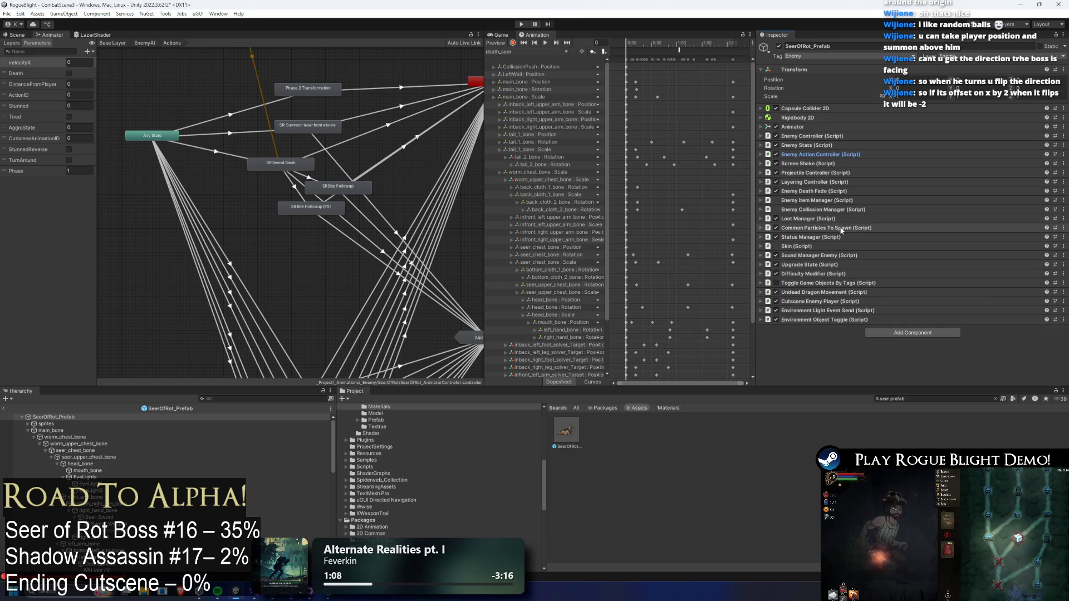
- In Projectile Controller, duplicate the Scan Lazer 2 entry and paste Scan Lazer 1 settings into it
click(839, 174)
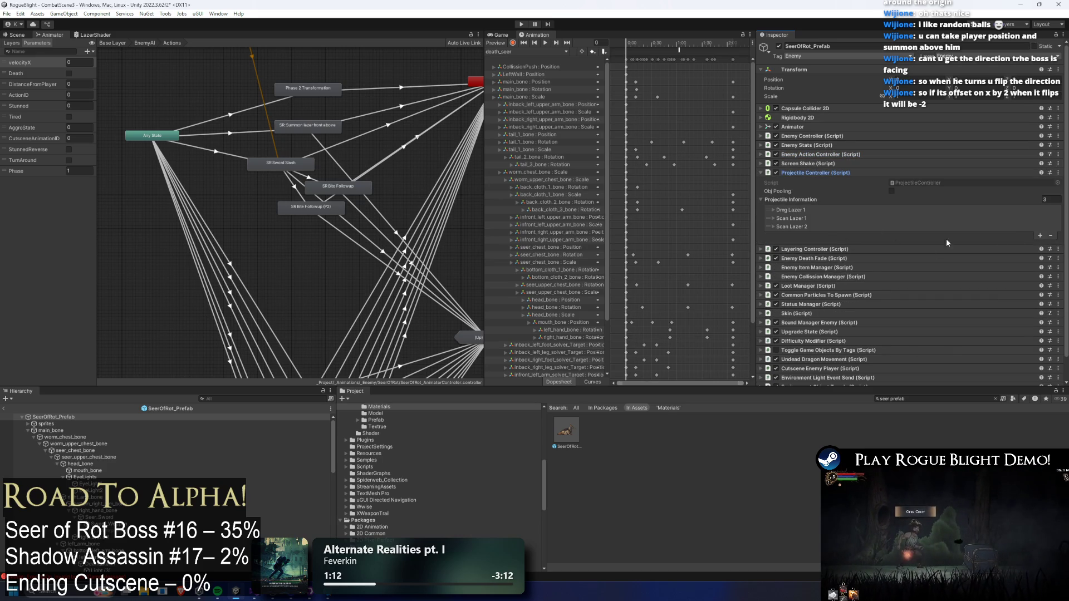
right_click(799, 227)
click(835, 244)
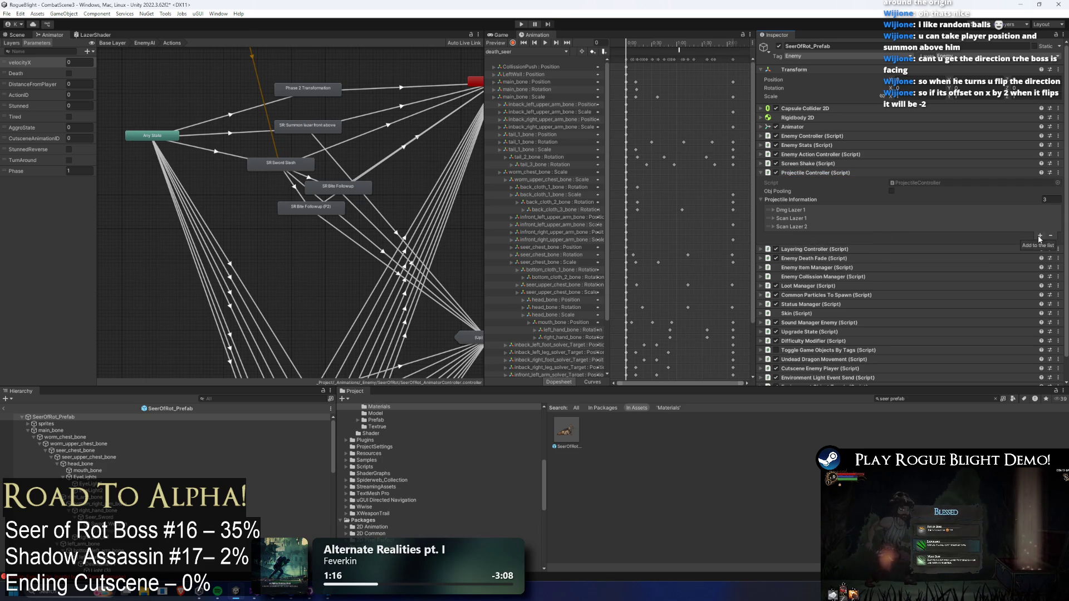
right_click(787, 224)
click(803, 239)
right_click(803, 239)
click(840, 265)
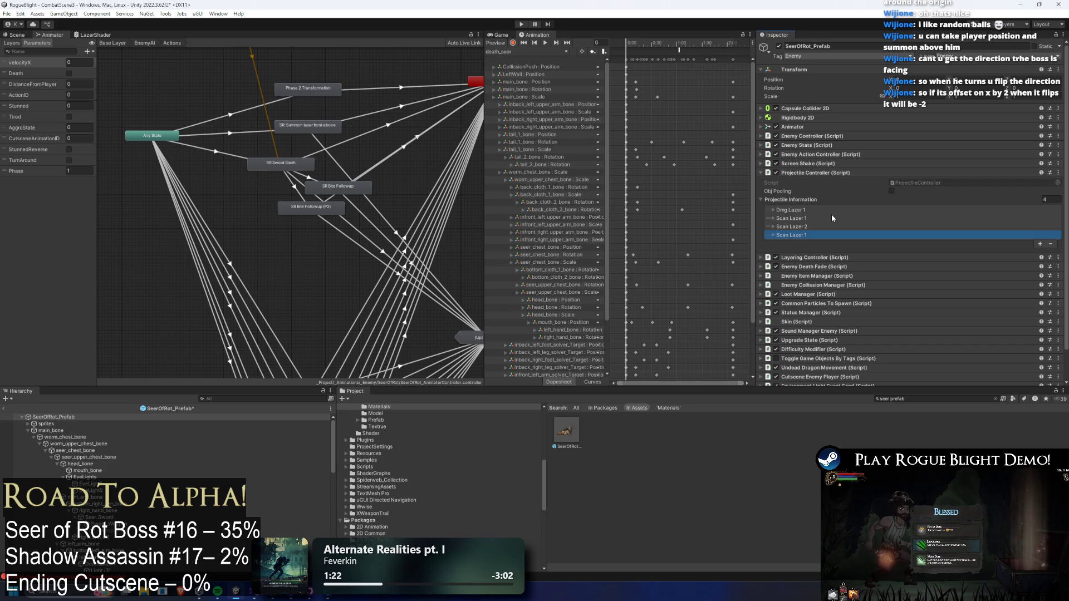
- Add a second entry with Dmg Lazer 1 settings named Dmg Lazer 2, then delete it
right_click(785, 213)
click(823, 215)
click(1040, 244)
drag(762, 241, 791, 219)
right_click(792, 221)
click(829, 246)
click(919, 227)
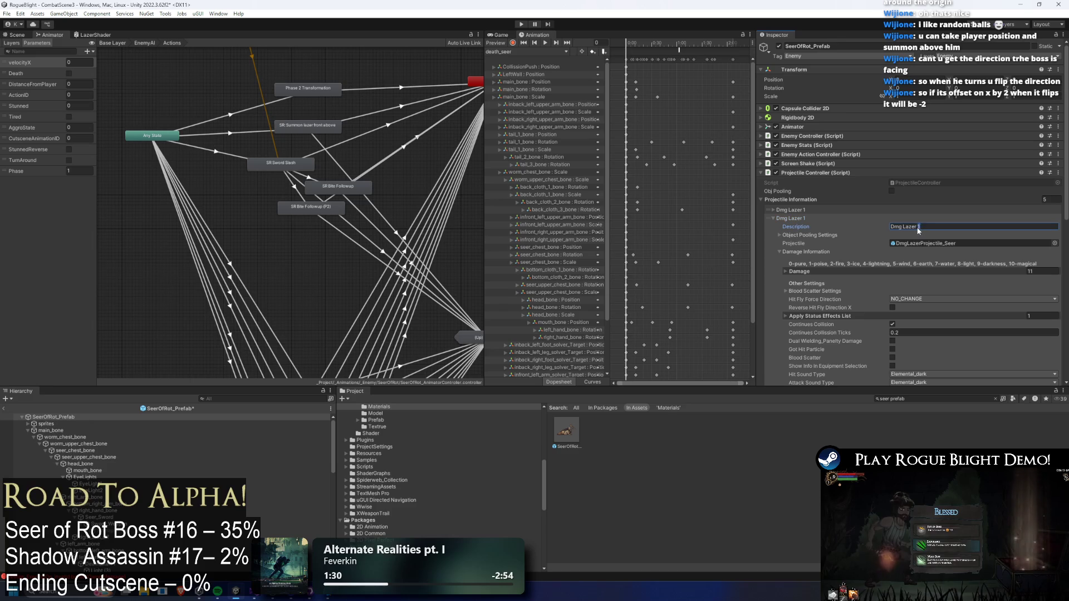
click(790, 219)
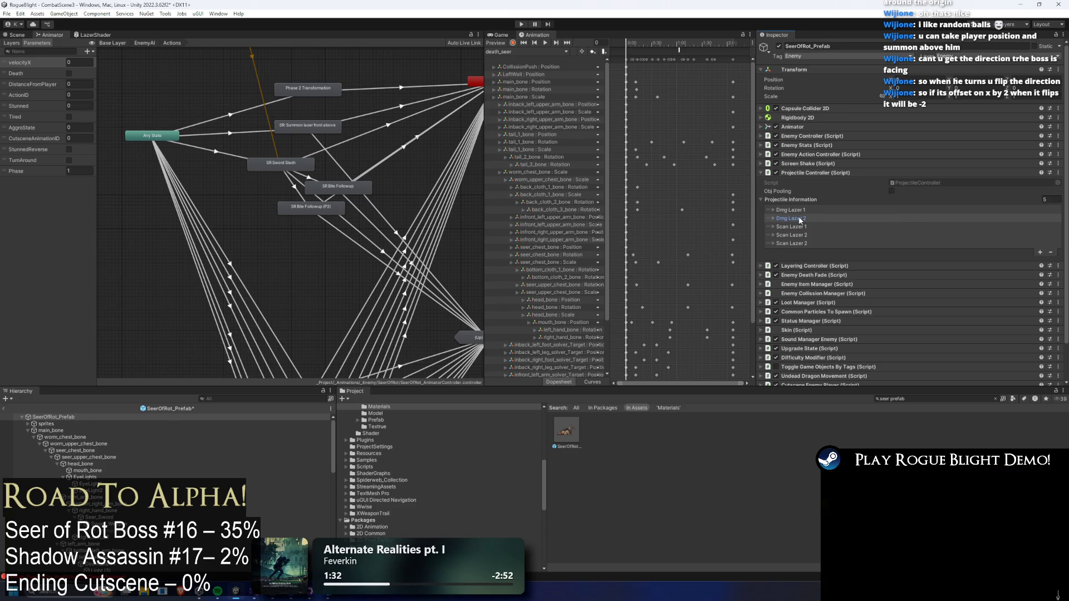
click(782, 221)
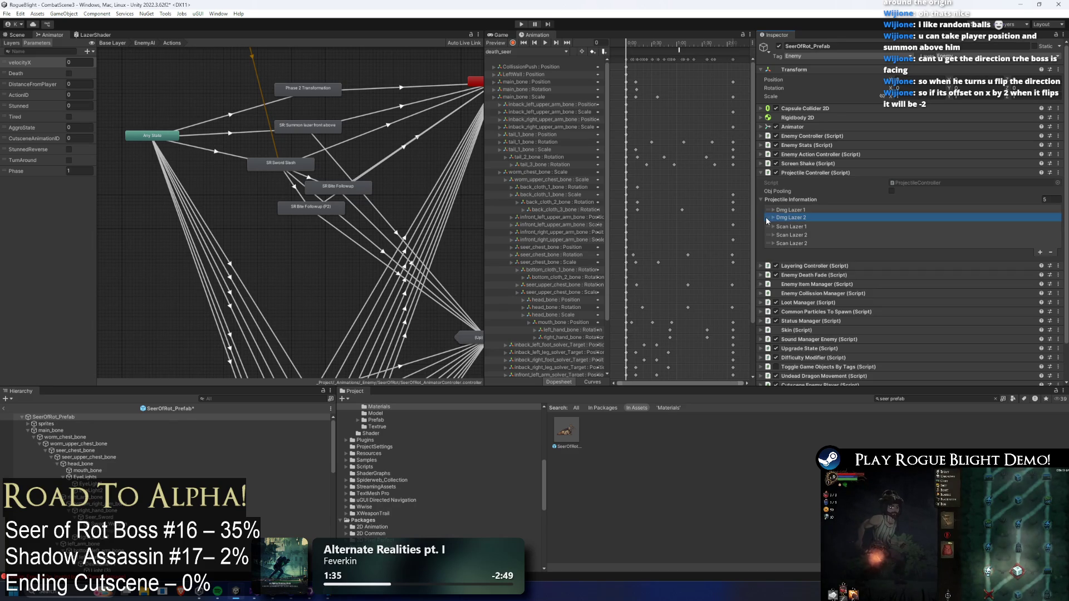
key(Delete)
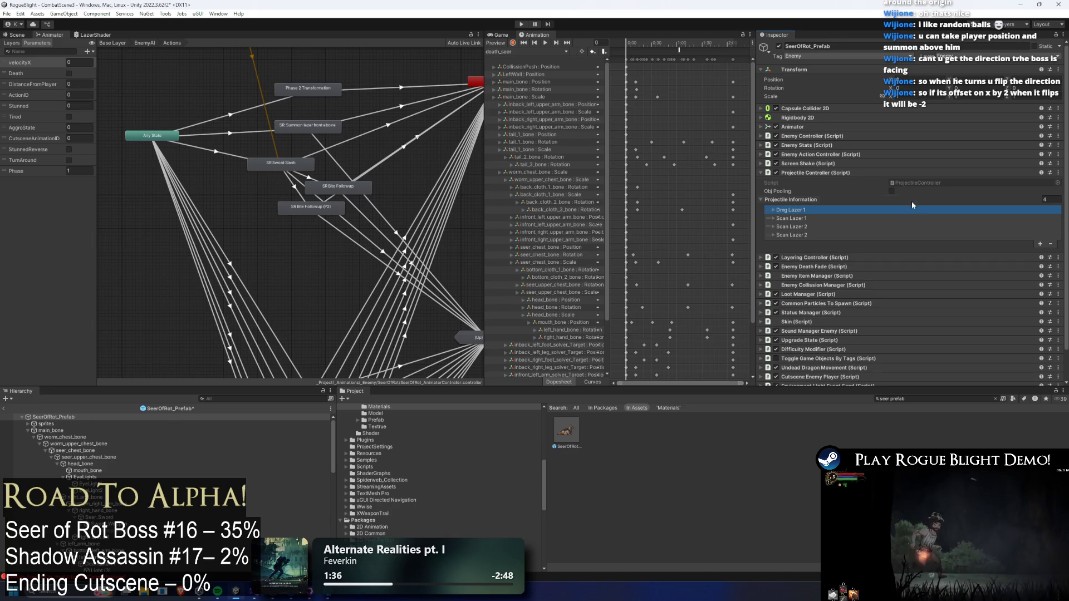
- Review Dmg Lazer 1, expand Scan Lazer 1 and open the ScanLazerProjectile_Seer (Left) prefab
click(836, 209)
scroll(869, 215, down, 10)
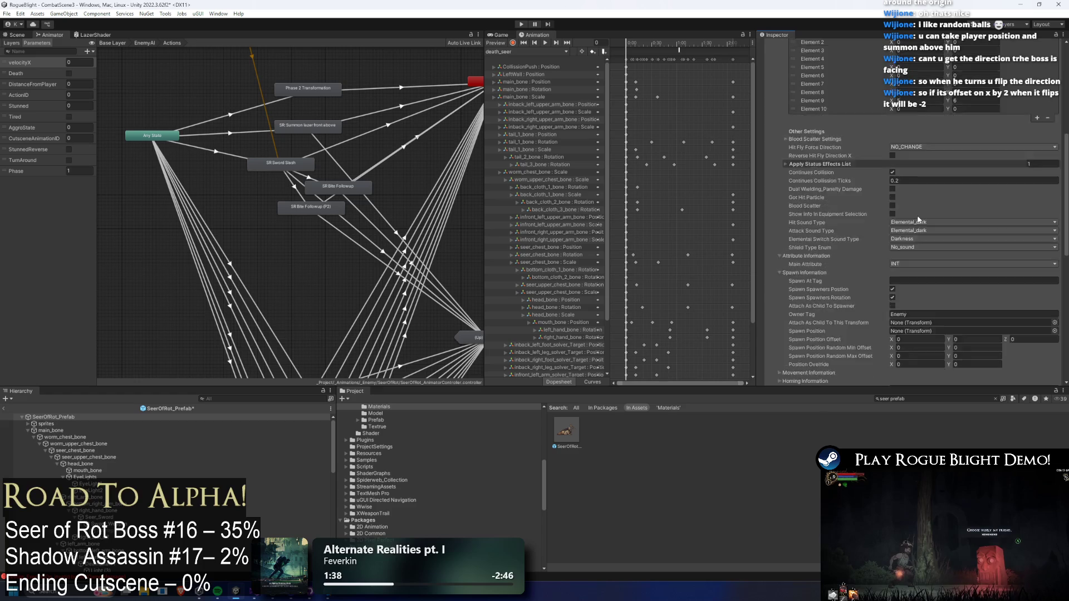
scroll(918, 220, up, 3)
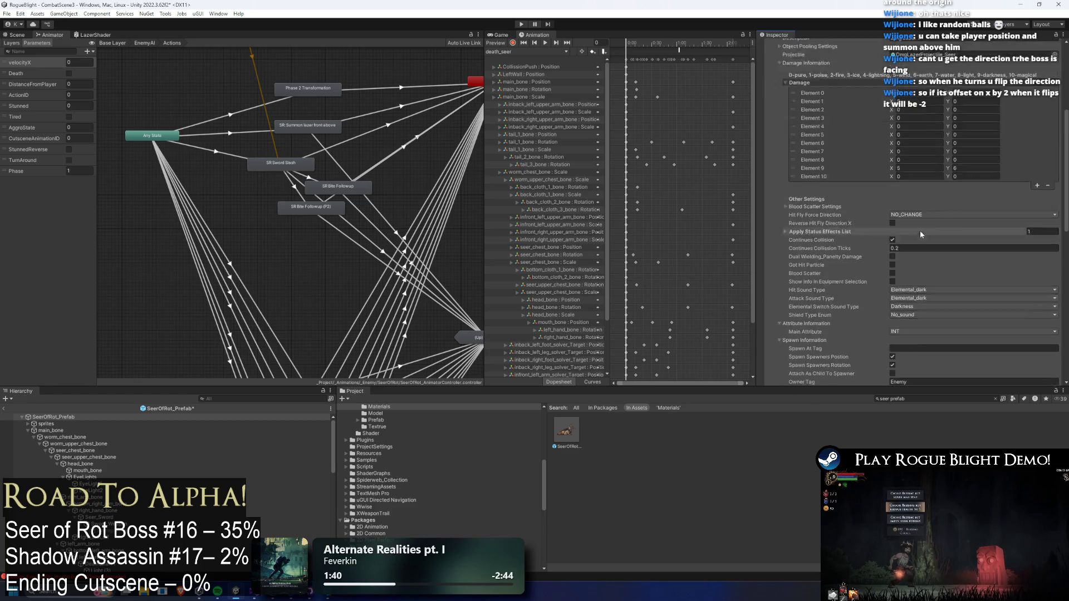
scroll(920, 231, up, 3)
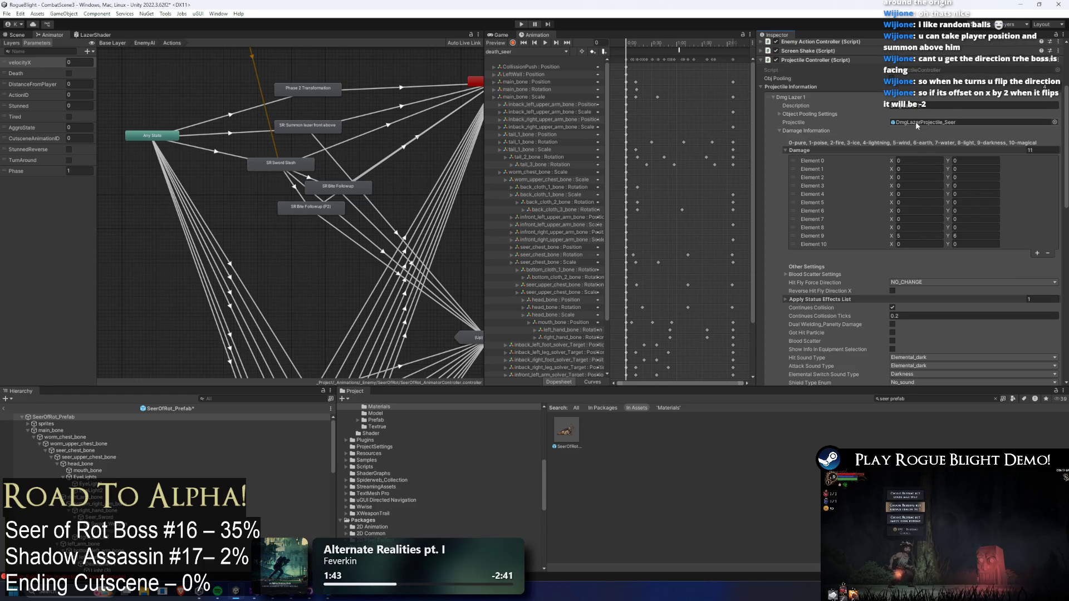
click(791, 97)
click(810, 193)
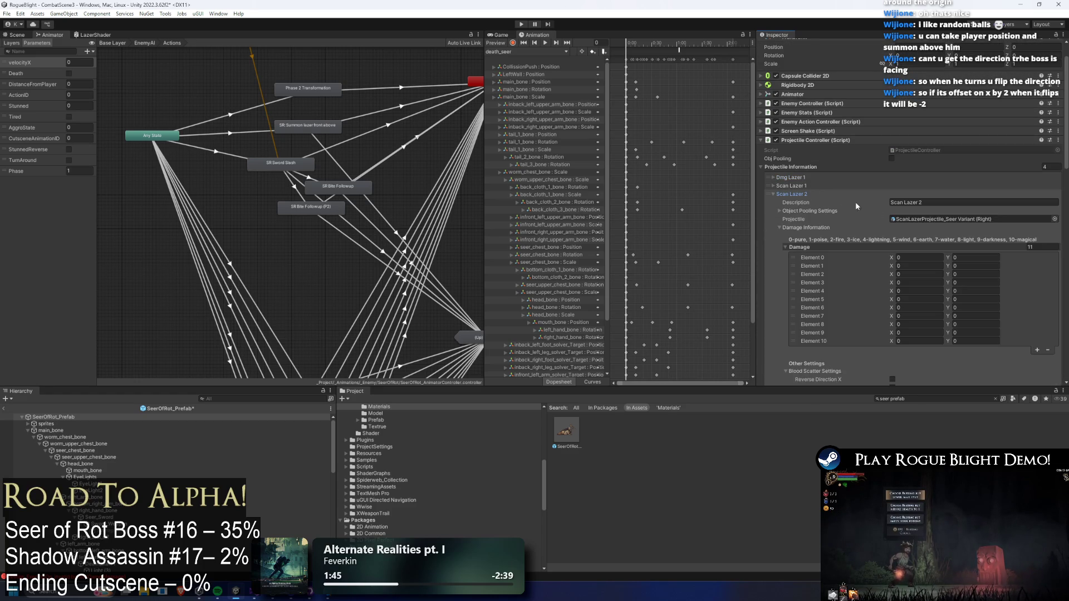
click(810, 185)
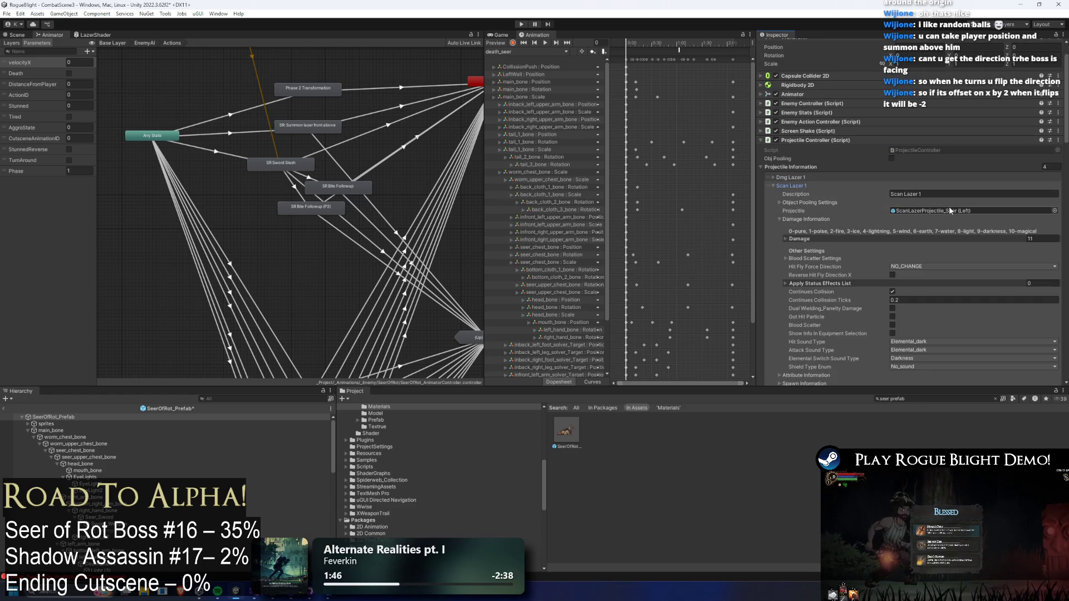
double_click(950, 210)
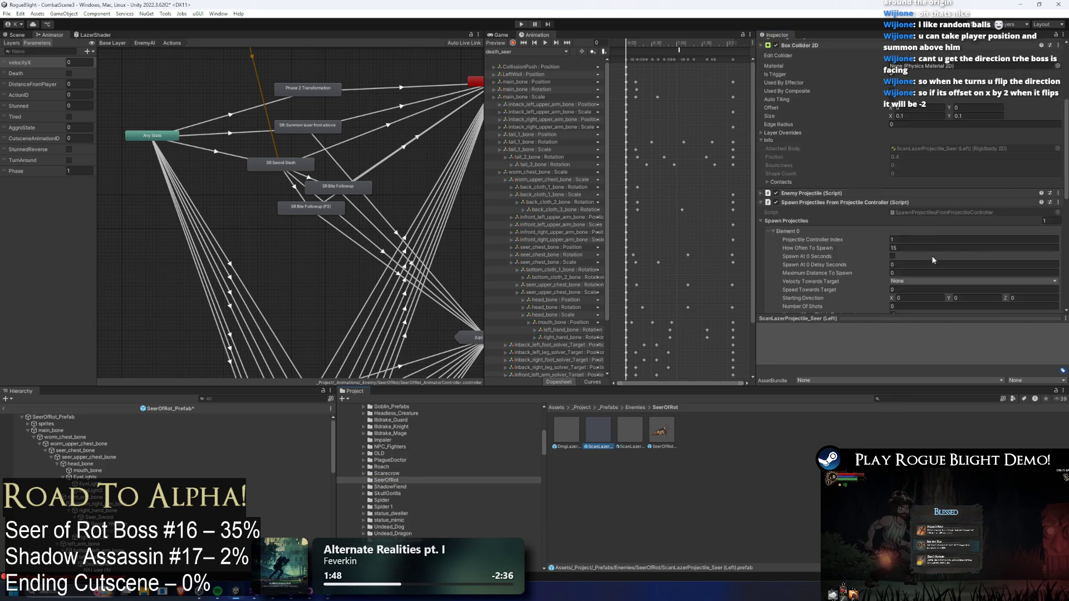
- Compare the scan laser's Rotation Velocity, set DmgLazerProjectile_Seer's to -10, and save
scroll(934, 260, down, 10)
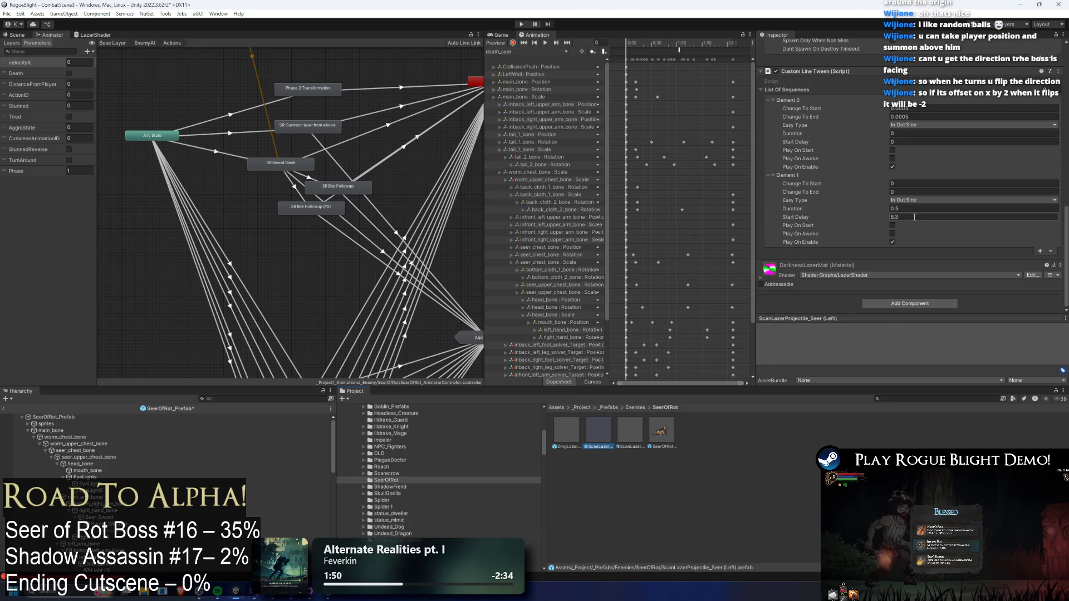
scroll(914, 217, up, 10)
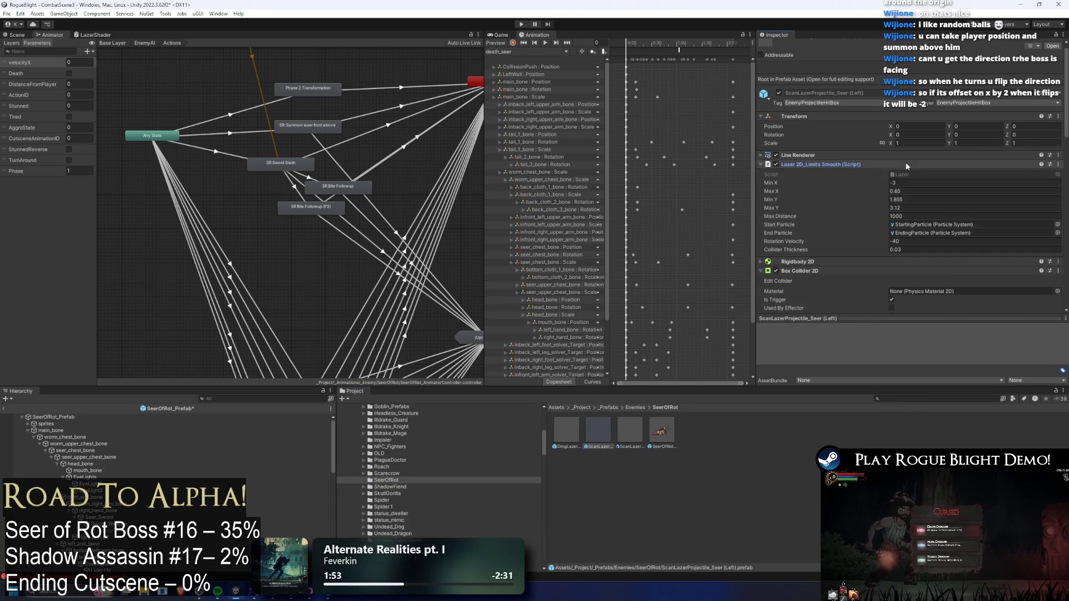
scroll(905, 162, down, 3)
click(905, 149)
click(566, 430)
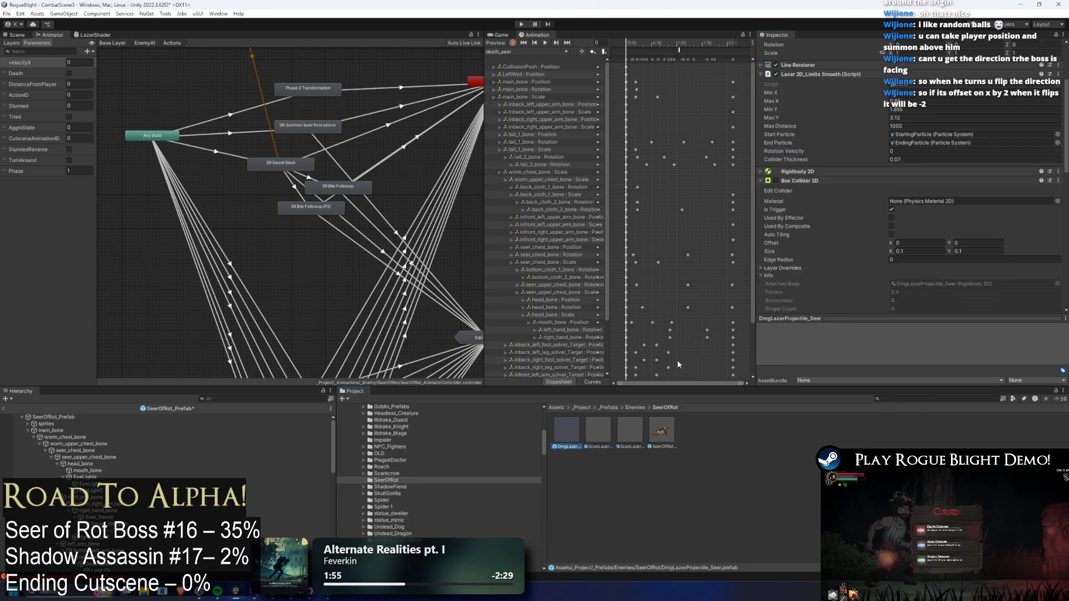
click(924, 151)
text(-10)
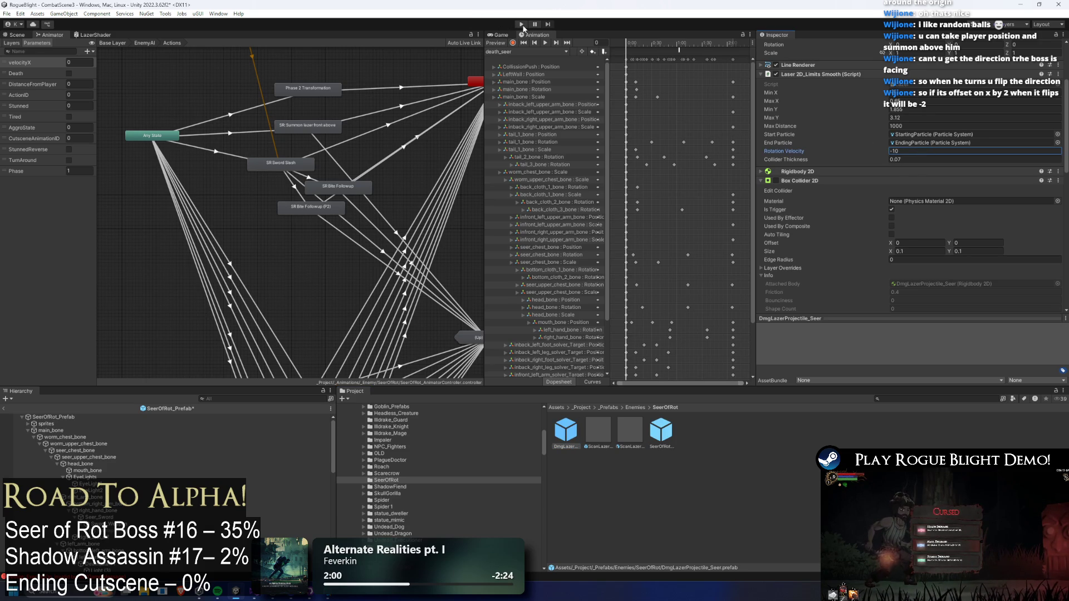
key(ctrl+s)
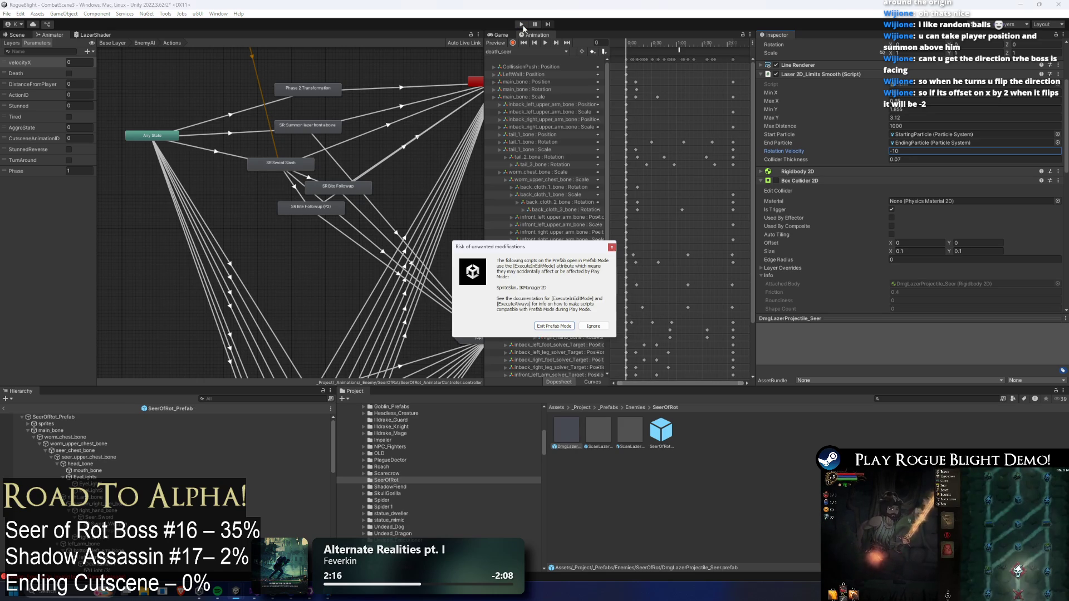
- Dismiss the prefab warning, playtest the boss fight's crossing lasers, then stop Play Mode
key(Return)
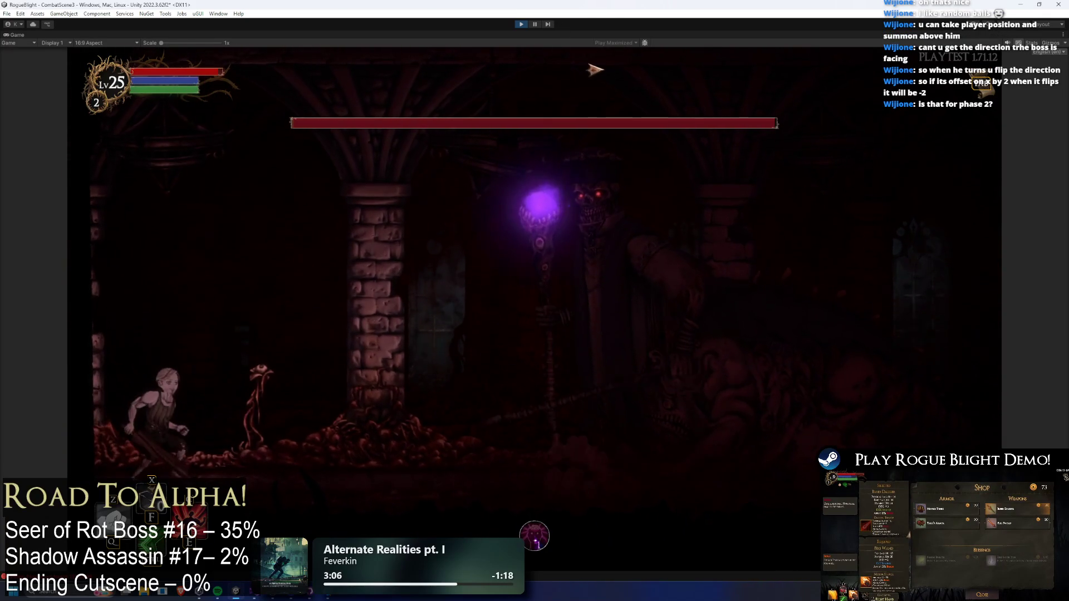
click(521, 24)
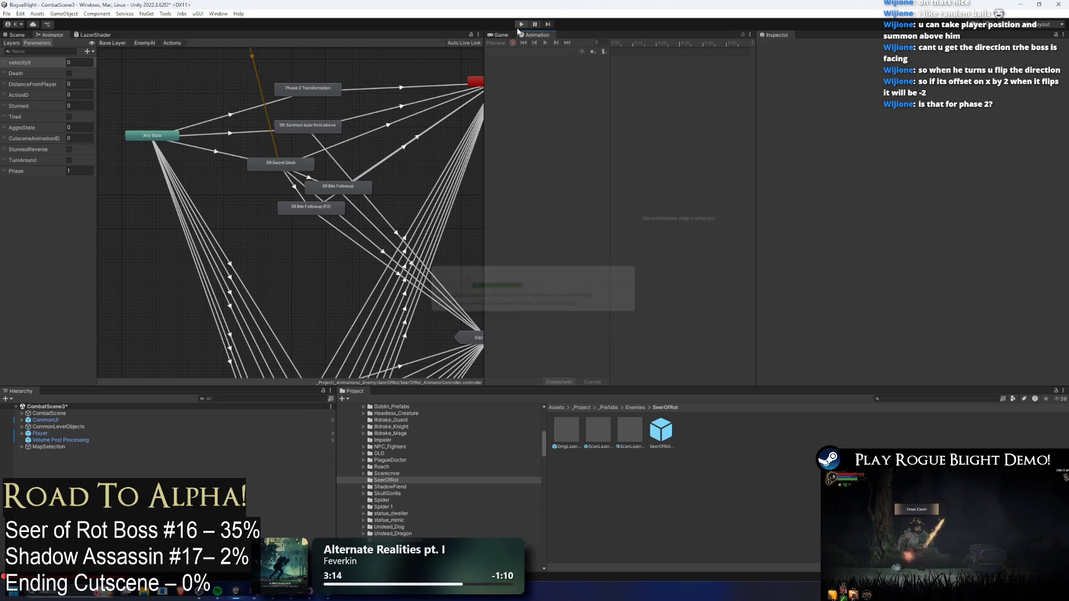
- Change the DmgLazer prefab's Rotation Velocity to -5, save, and drag the laser into a new prefab
double_click(661, 432)
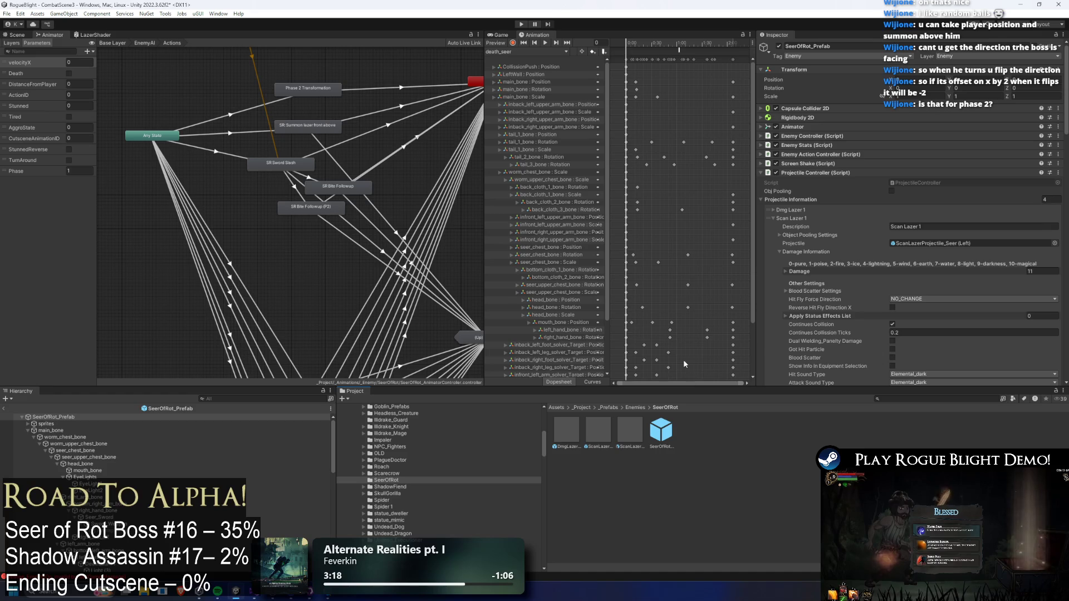
scroll(915, 251, down, 5)
scroll(909, 250, up, 4)
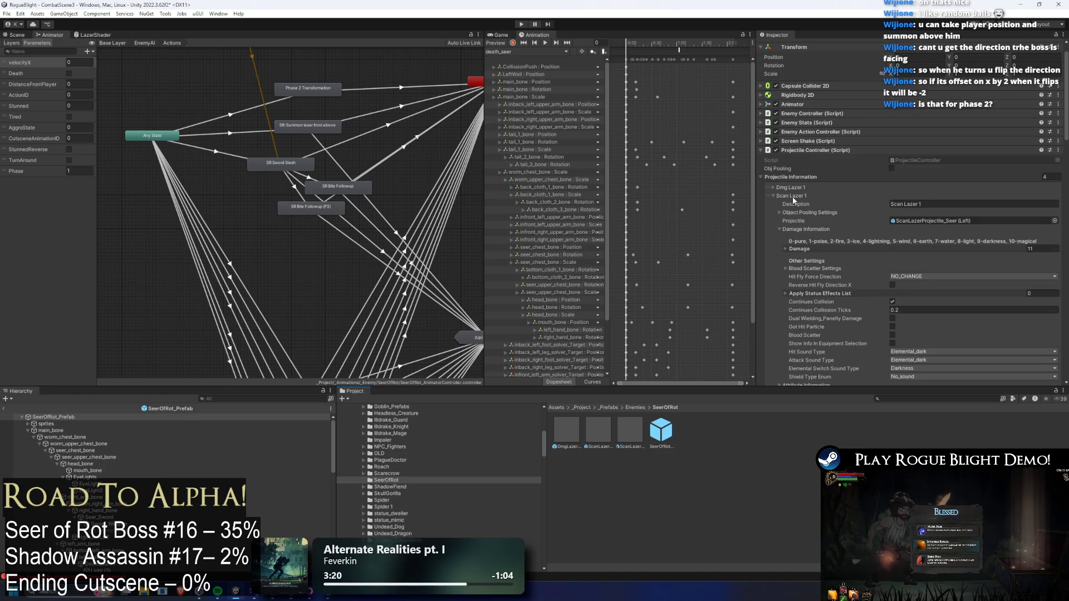
click(814, 195)
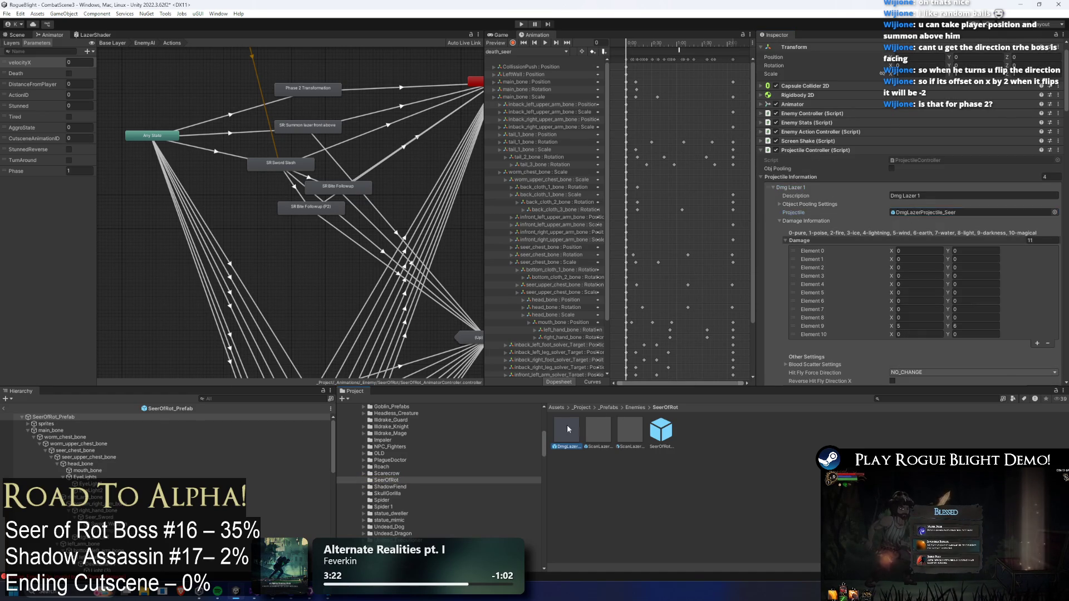
click(567, 428)
scroll(955, 217, up, 1)
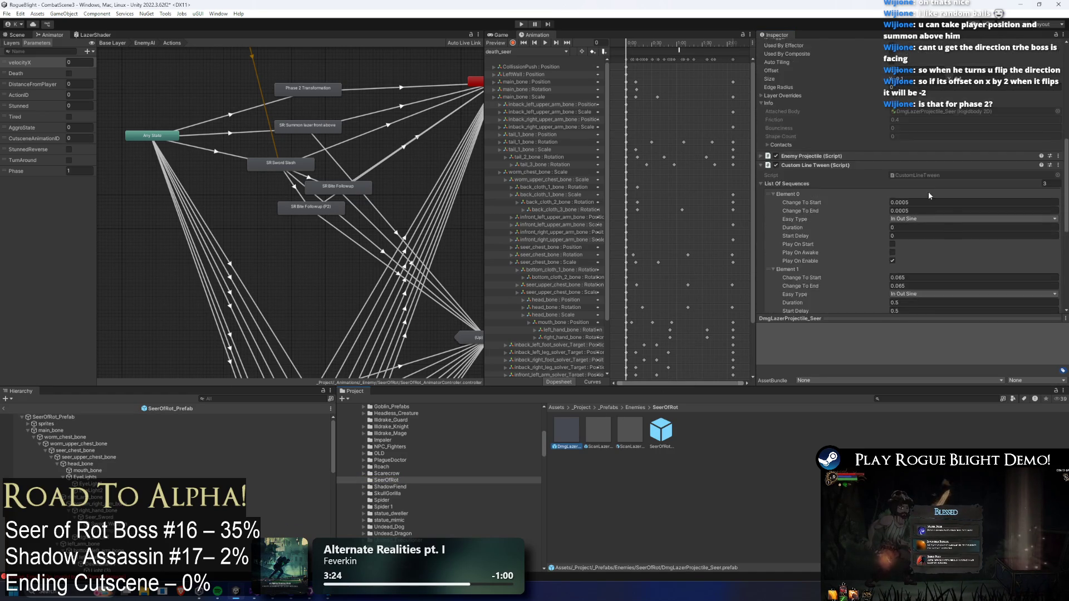
scroll(927, 198, up, 3)
click(903, 183)
text(-5)
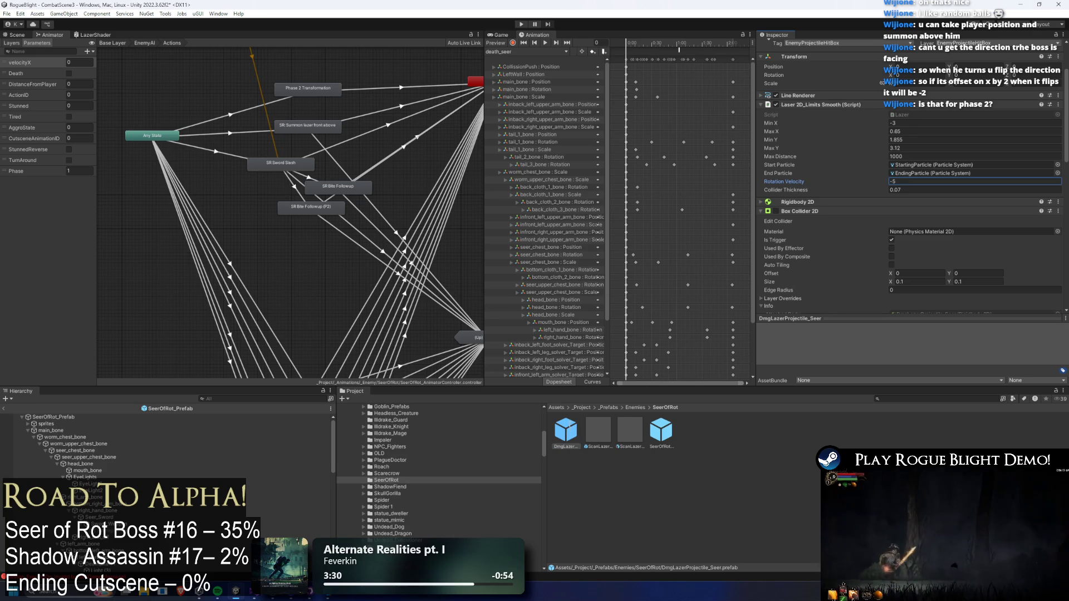
key(ctrl+s)
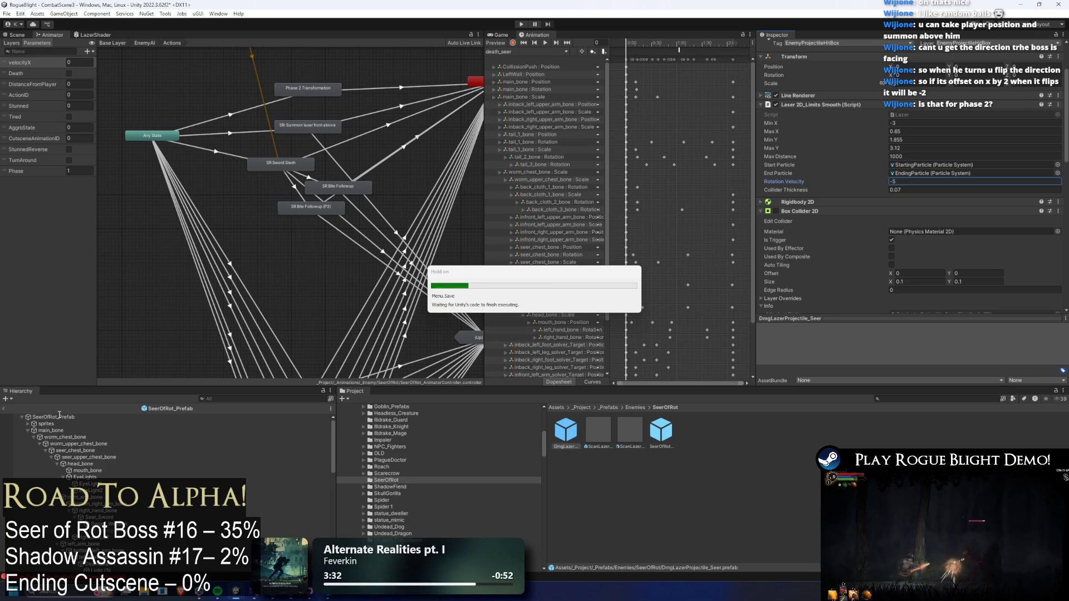
click(59, 417)
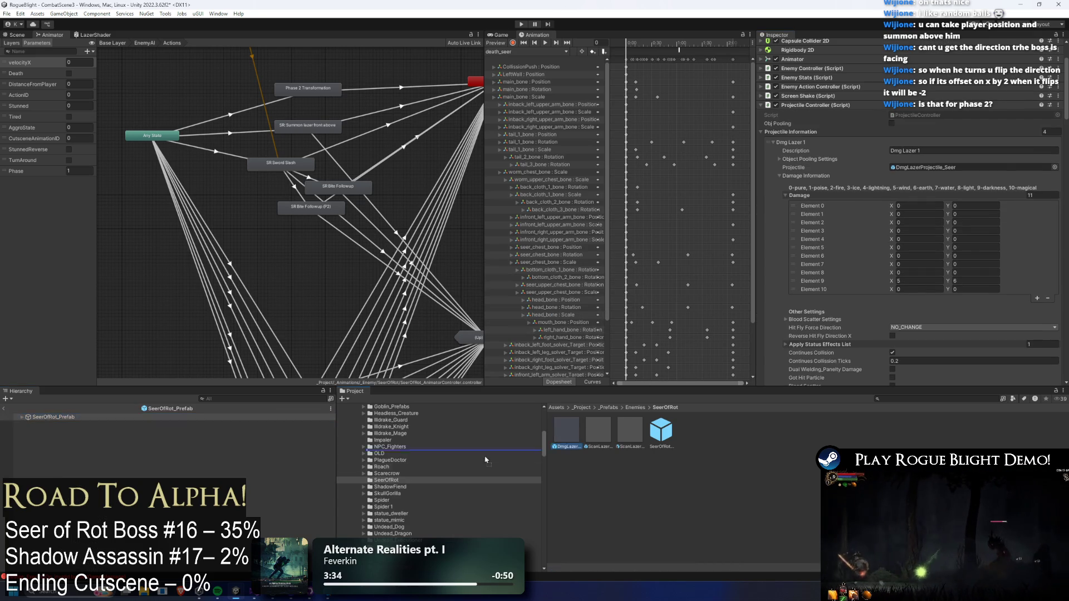
drag(486, 459, 707, 500)
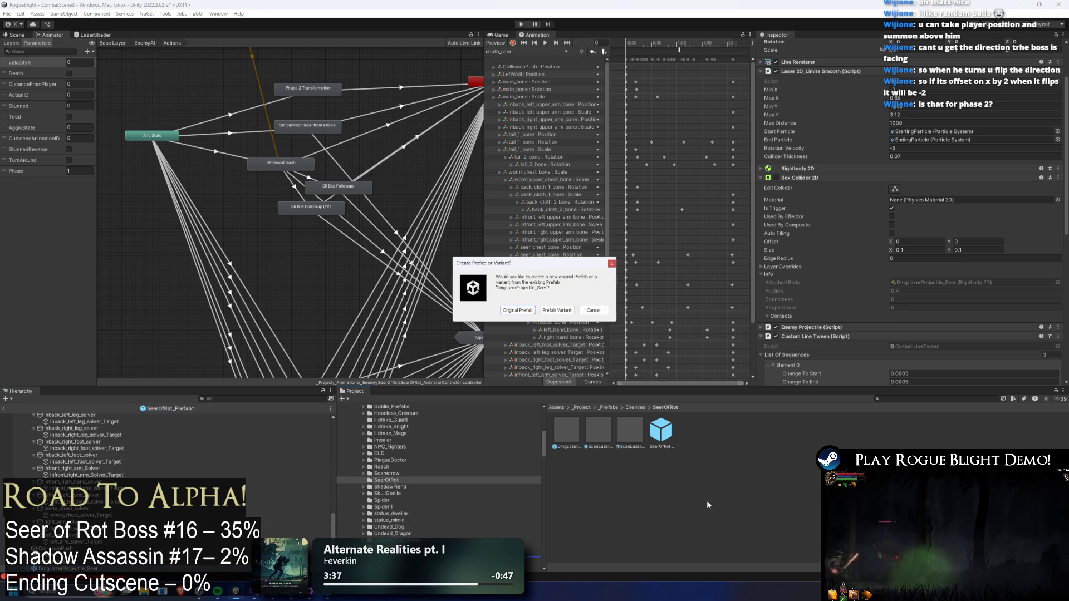
- Make the copy a prefab variant, naming the prefabs (Left) and DmgLazerProjectile_Seer Variant(Right)
click(555, 310)
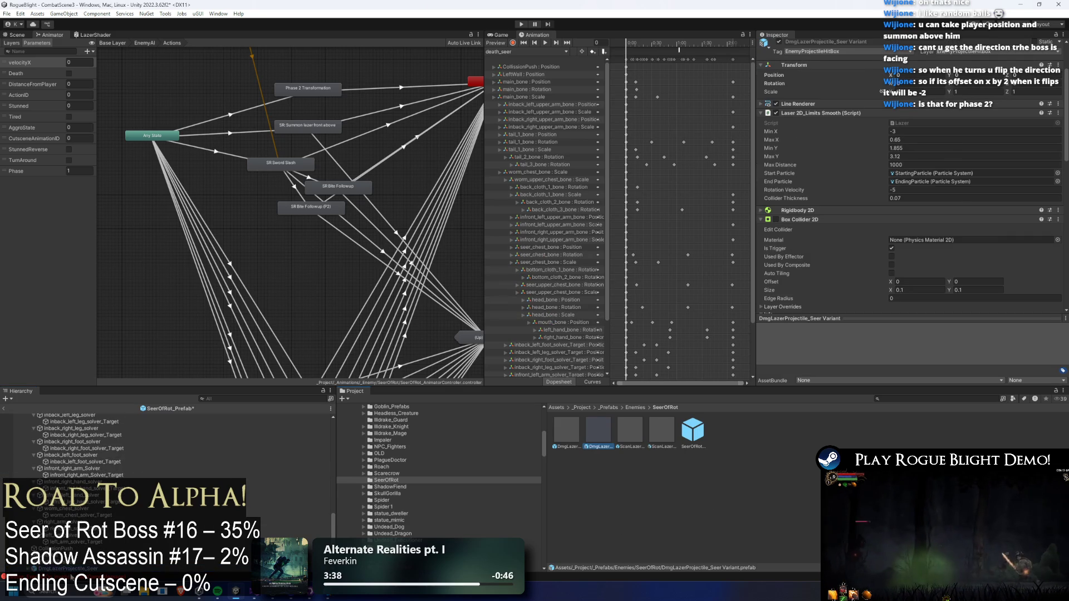
right_click(556, 429)
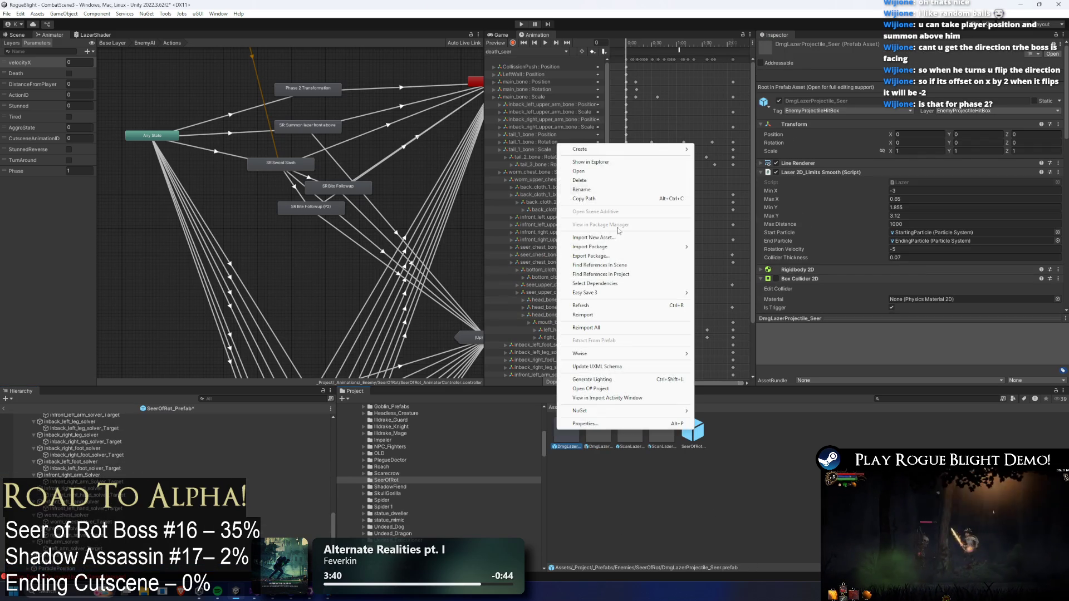
click(617, 191)
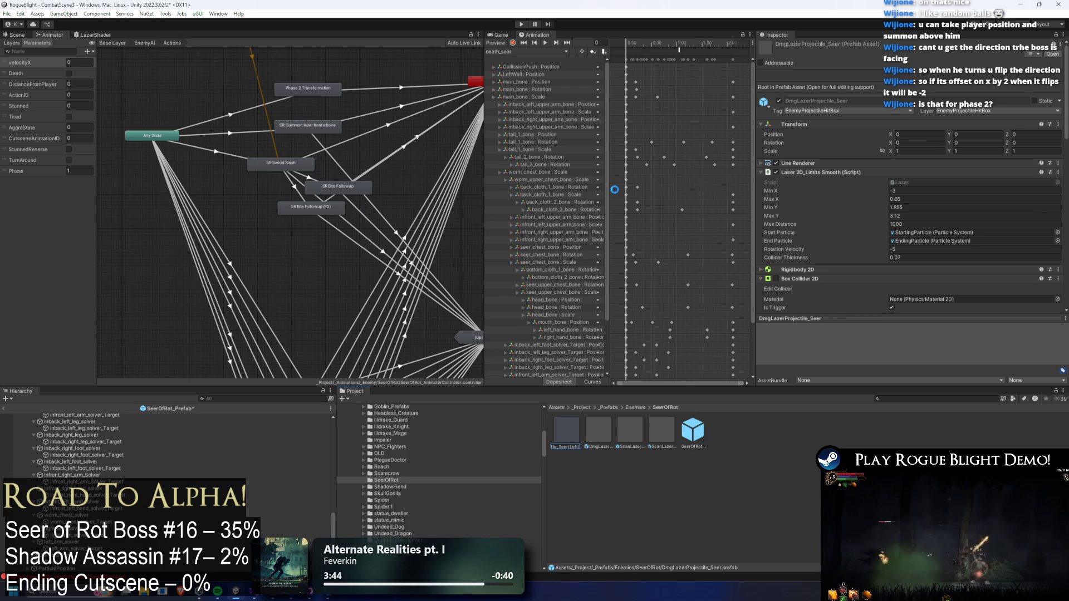
right_click(574, 433)
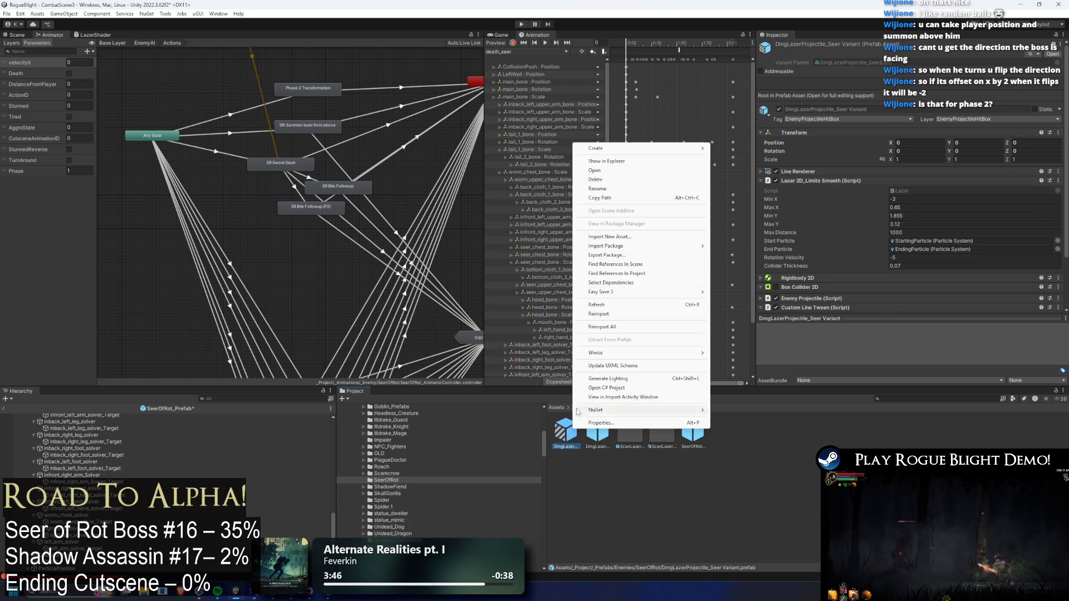
click(616, 190)
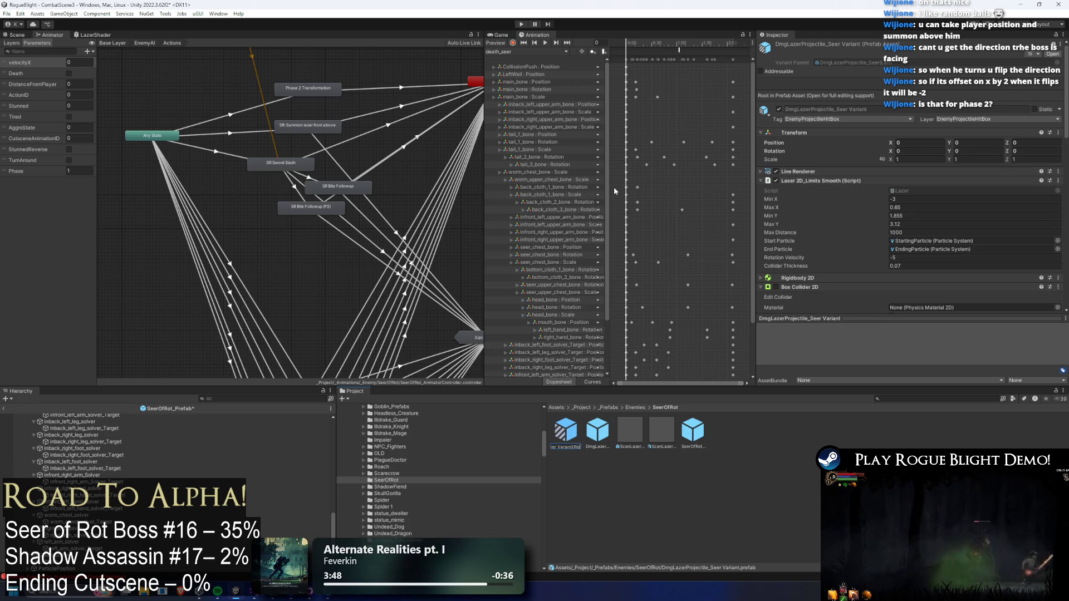
key(Return)
- Set the Right variant's Rotation Velocity to 5, then reselect SeerOfRot's projectile list
click(908, 257)
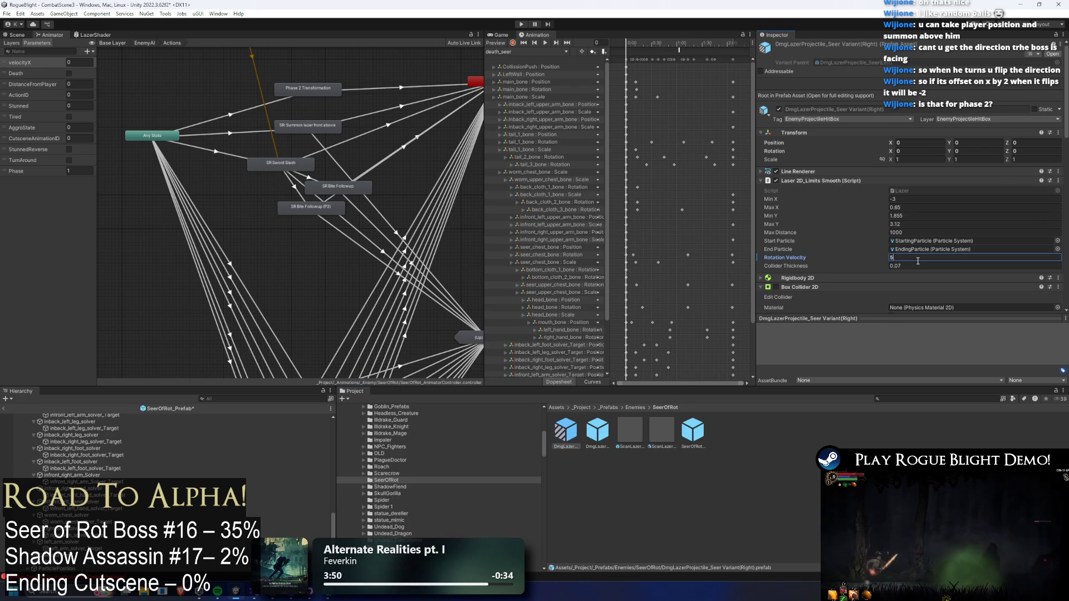
click(903, 423)
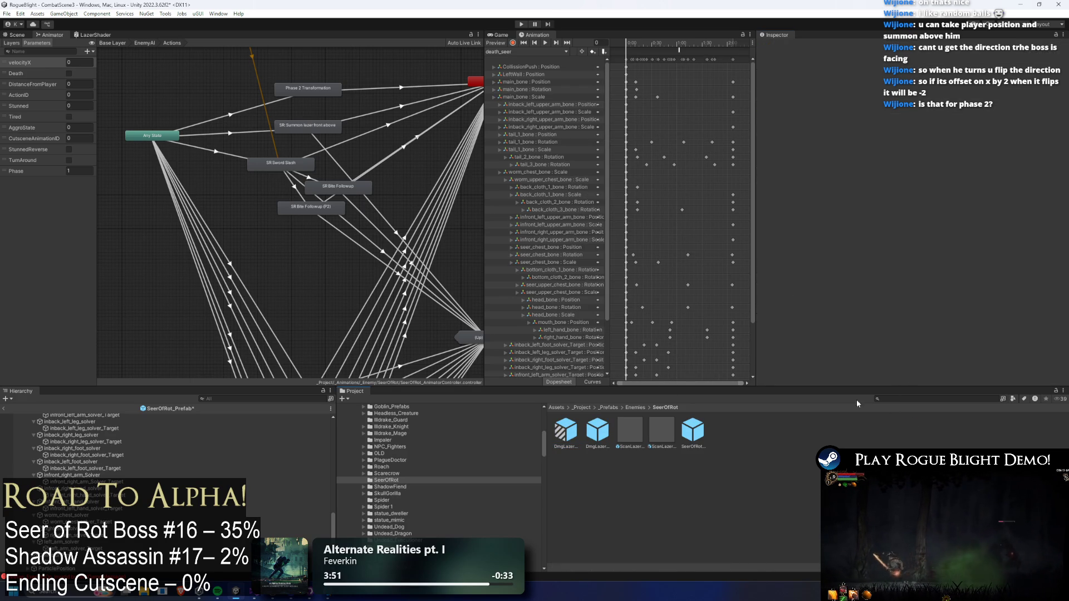
click(693, 431)
click(850, 142)
click(809, 162)
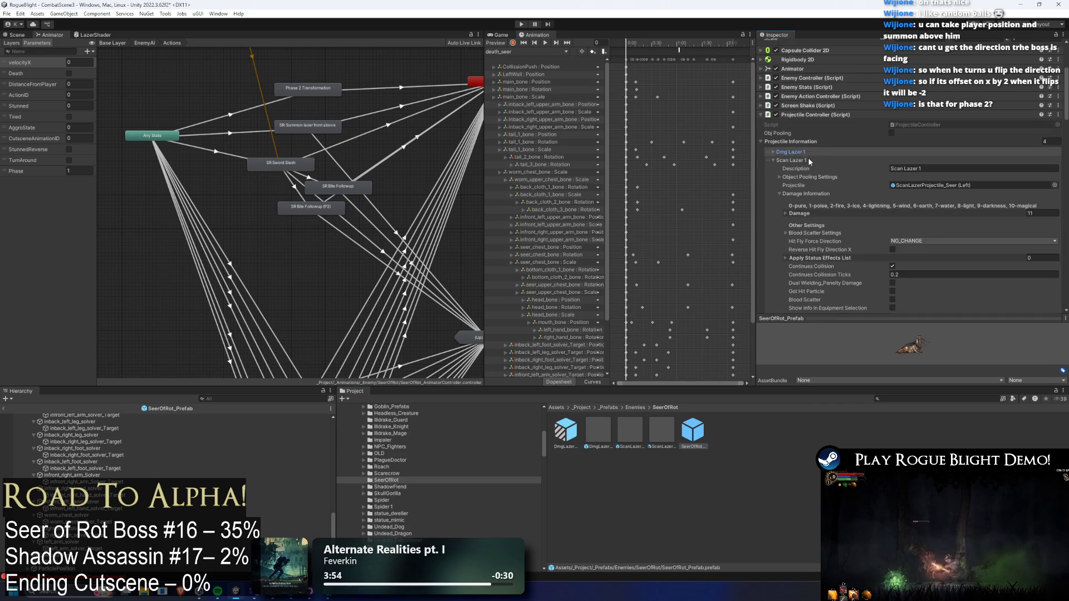
- Duplicate the Dmg Lazer 1 projectile entry and move the copy to second place
click(778, 161)
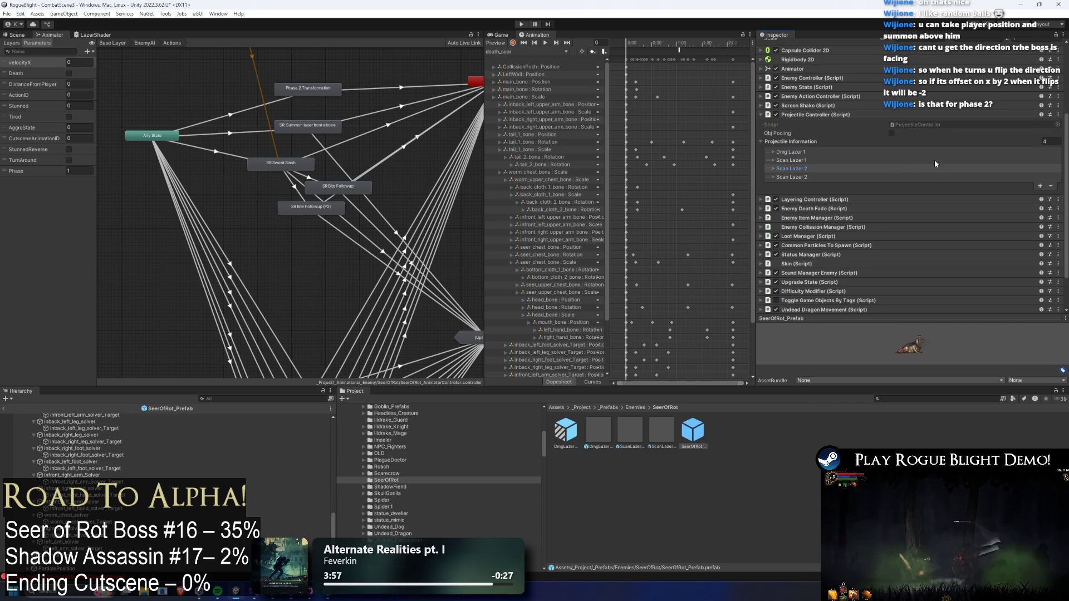
right_click(798, 152)
click(774, 176)
right_click(787, 176)
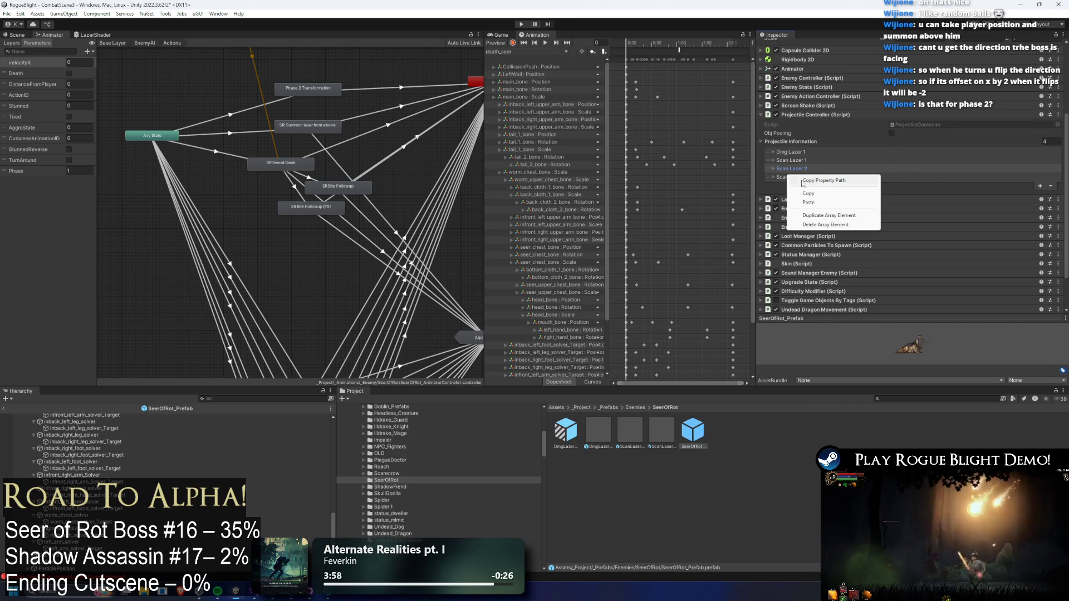
right_click(779, 177)
click(809, 203)
drag(767, 178, 773, 158)
- Label the entries Dmg Lazer (Left) and Dmg Lazer (Right), with (Right) using Variant(Right)
click(774, 160)
click(772, 161)
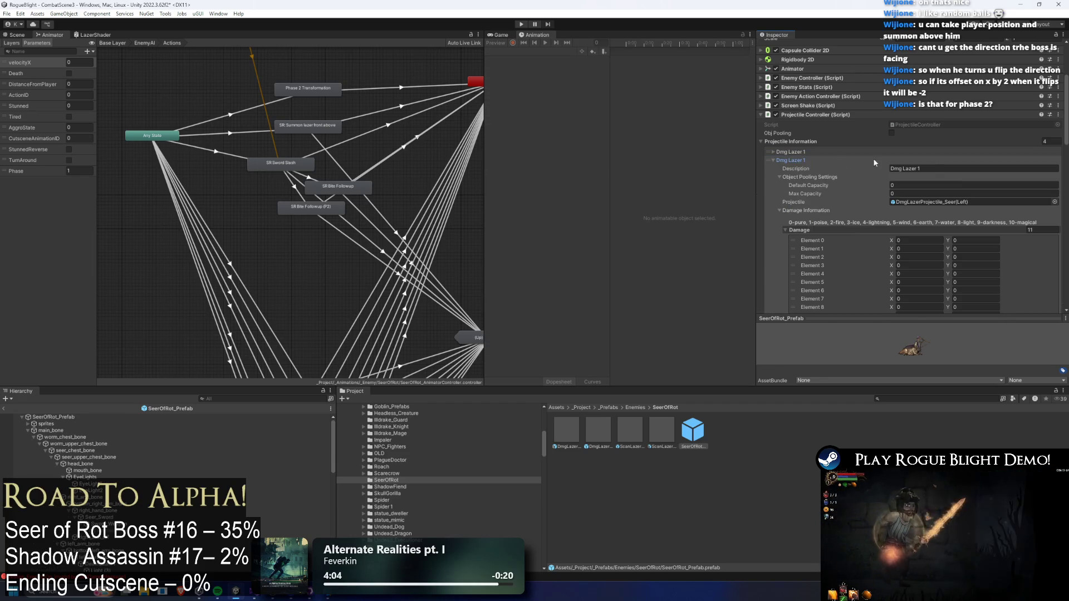
click(917, 168)
key(BackSpace)
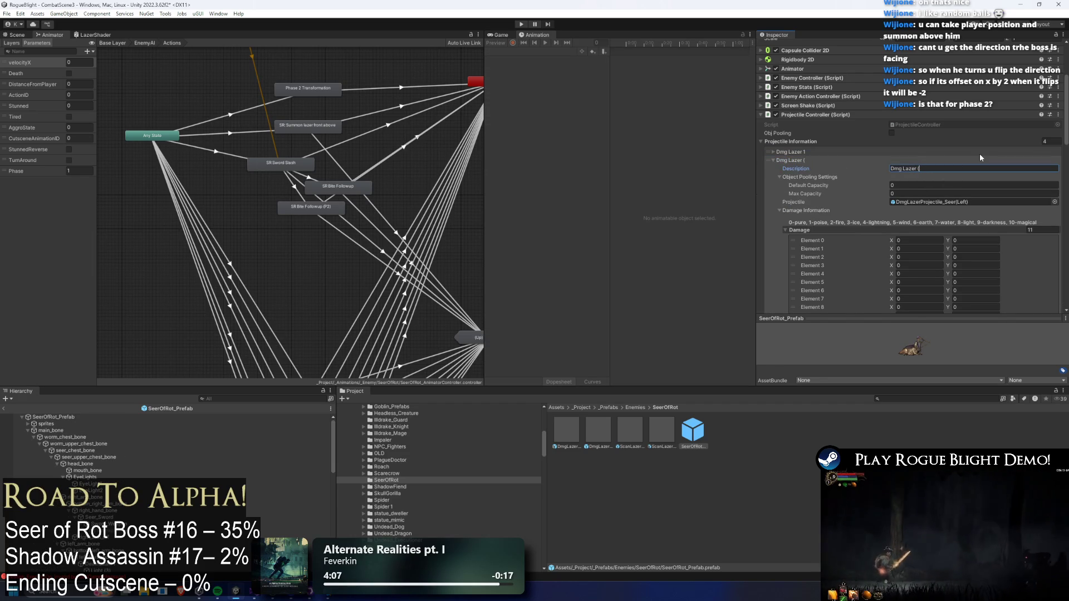
text((Right))
click(774, 152)
click(953, 160)
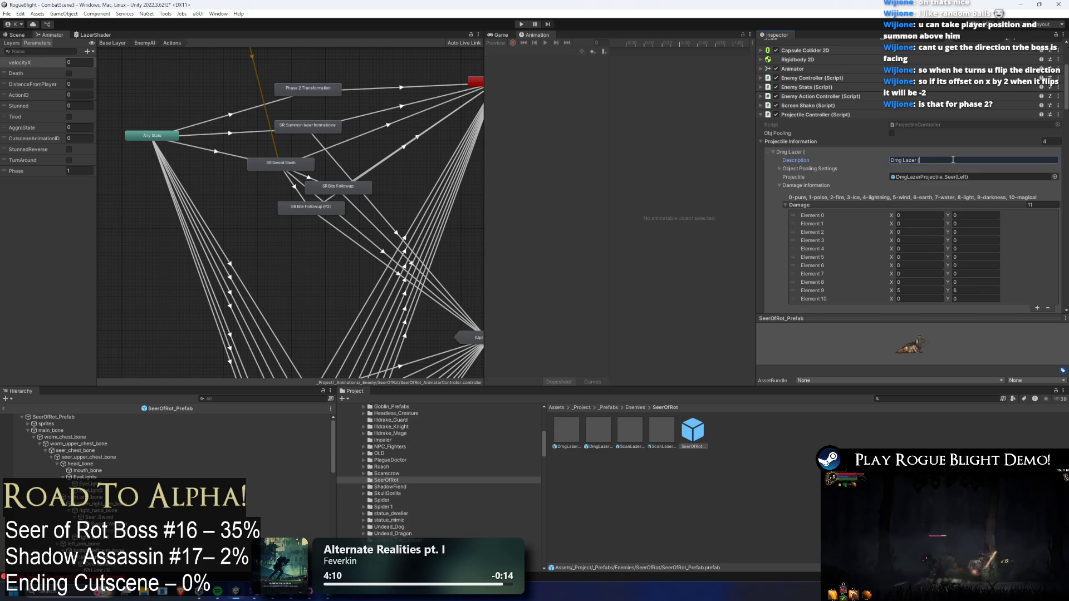
text(Left))
key(Return)
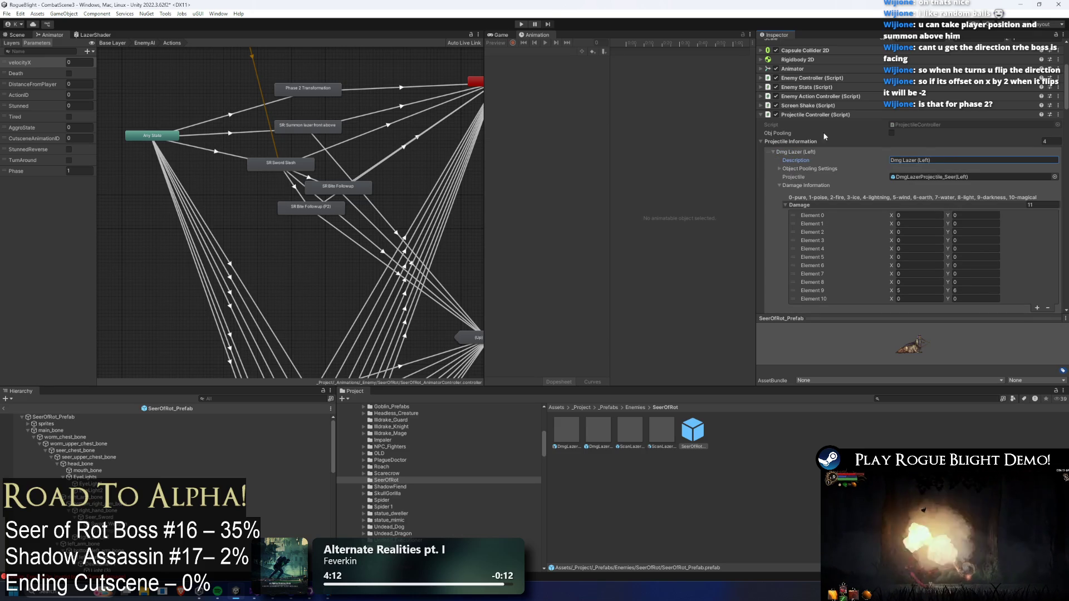
click(826, 150)
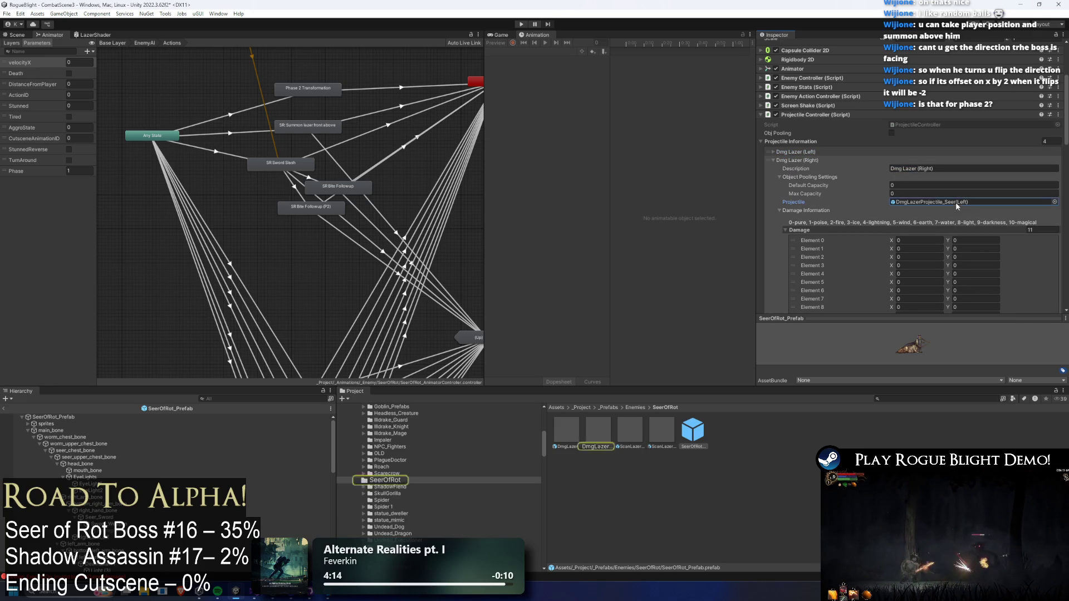
click(984, 202)
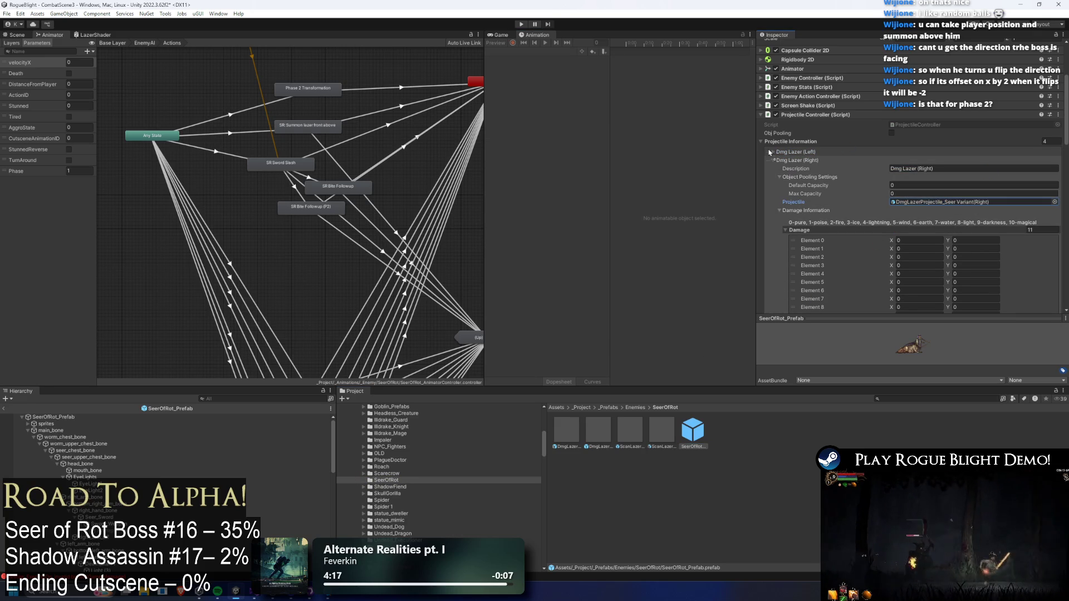
click(828, 161)
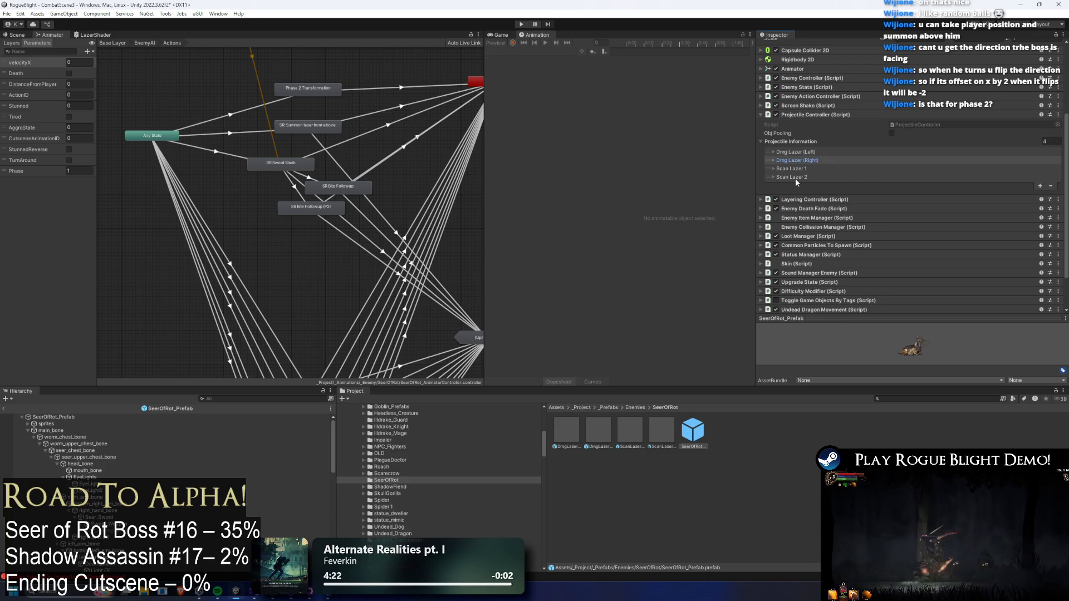
- Inspect Scan Lazer 1 and 2 and open the ScanLazerProjectile_Seer Variant (Right) prefab
click(829, 168)
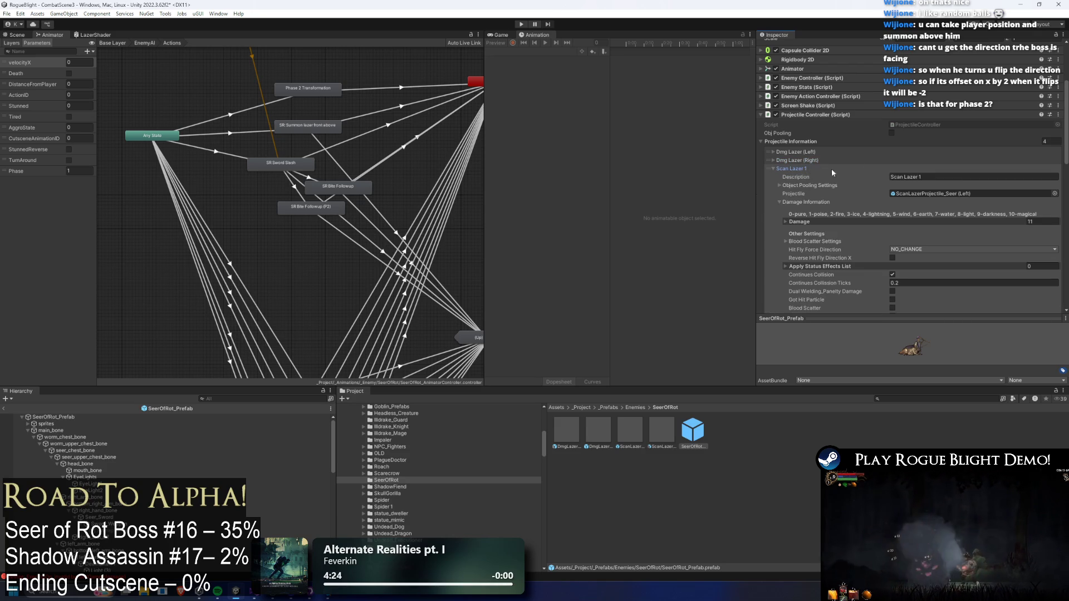
click(960, 193)
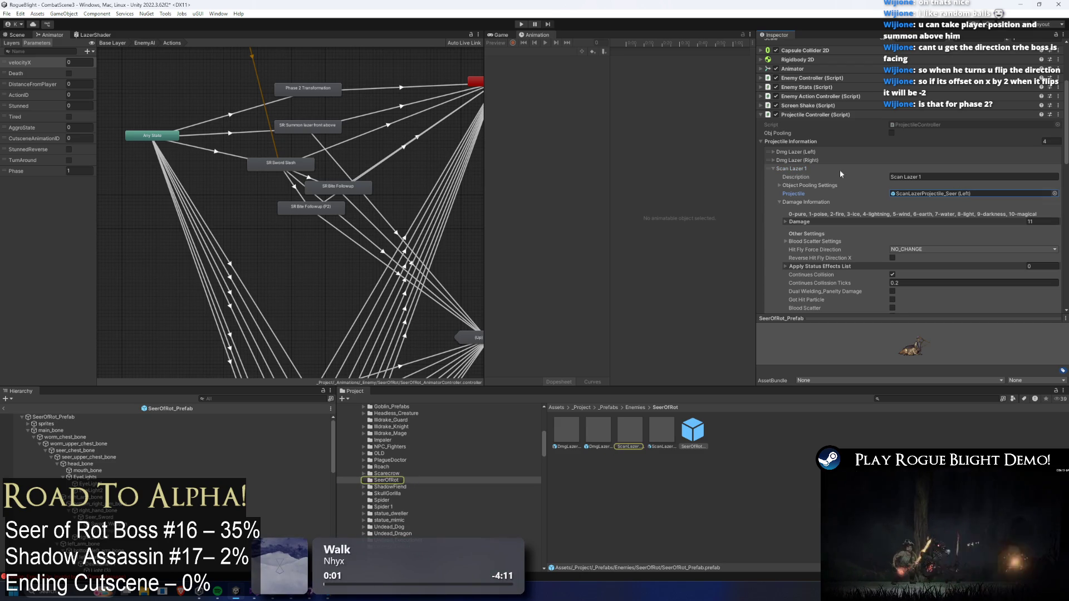
click(835, 170)
click(811, 177)
click(940, 200)
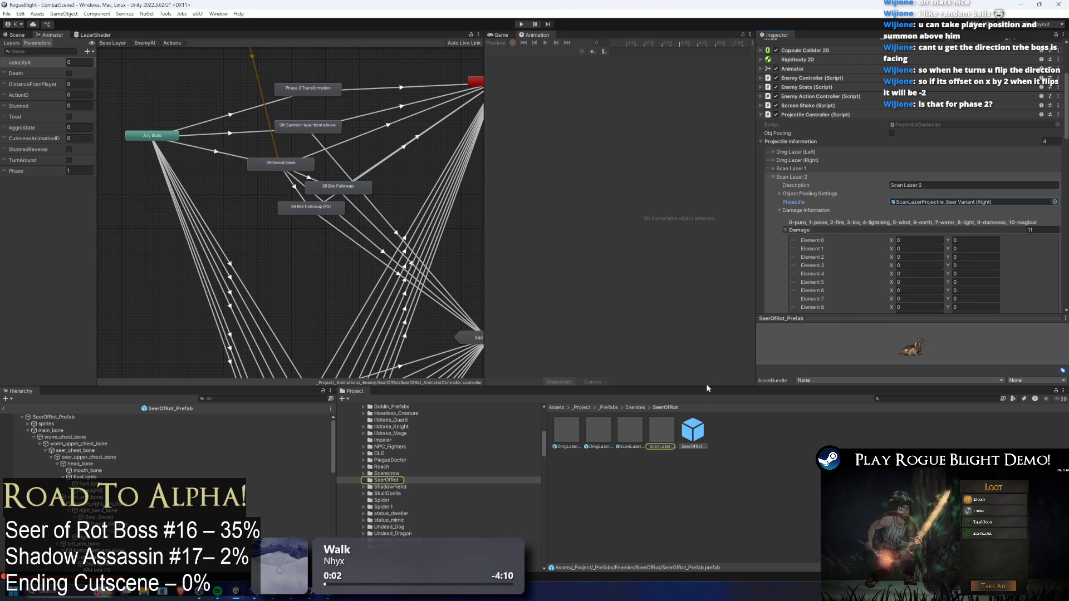
double_click(941, 201)
scroll(921, 212, down, 5)
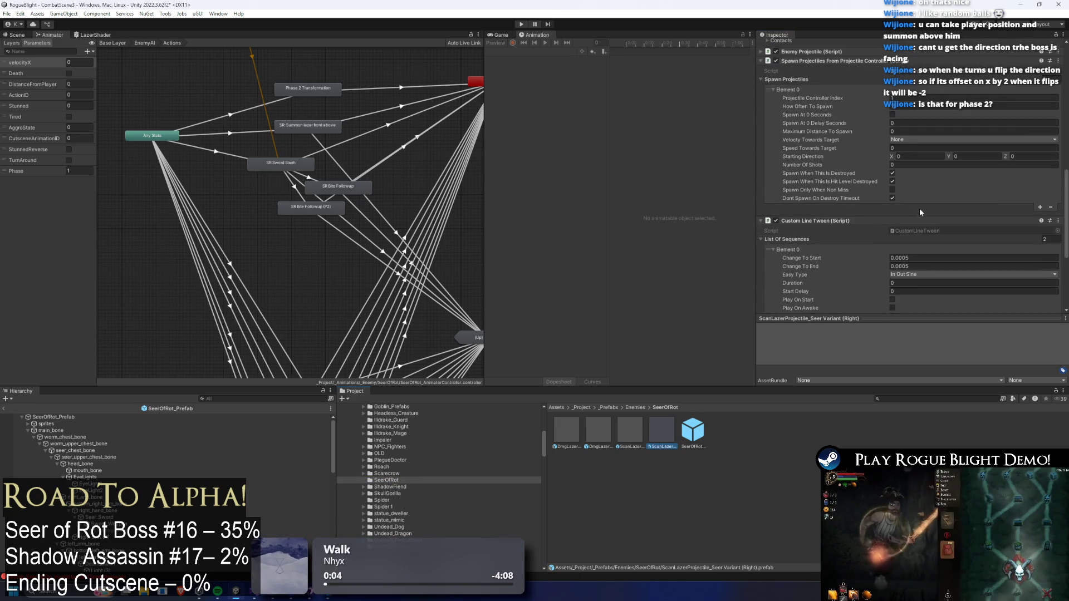
- Set the right scan laser's Projectile Controller Index to 2, save, and run a quick play test
click(893, 99)
text(2)
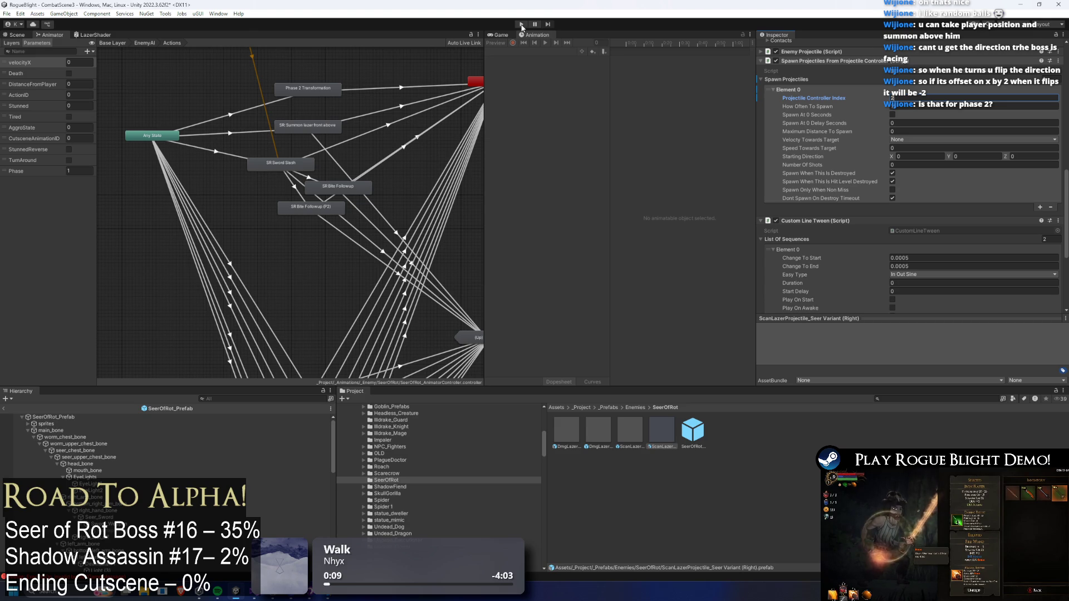
key(ctrl+s)
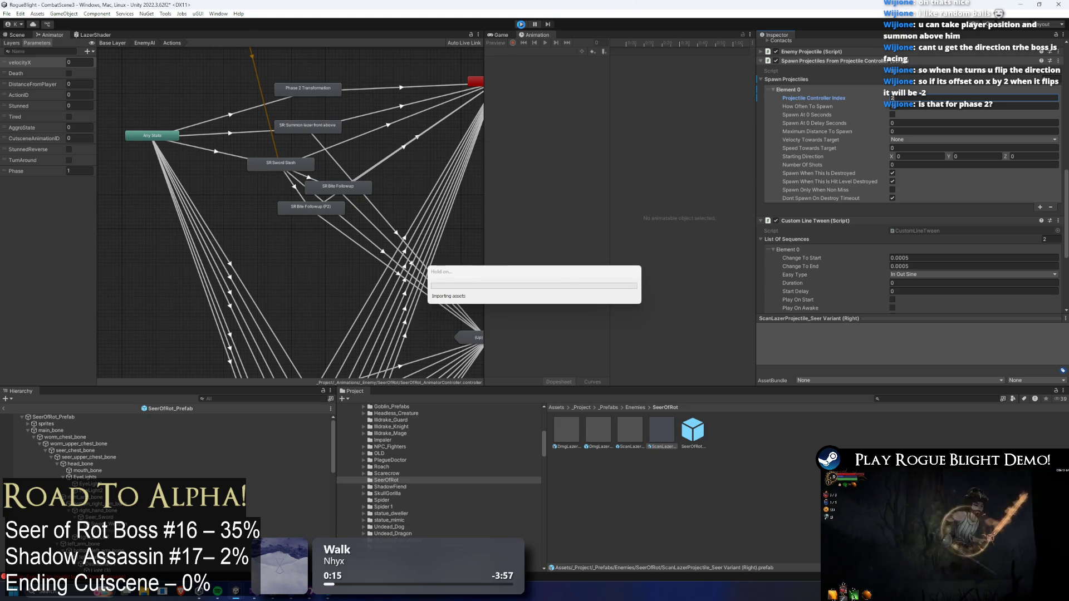
click(563, 324)
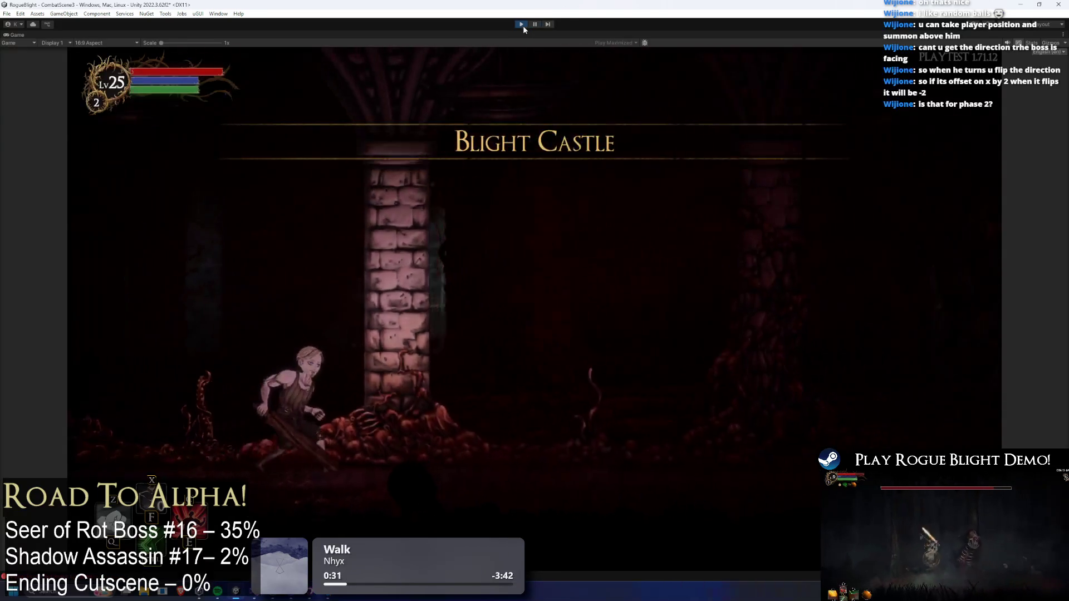
click(523, 26)
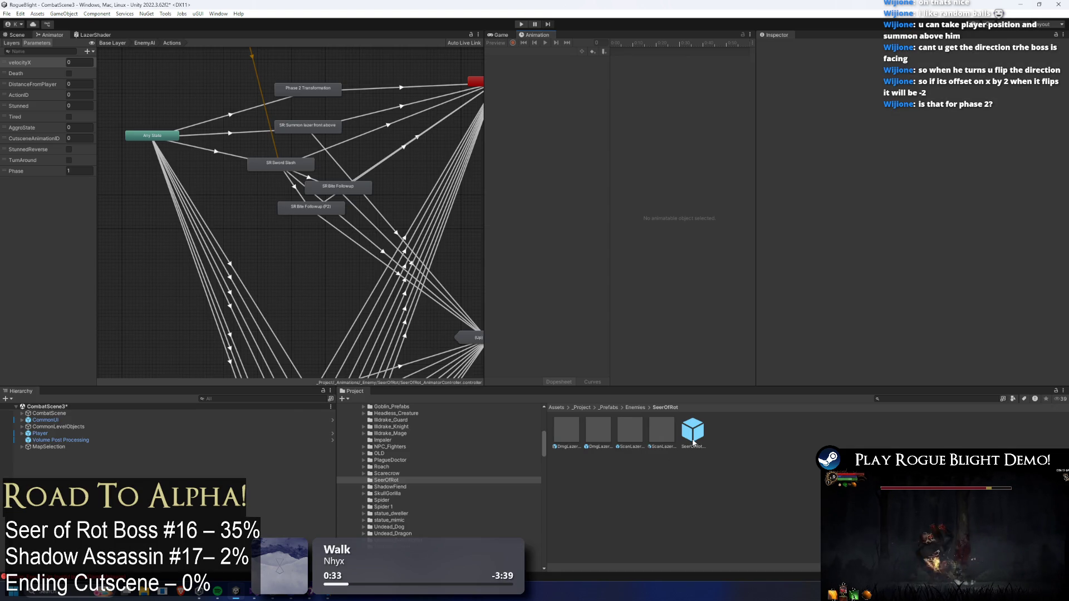
double_click(693, 440)
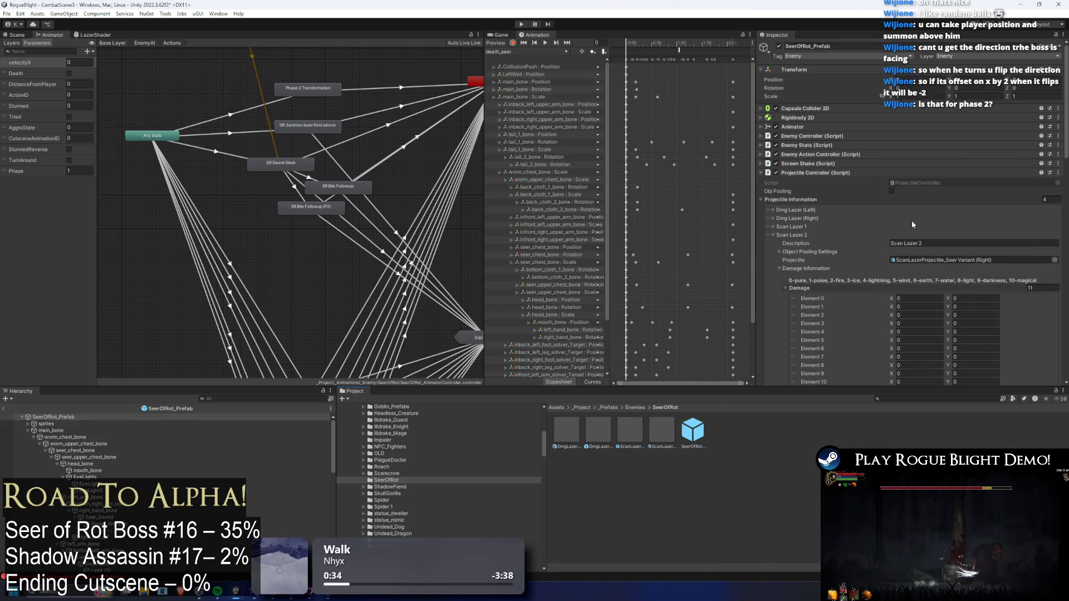
- Review the Scan Lazer 1 and Scan Lazer 2 entries on the SeerOfRot prefab
click(801, 233)
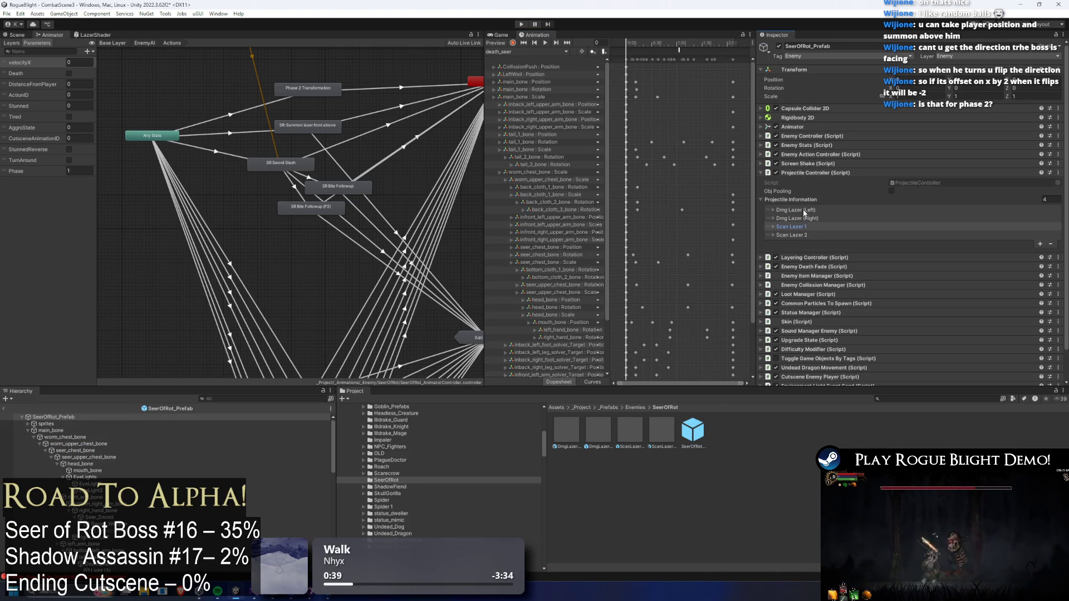
click(797, 228)
scroll(887, 207, down, 5)
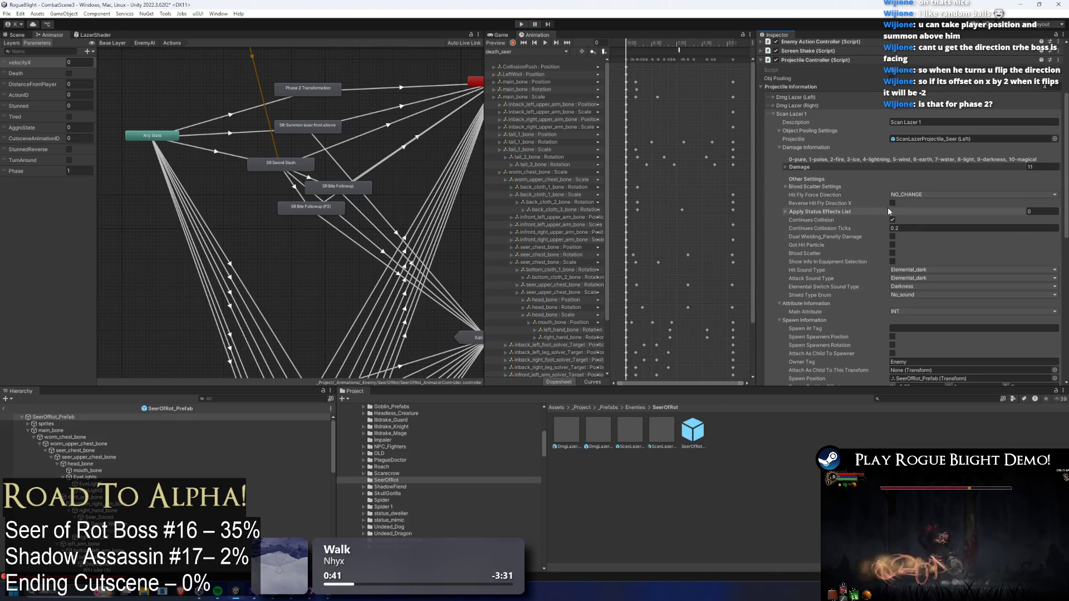
click(803, 113)
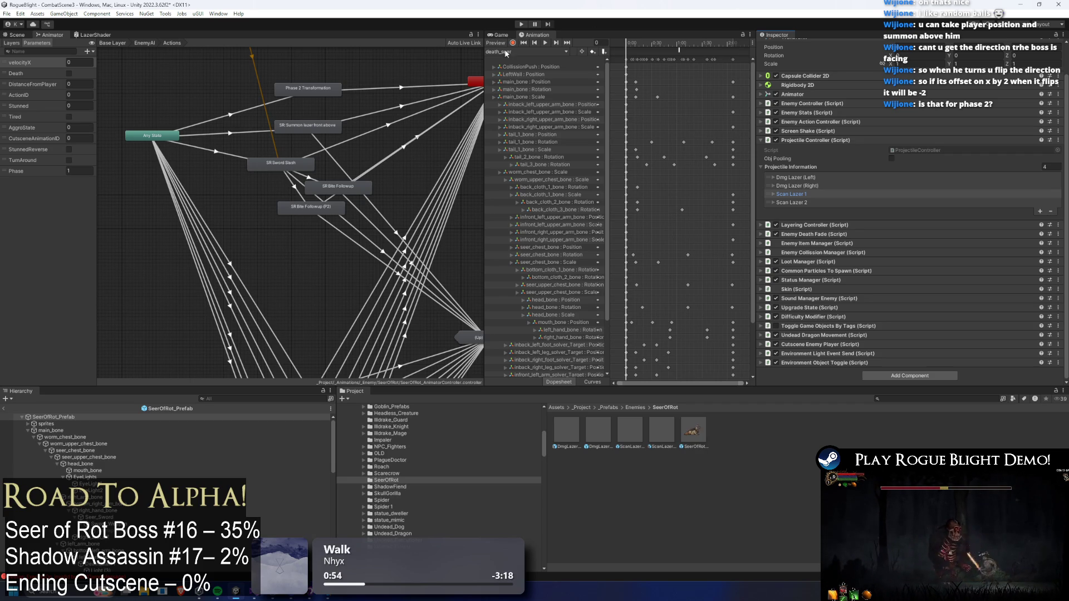
- In the summon_lazer_close_seer clip, change the SpawnProjectile event's Int to 4
click(534, 51)
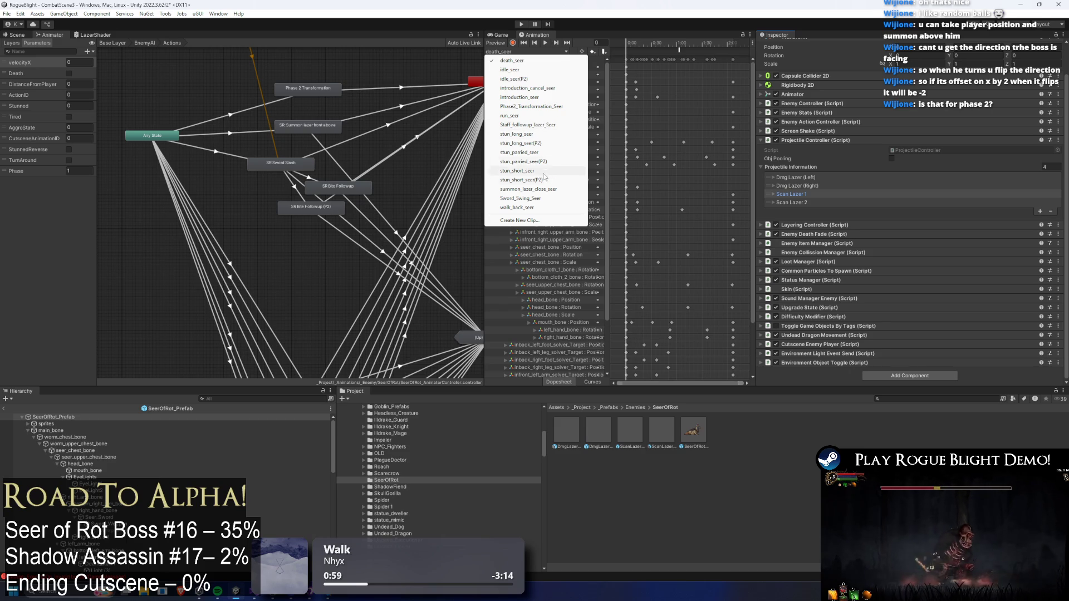
click(534, 189)
click(678, 49)
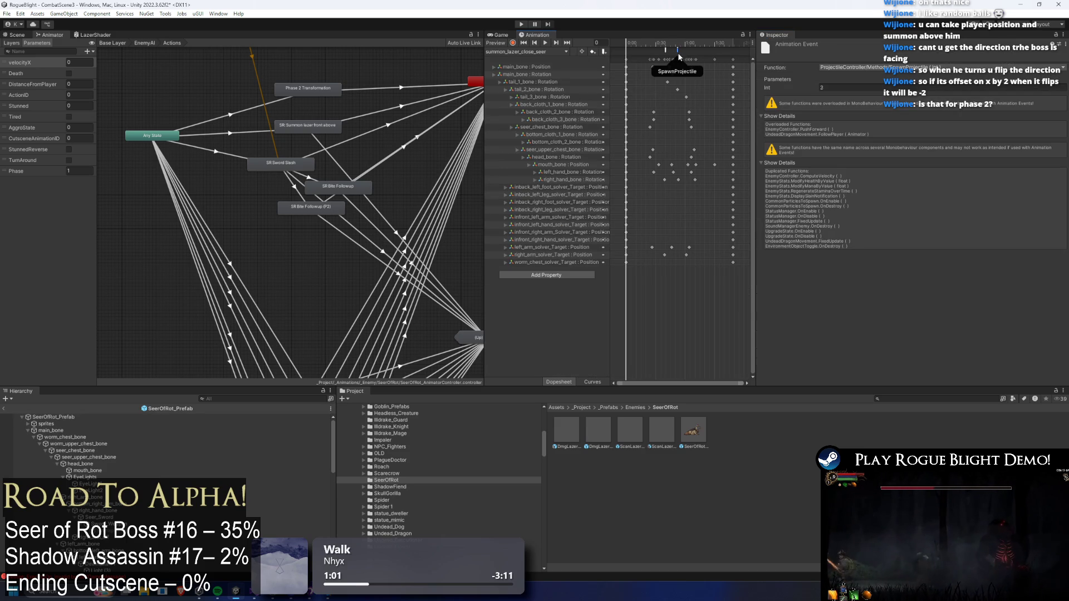
click(941, 87)
text(4)
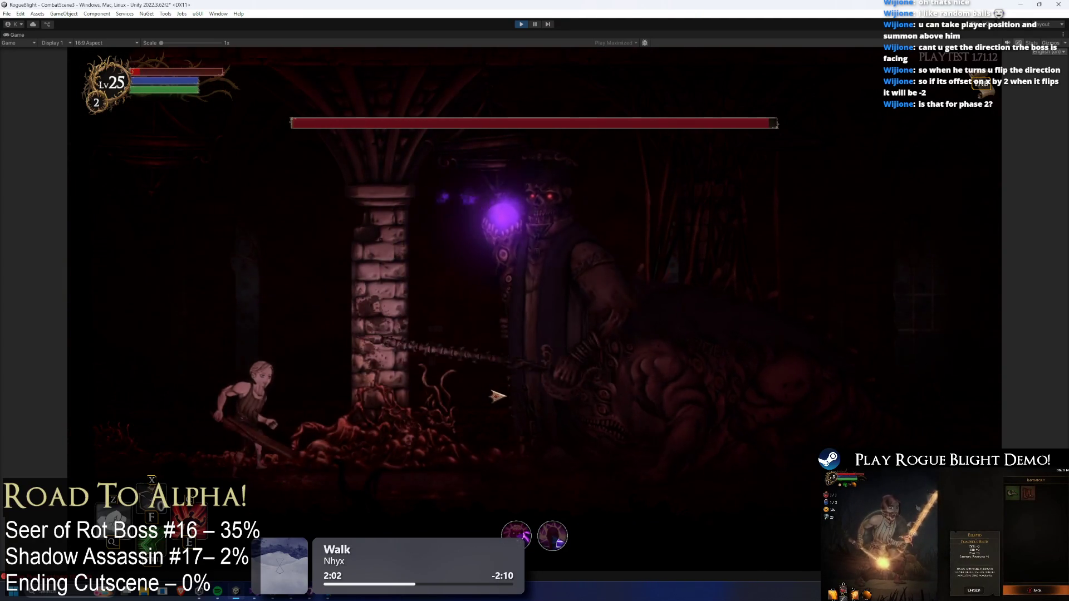
- Play-test the boss fight with F1 cheats on, run the player left, then stop
key(F1)
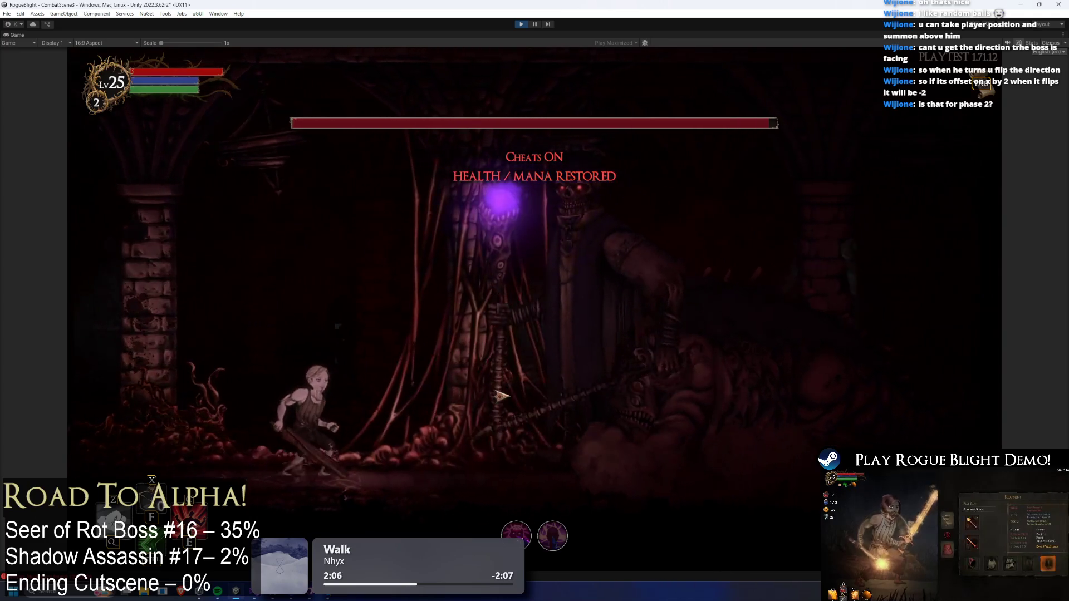
key(Left)
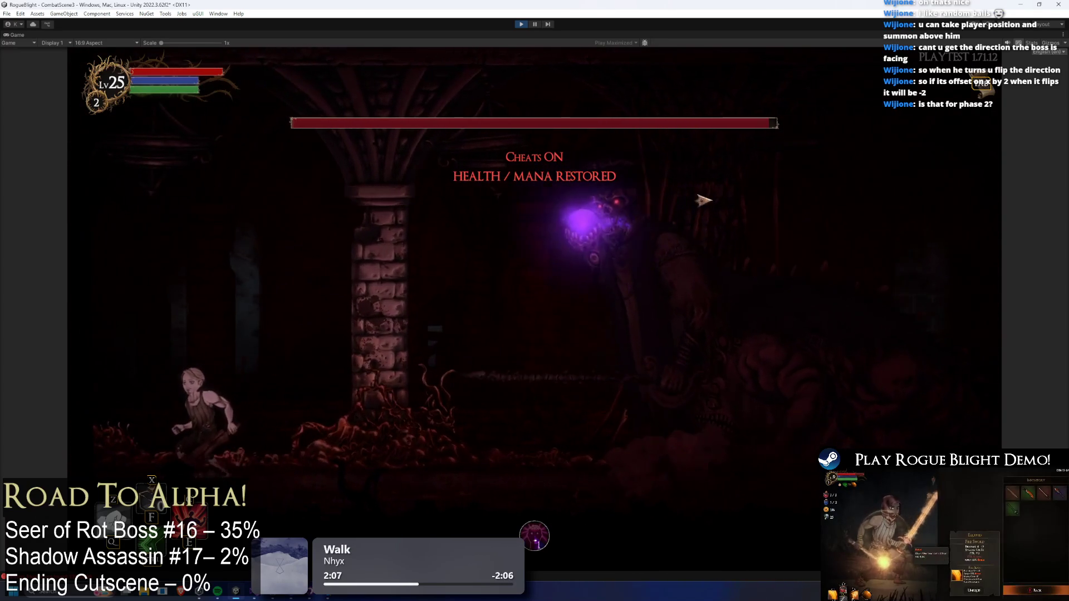
key(Left)
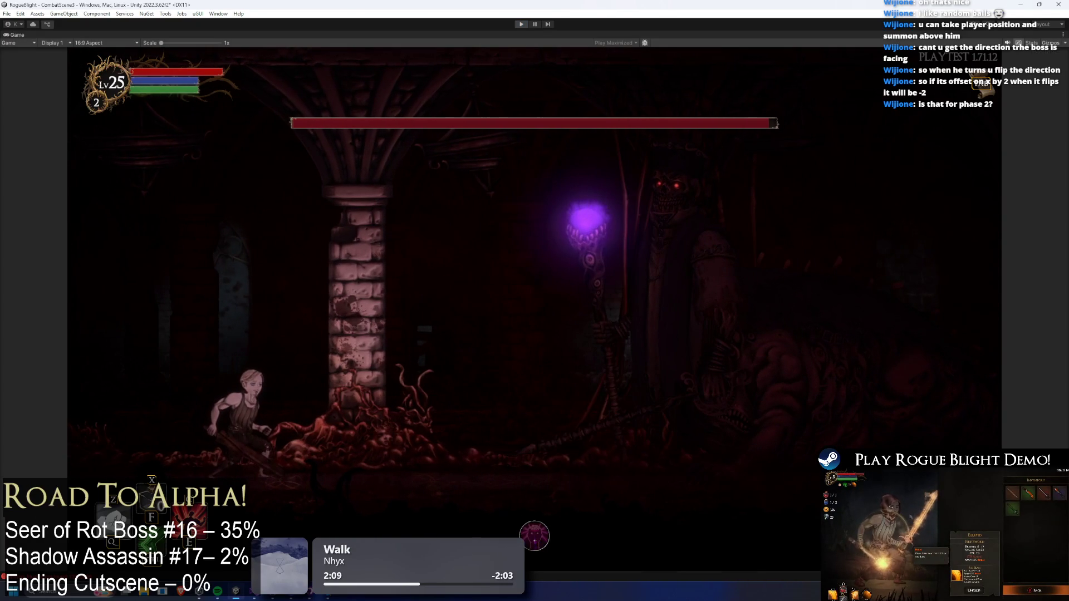
key(ctrl+p)
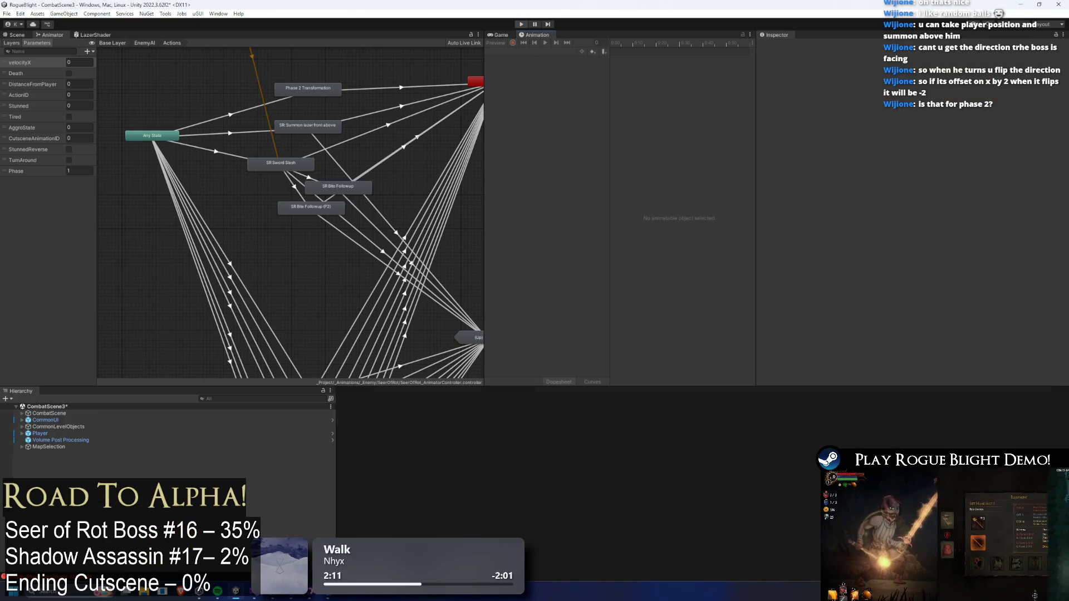
- Open the SeerOfRot prefab and select the staff's DarknessEffectOnSwordParticle effect
double_click(693, 430)
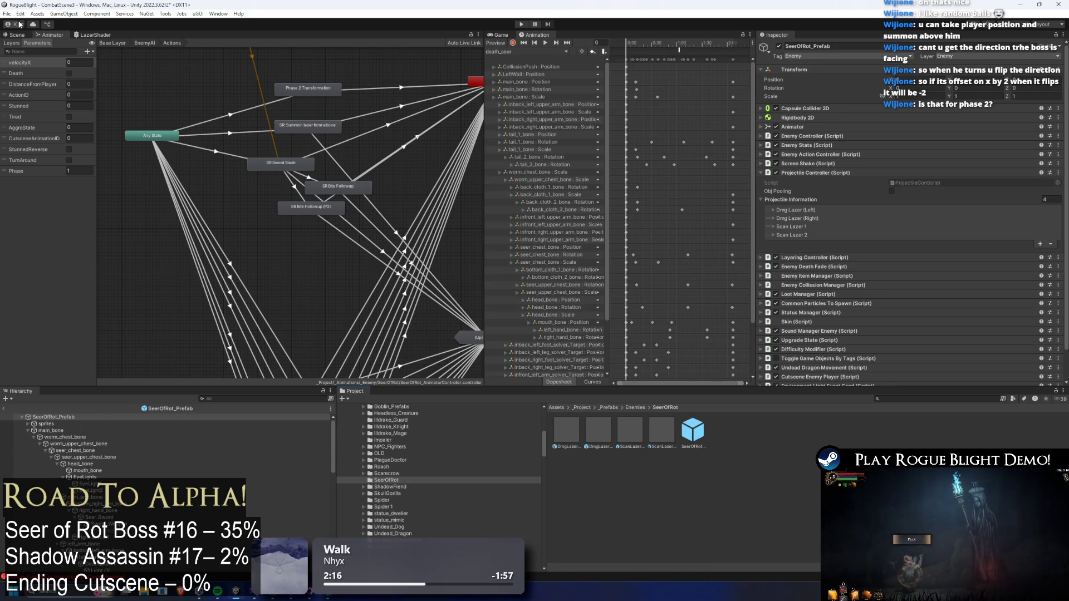
click(17, 34)
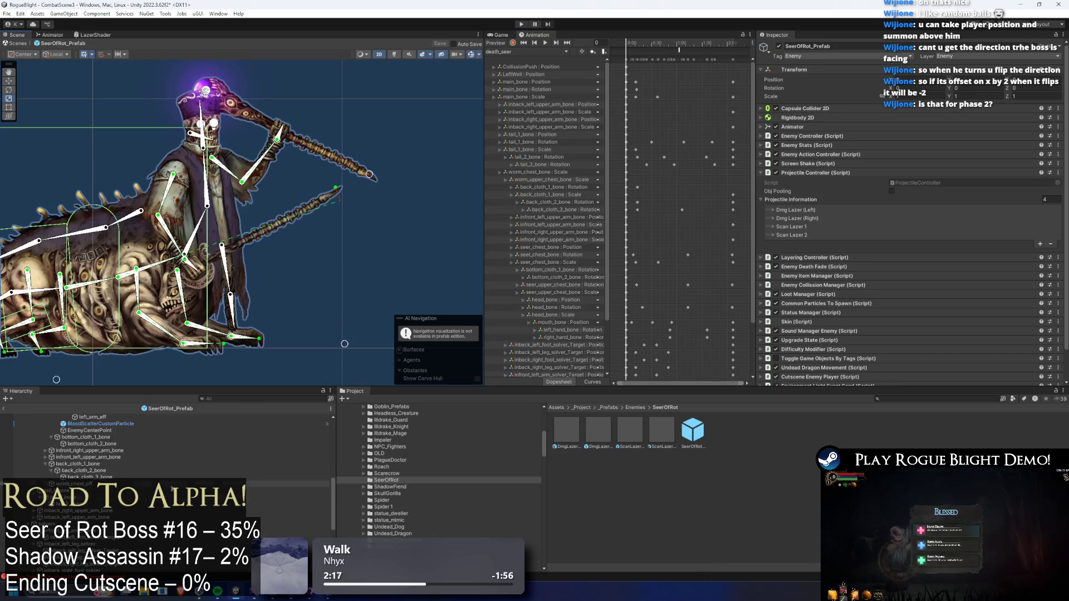
scroll(264, 191, up, 4)
click(223, 172)
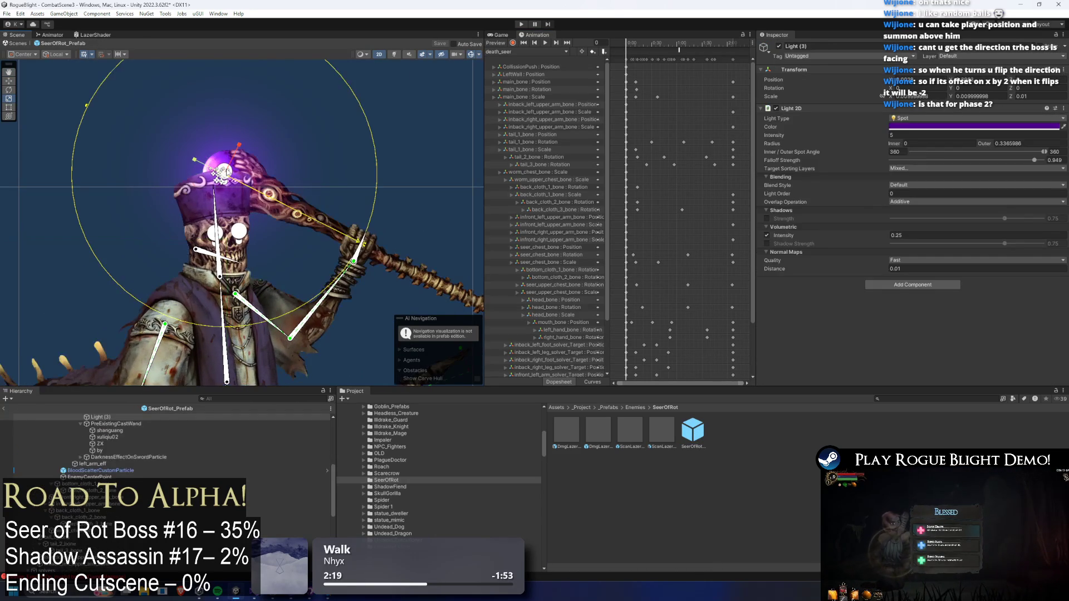
click(116, 473)
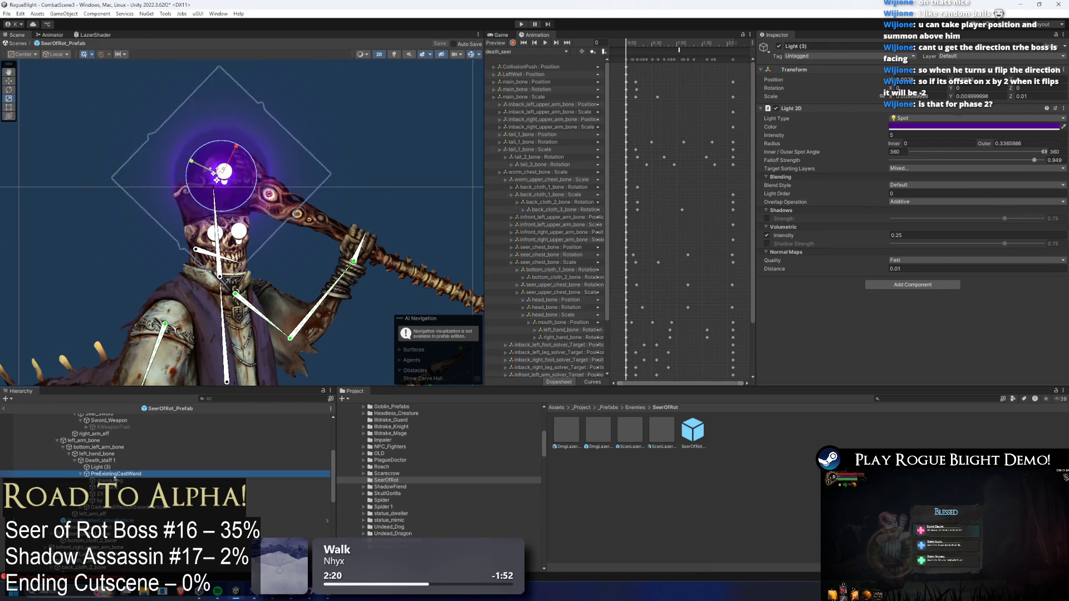
click(116, 508)
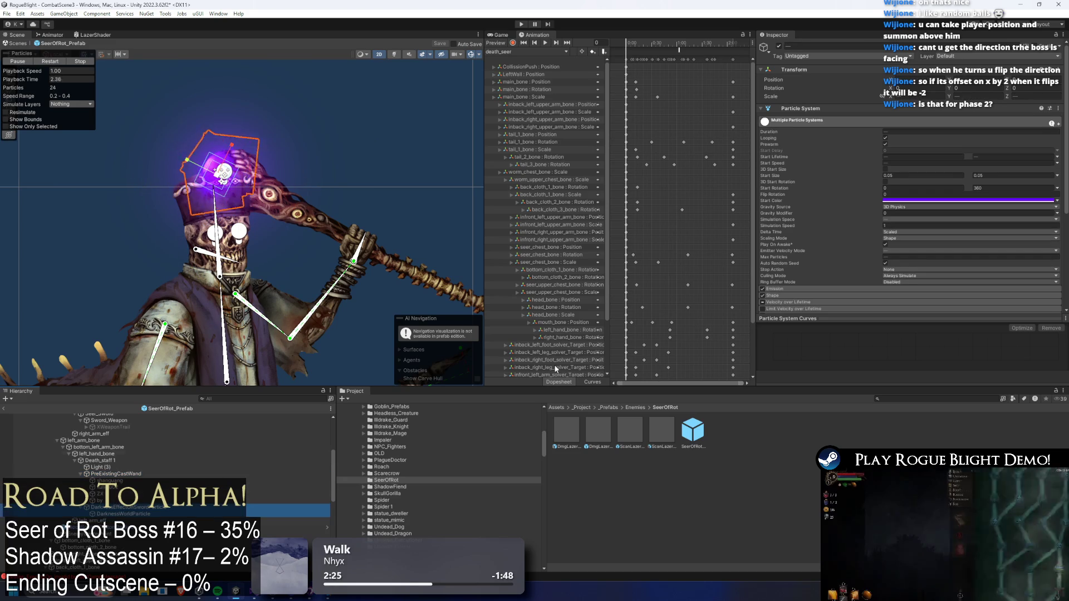
scroll(896, 188, down, 5)
- Try the particle renderer on the EnemyBack1 sorting layer with Order in Layer 12
click(813, 285)
scroll(959, 245, down, 3)
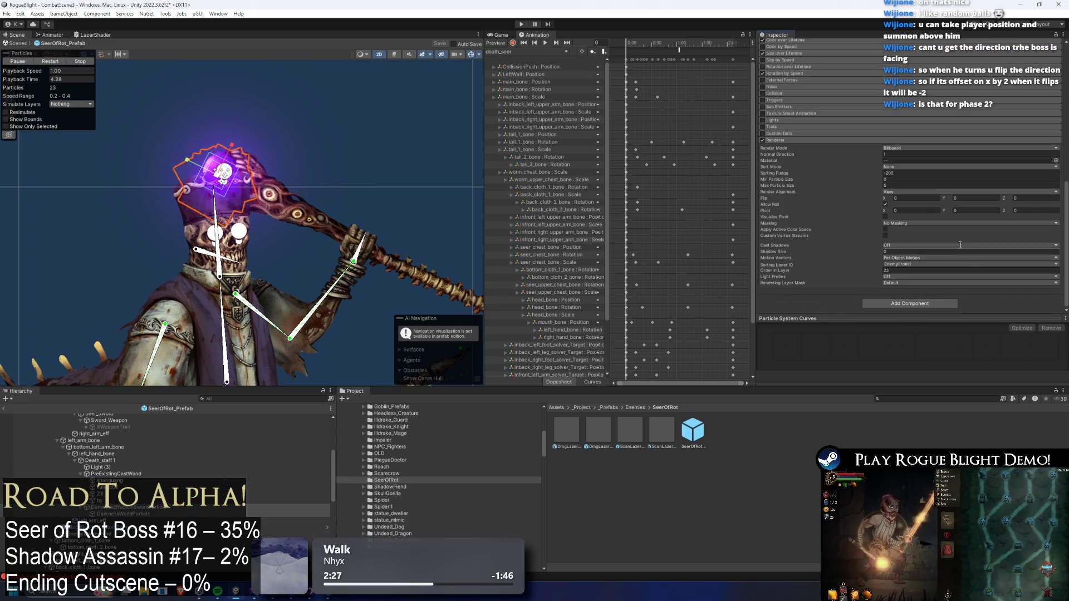
click(921, 263)
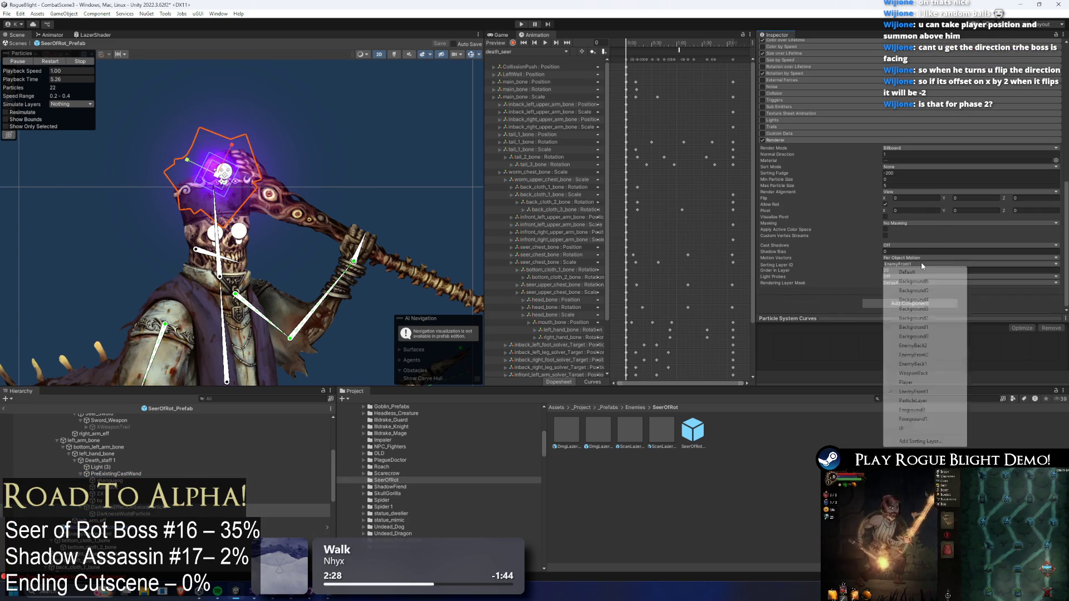
click(934, 364)
scroll(196, 137, up, 2)
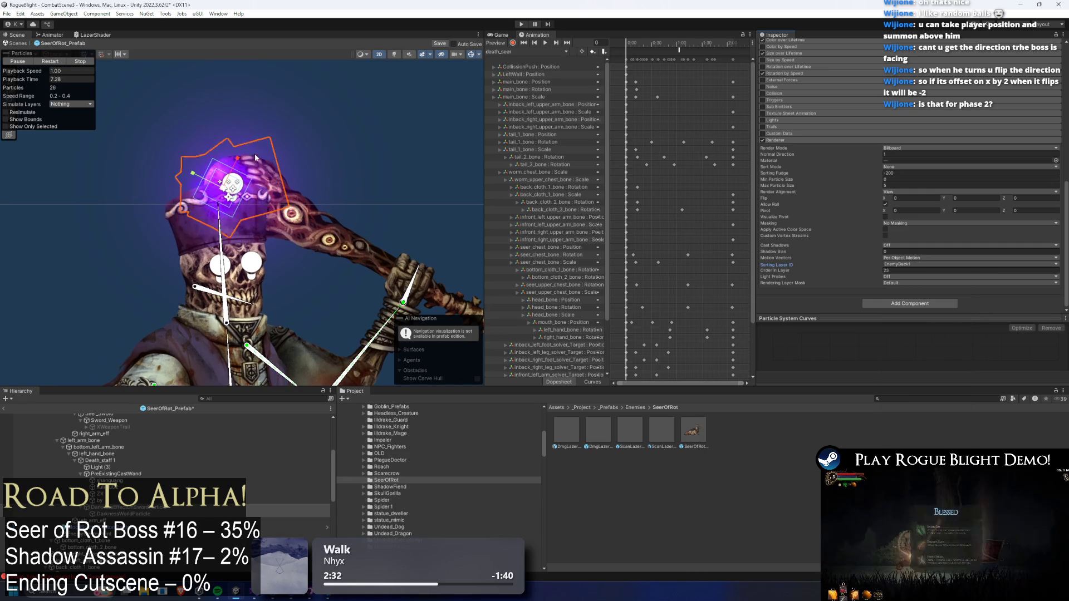
scroll(255, 153, up, 1)
click(875, 270)
drag(875, 272, 695, 284)
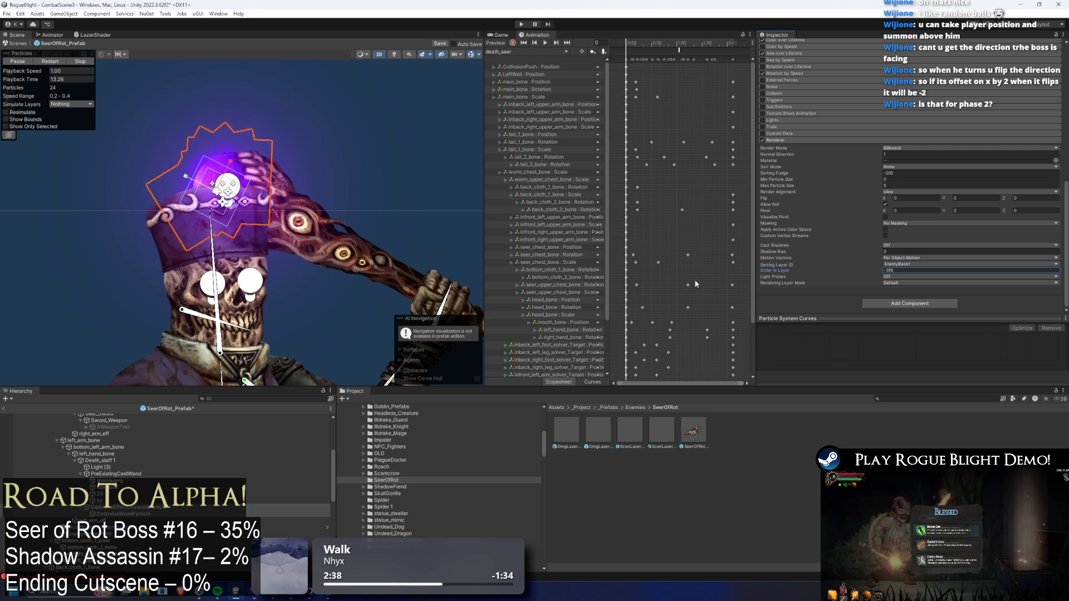
- Move the particles to EnemyBack2 with Order in Layer 50 and save the prefab
click(919, 263)
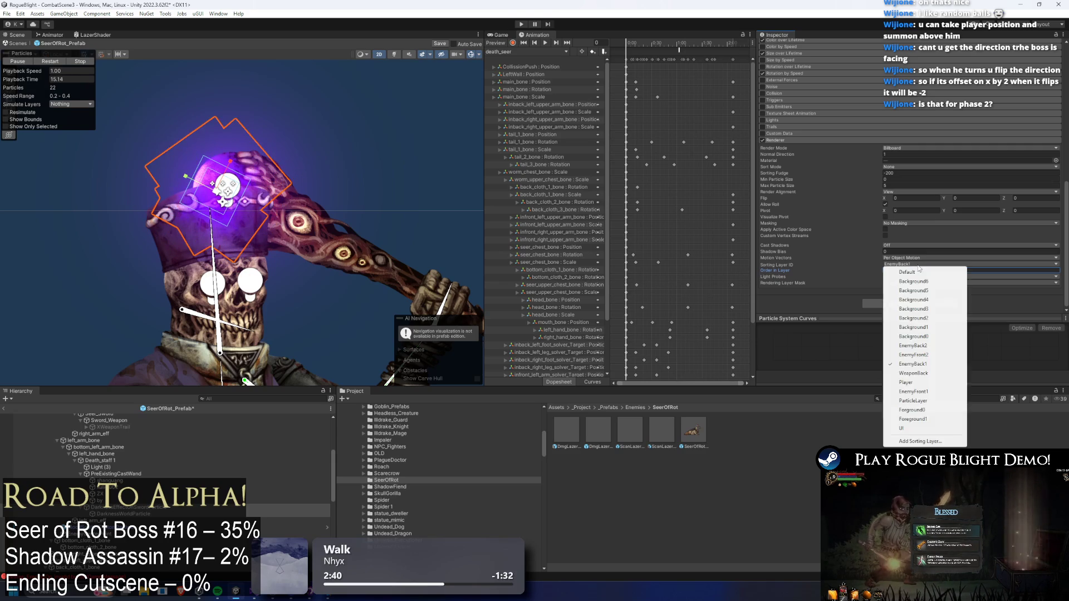
click(914, 345)
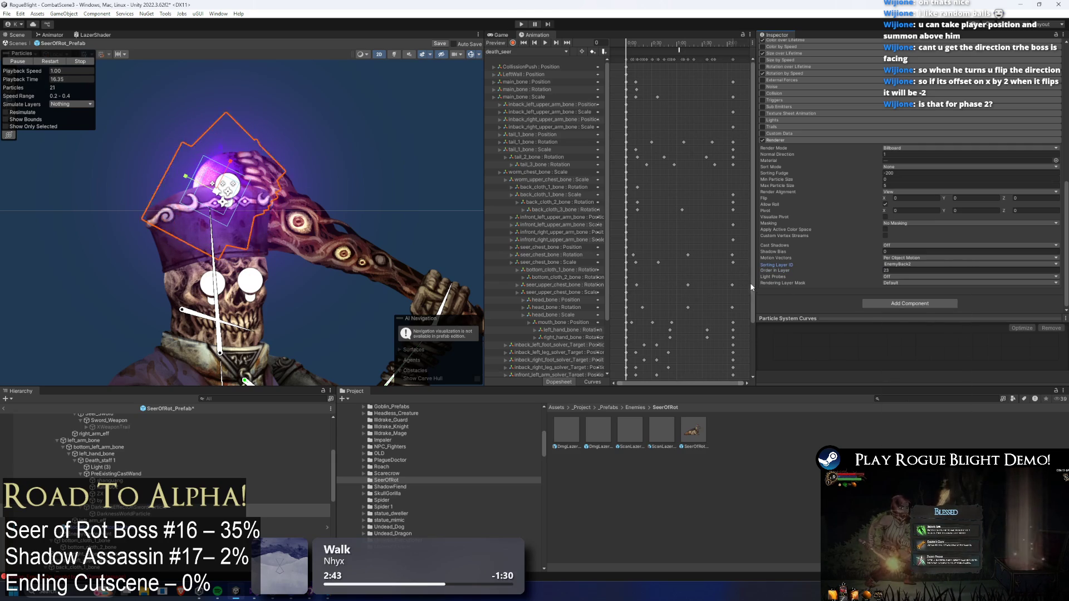
drag(867, 269, 878, 271)
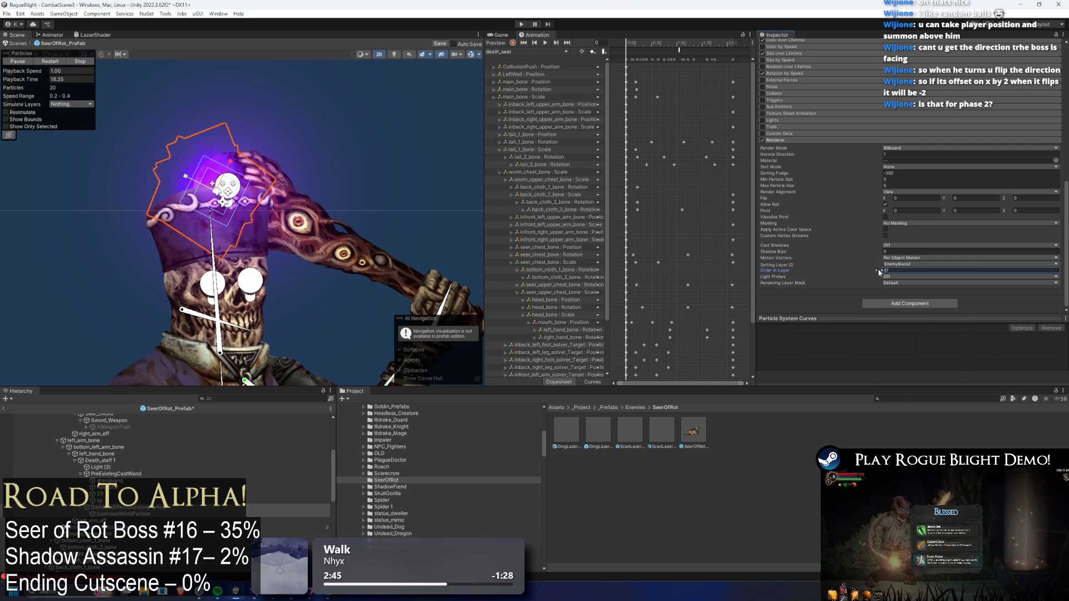
click(901, 269)
text(50)
key(ctrl+s)
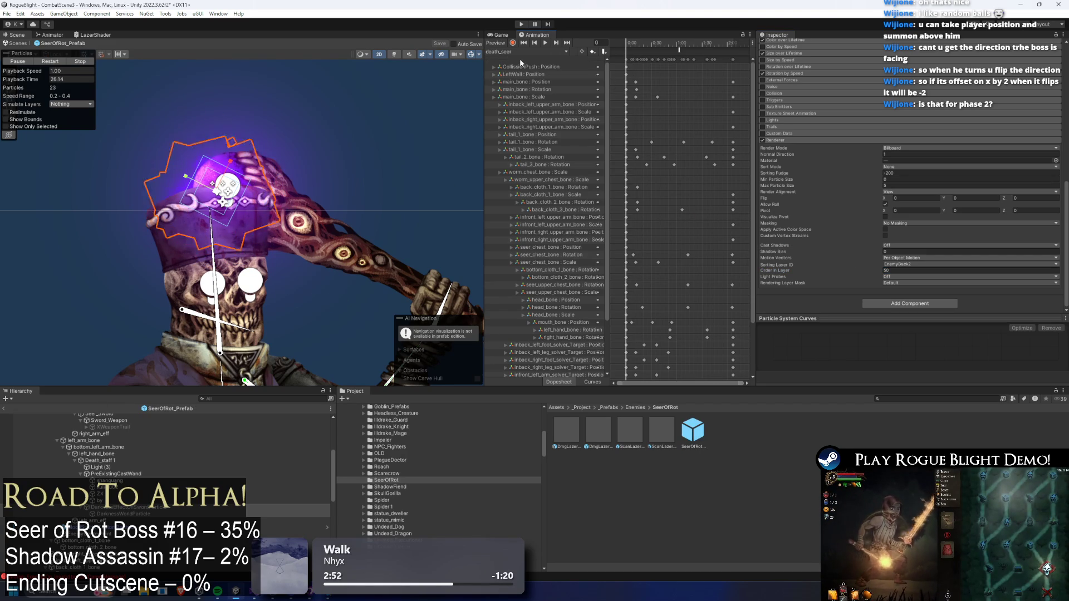
- Put the PreExistingCastWand particles and their children on EnemyBack2 with Order in Layer 55
scroll(135, 439, down, 3)
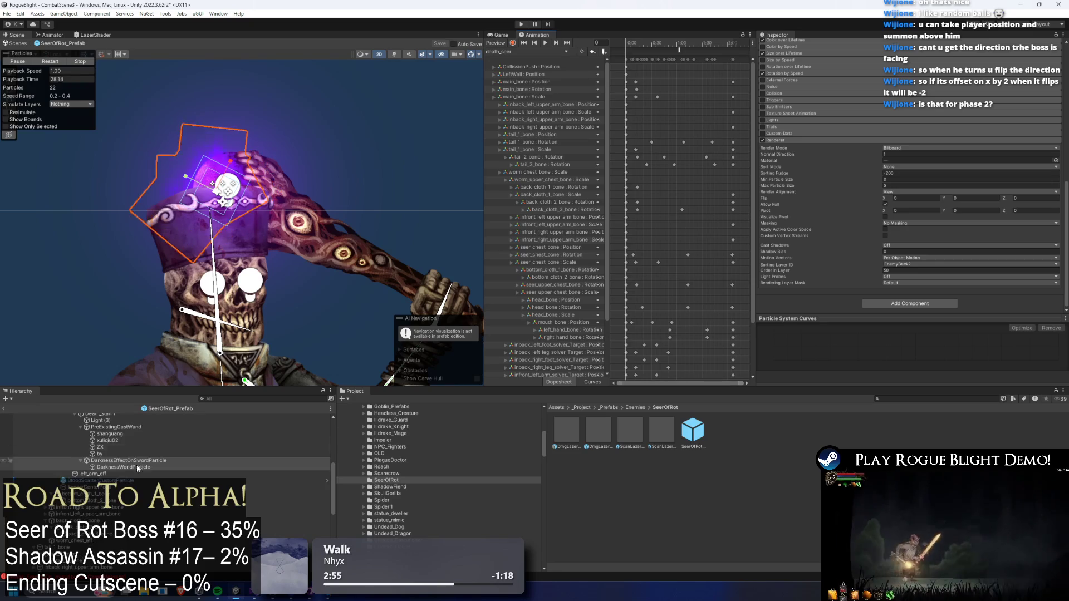
click(114, 427)
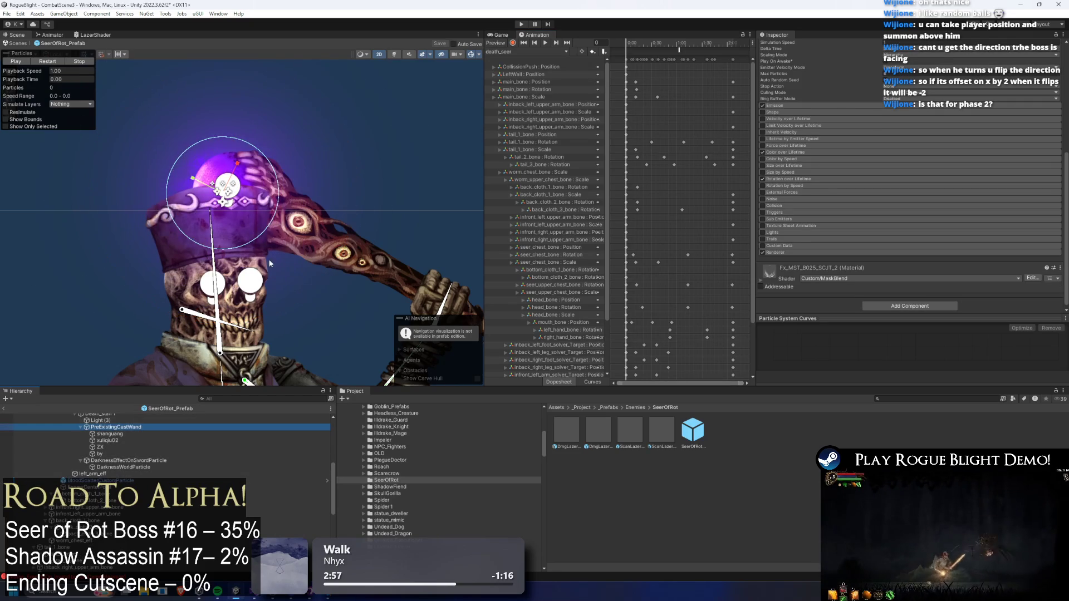
shift+click(99, 453)
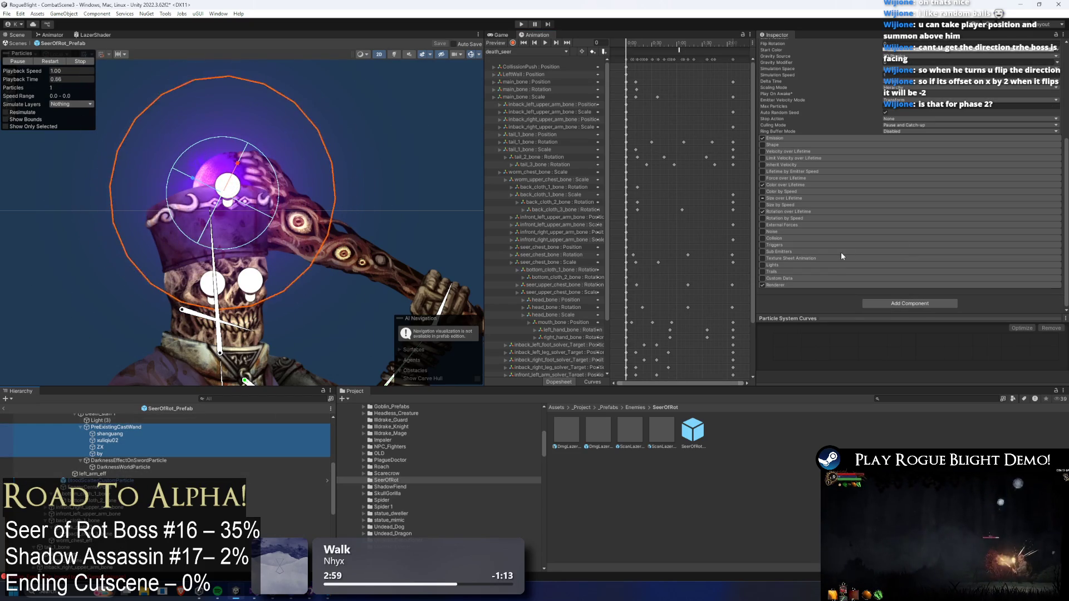
click(785, 285)
scroll(936, 239, down, 3)
click(903, 264)
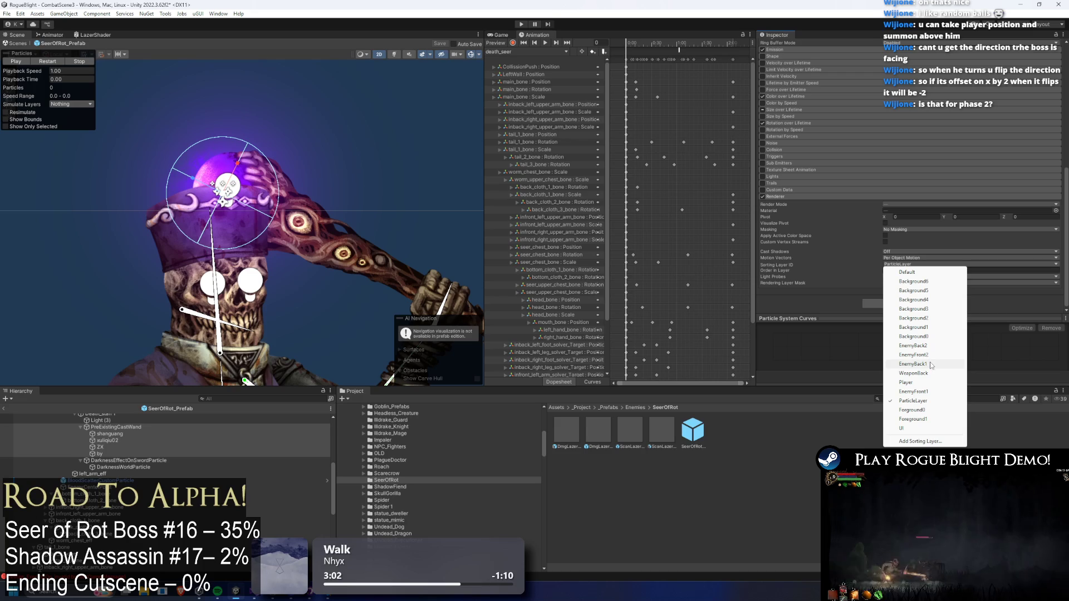
click(913, 346)
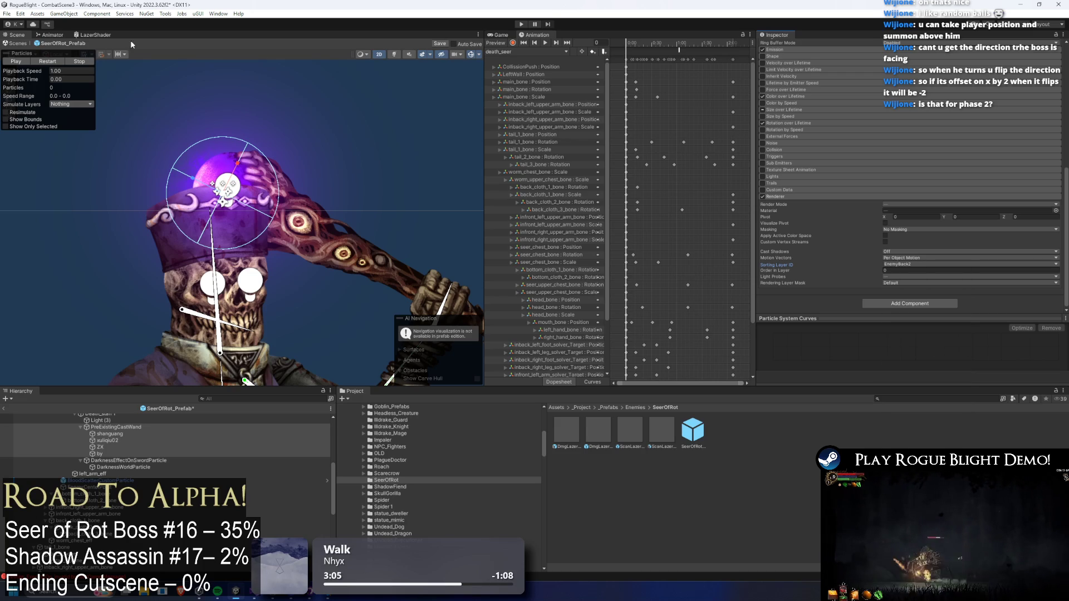
drag(32, 79, 95, 80)
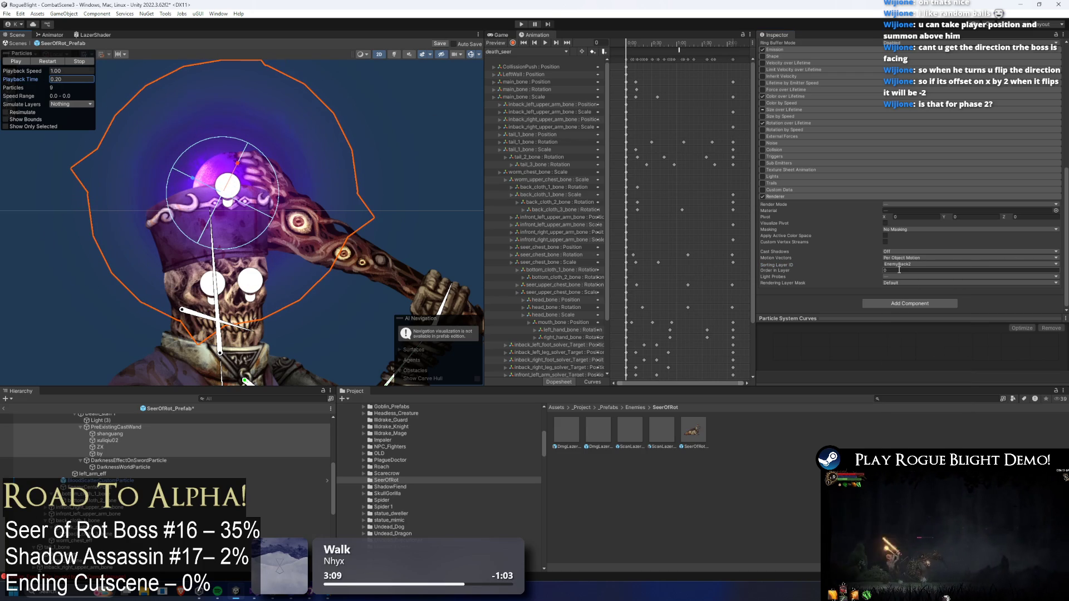
text(55)
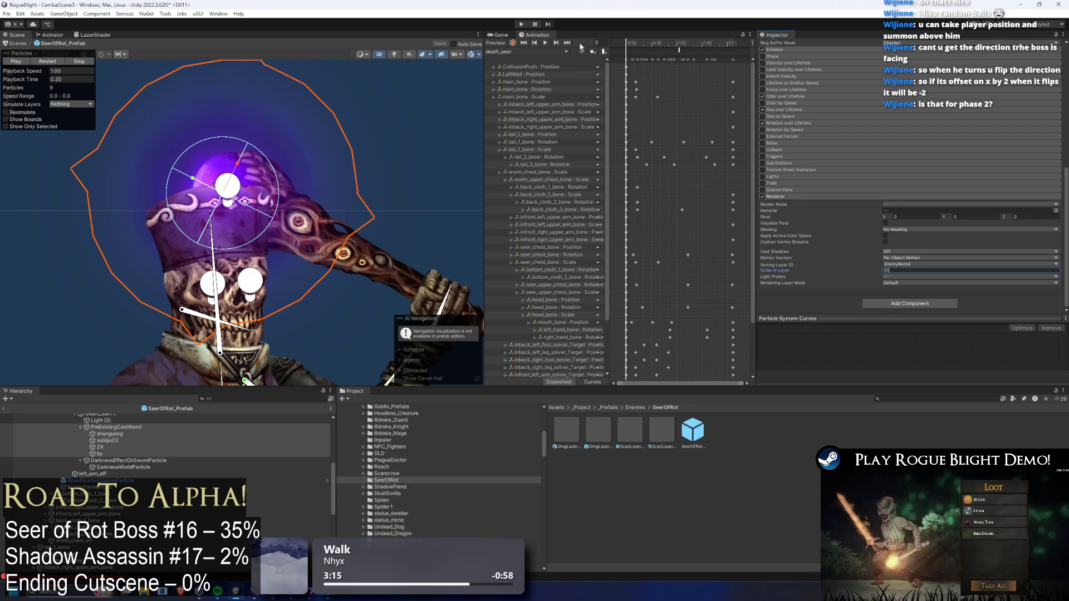
click(527, 51)
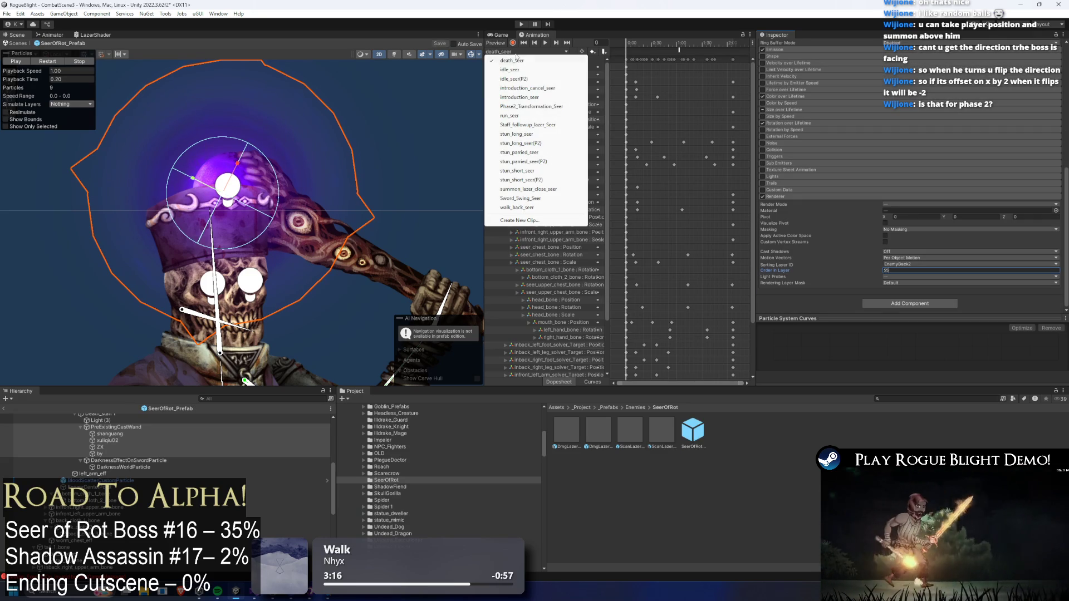
- Switch the Animation window to summon_lazer_close_seer and inspect its animation event
click(553, 123)
click(526, 51)
click(557, 190)
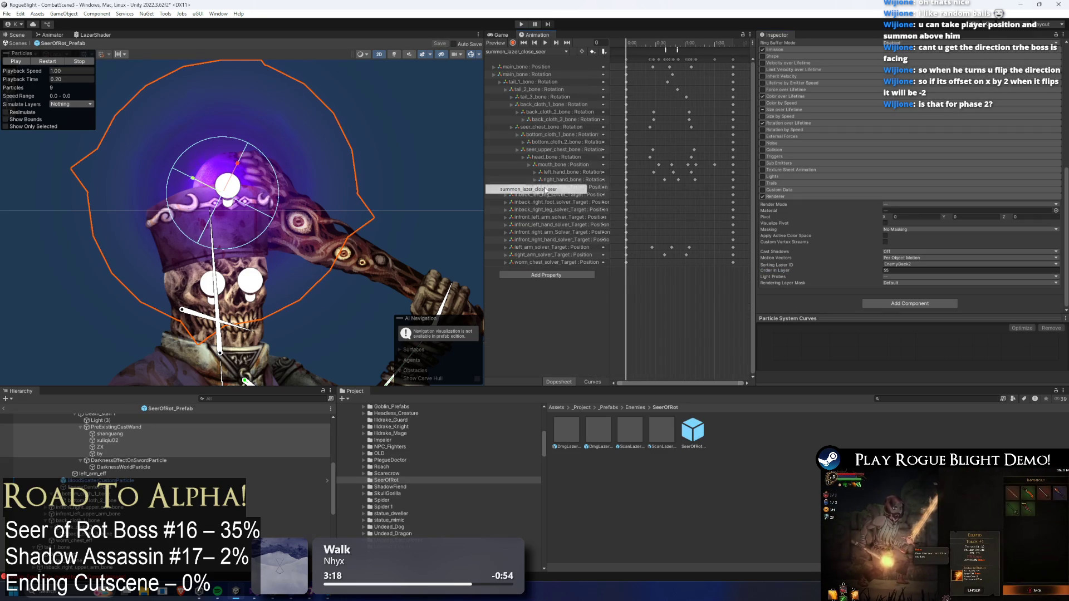
click(665, 50)
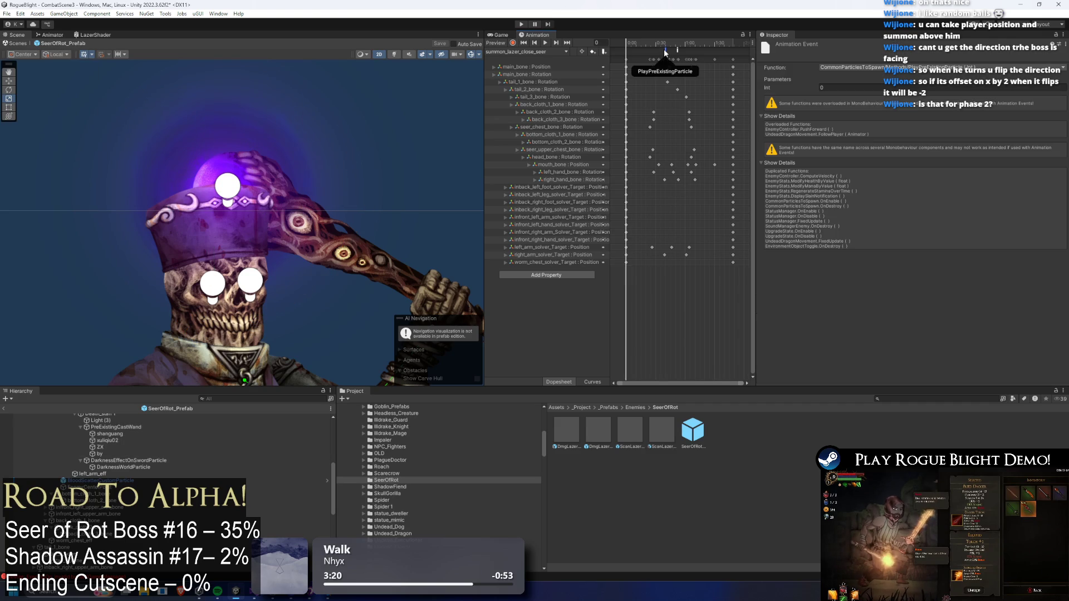
- Play-test the boss fight, pausing once and restoring health with F1 cheats
click(521, 25)
key(Return)
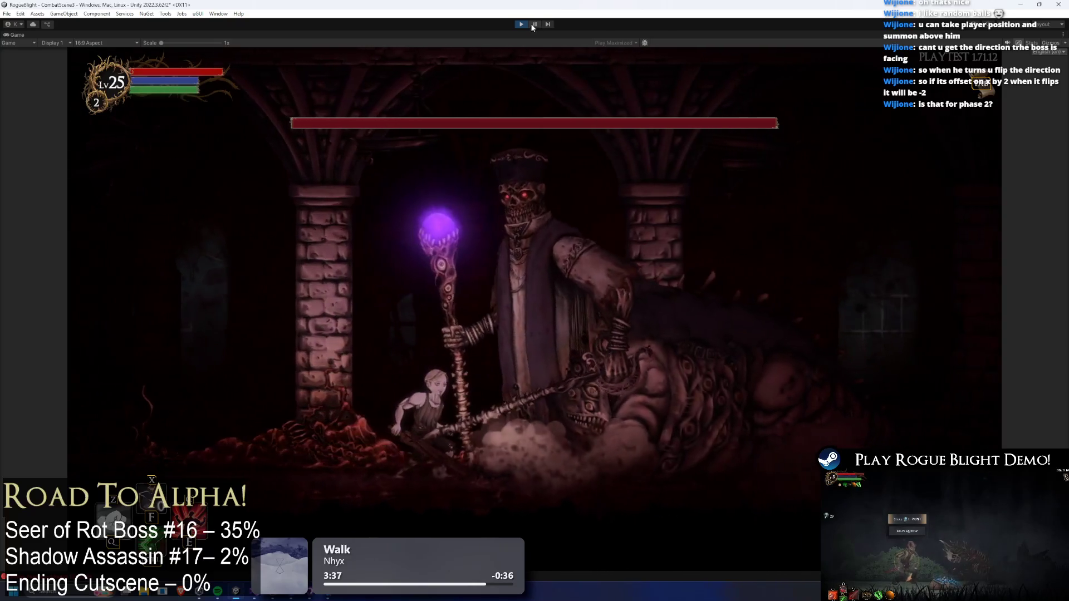
click(535, 23)
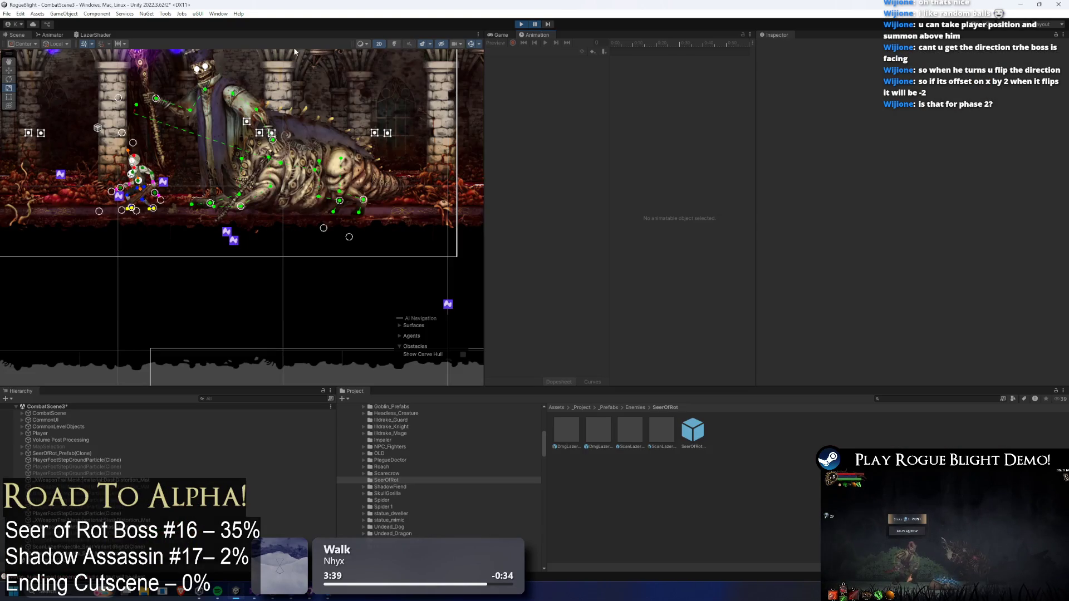
scroll(295, 52, up, 3)
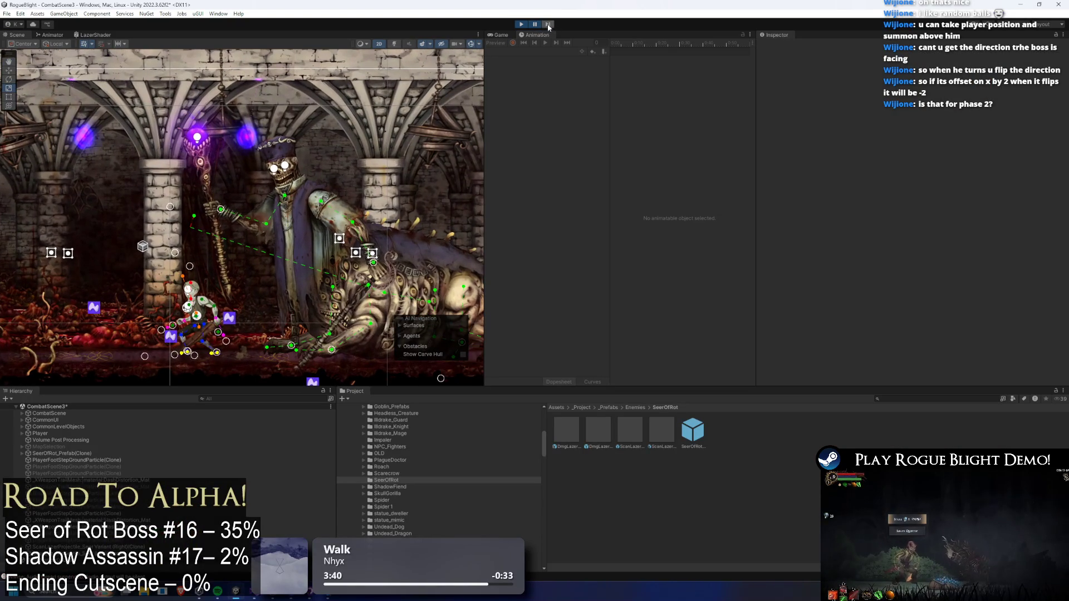
click(537, 24)
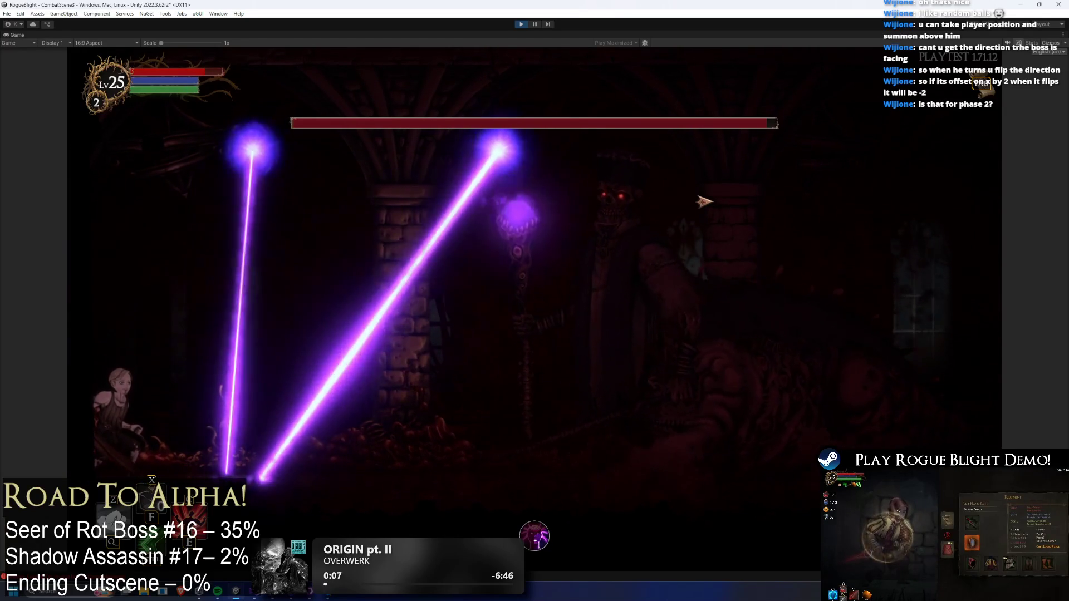
key(F1)
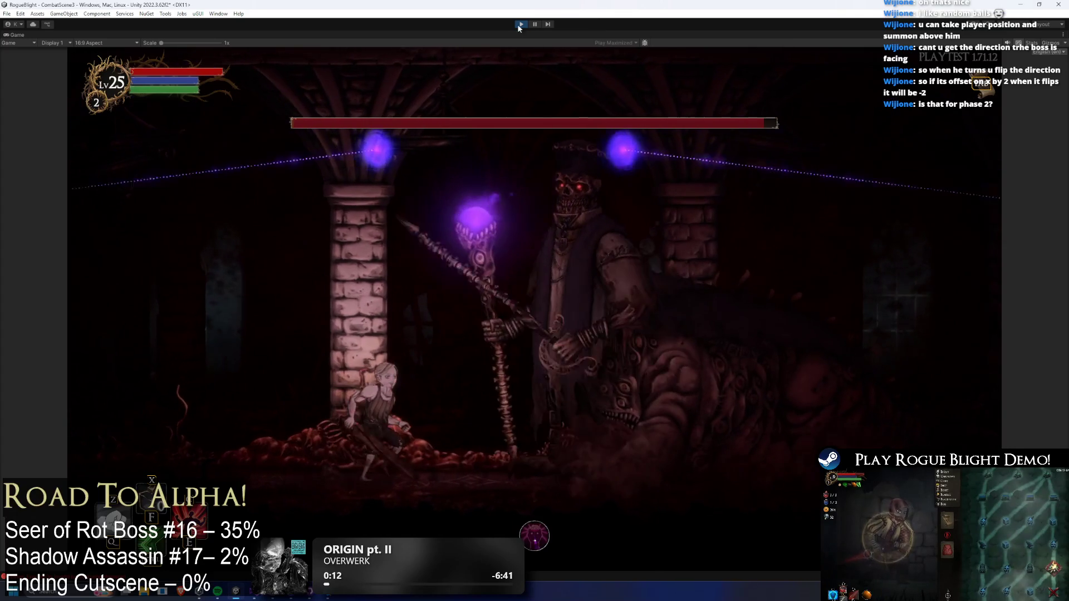
- Stop play, open SeerOfRot, and set the scan laser's Spawn Position Offset X to -1
click(519, 24)
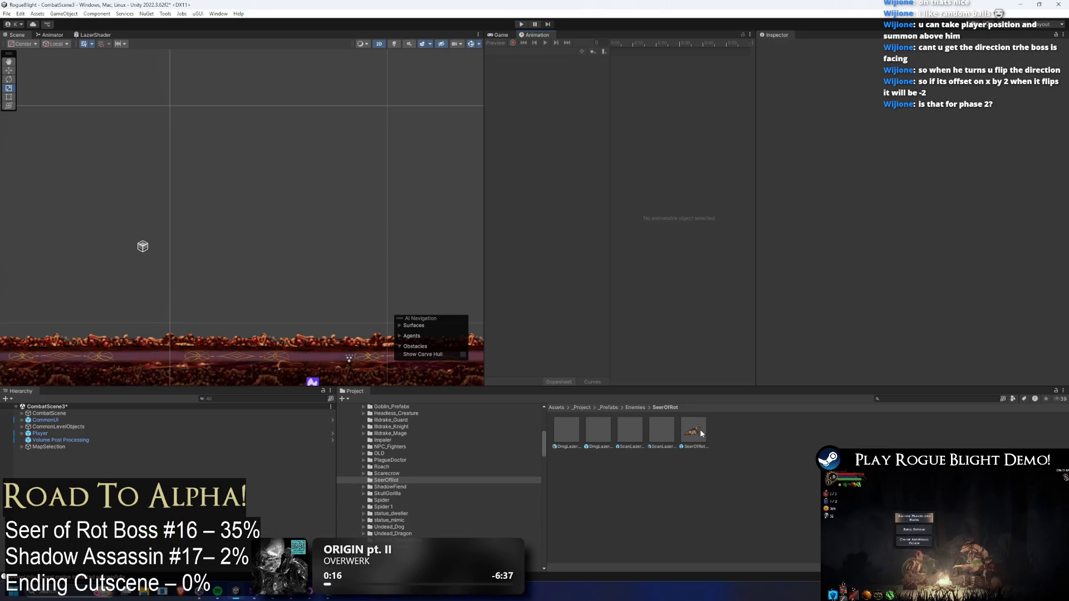
double_click(700, 429)
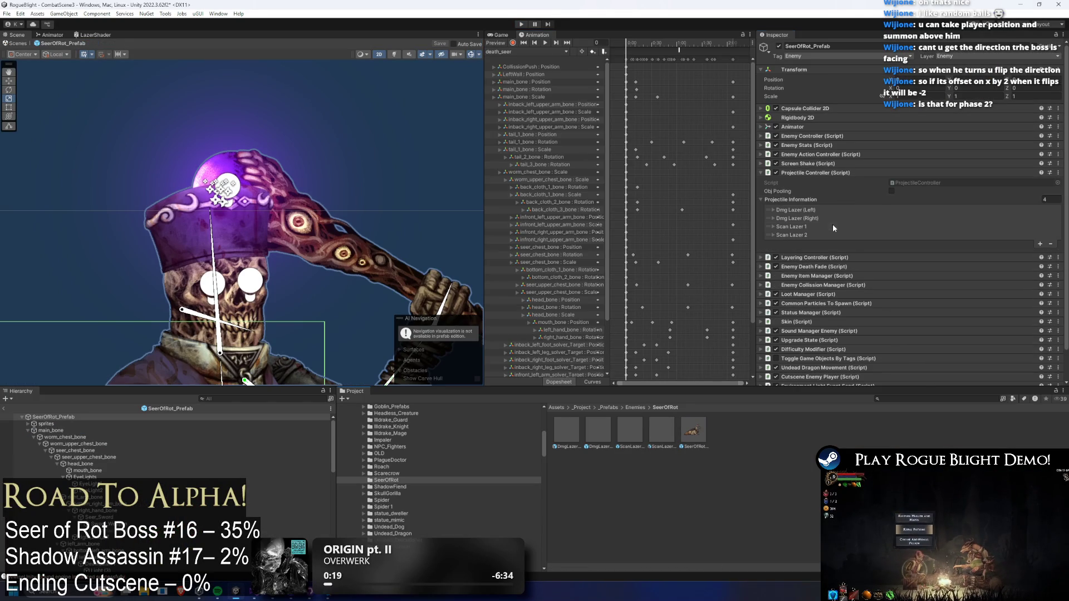
click(835, 228)
scroll(879, 228, down, 10)
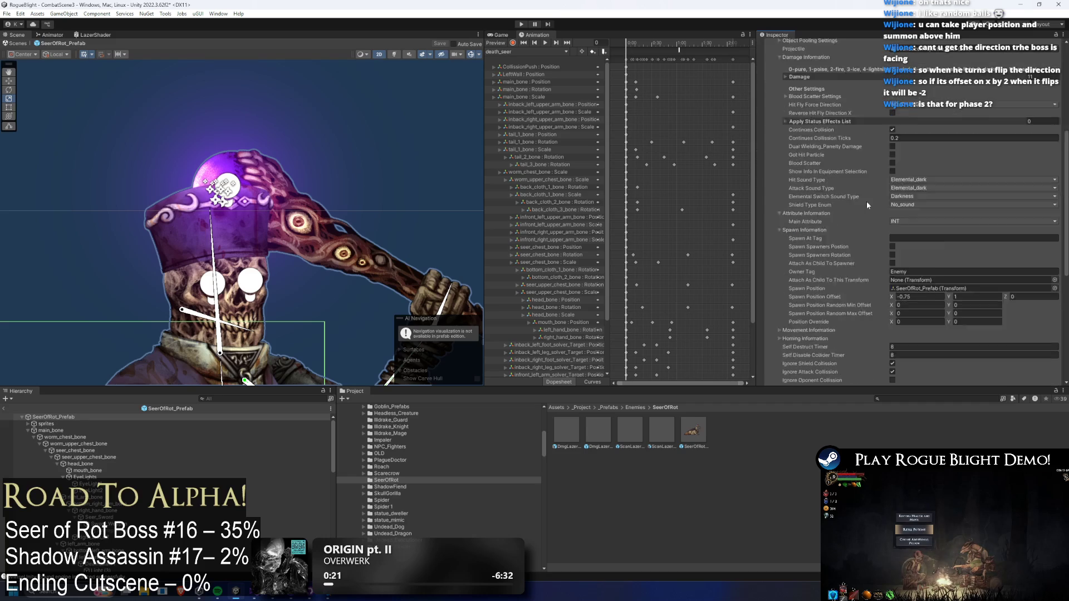
scroll(824, 72, up, 3)
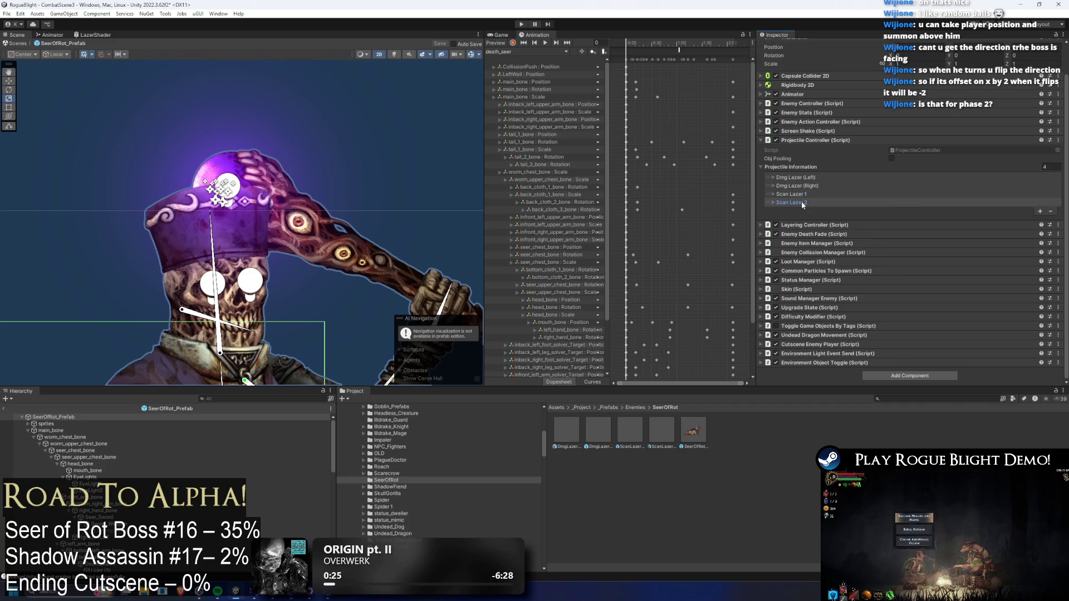
scroll(801, 202, down, 4)
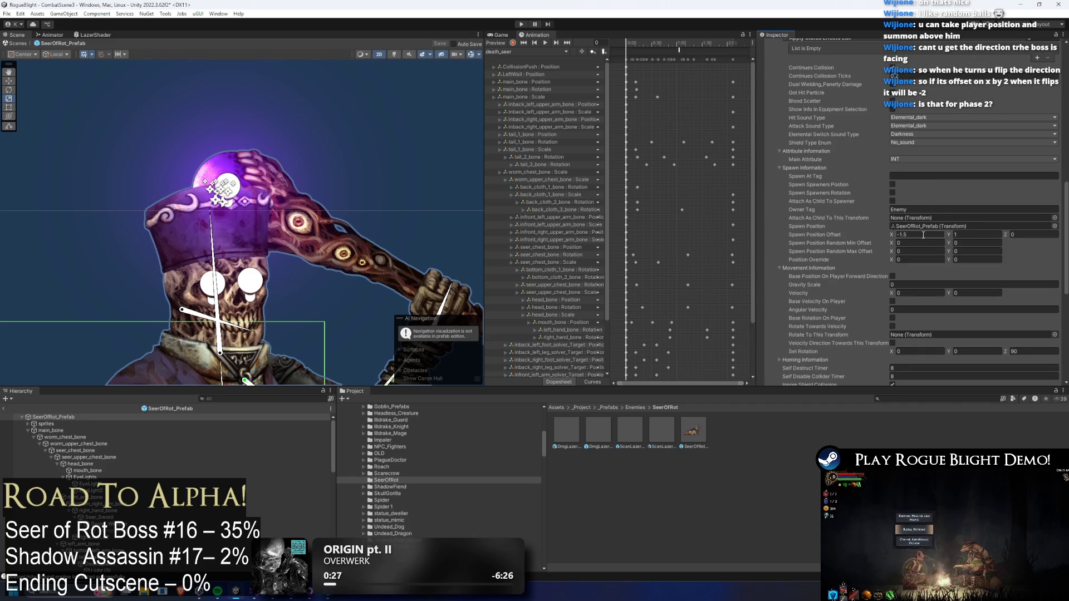
click(923, 235)
text(-1)
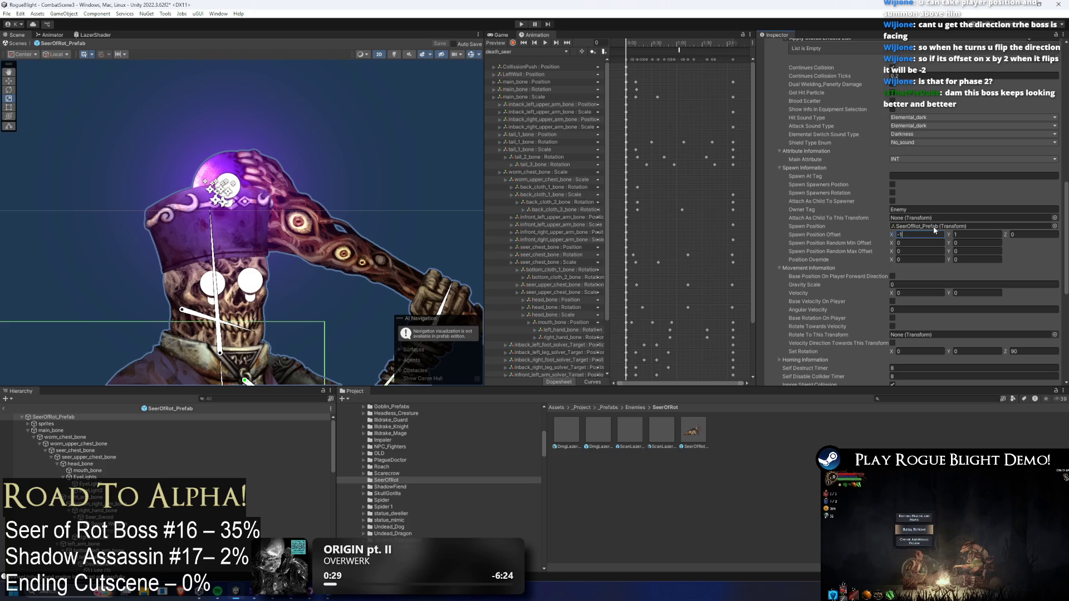
key(Return)
- Change the Spawn Position Offset X to -0.5 and start a play test
scroll(827, 141, up, 12)
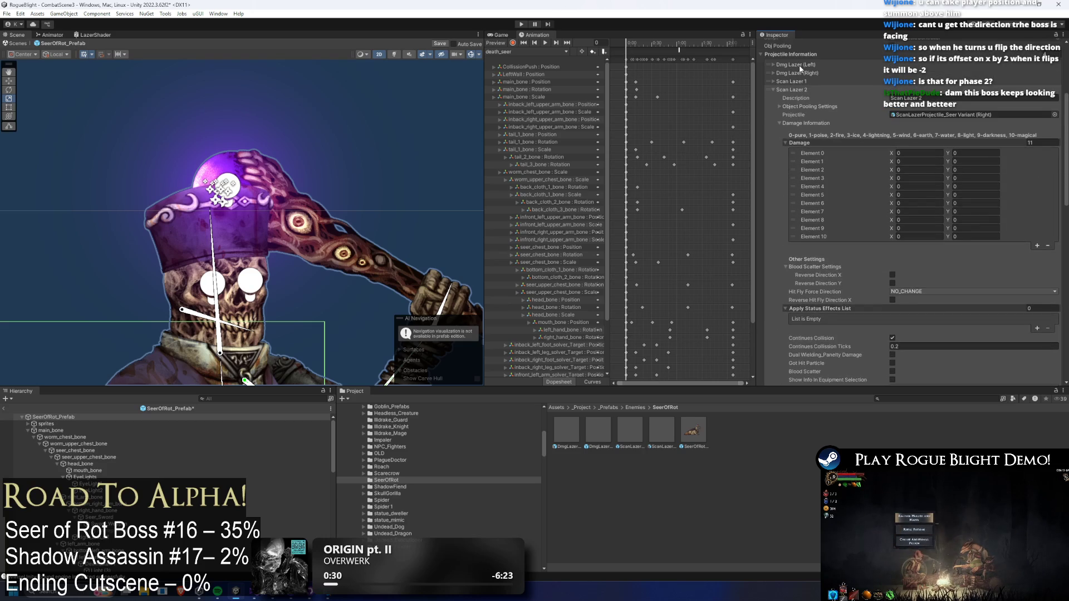
scroll(817, 89, down, 10)
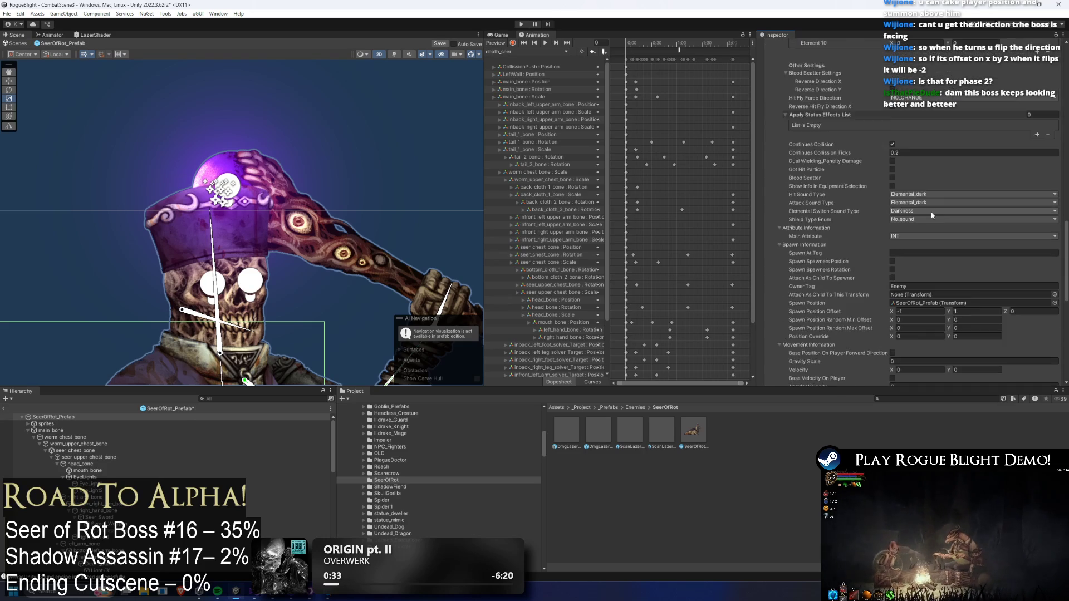
scroll(929, 218, down, 6)
click(920, 198)
text(-)
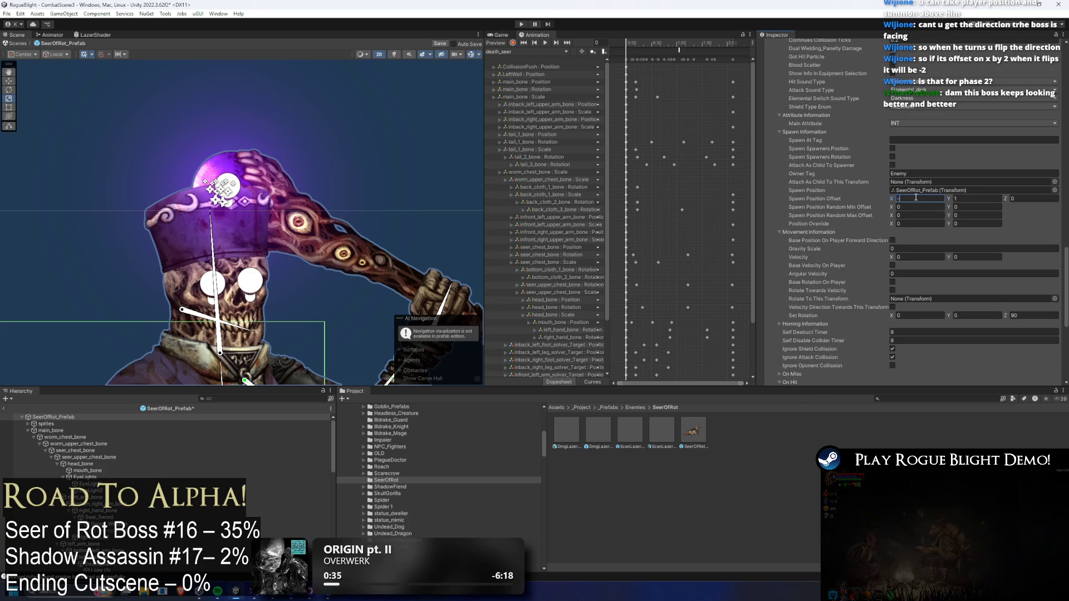
text(0.5)
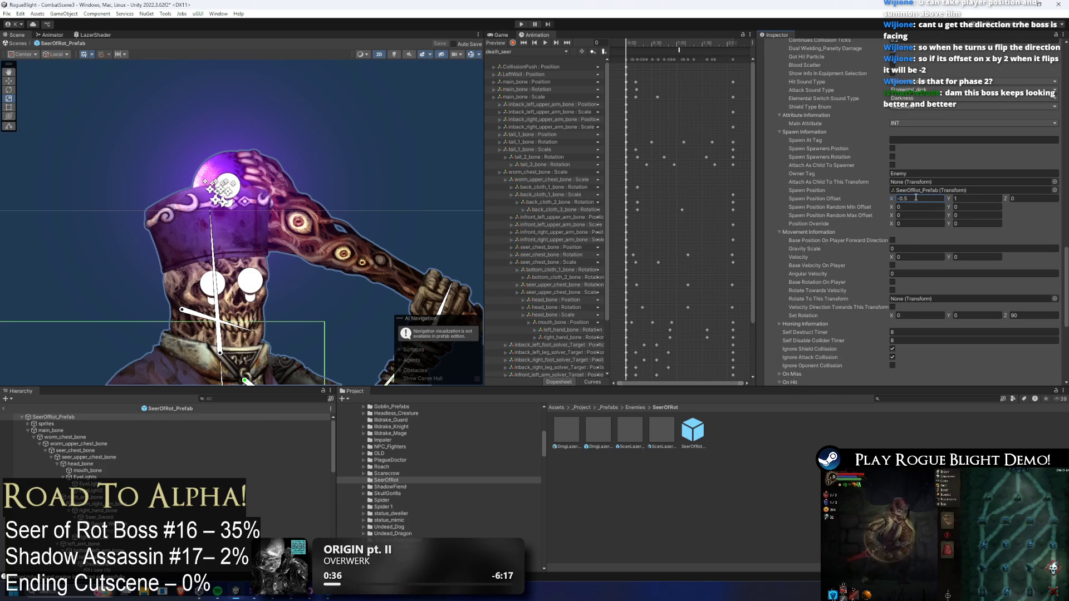
click(519, 25)
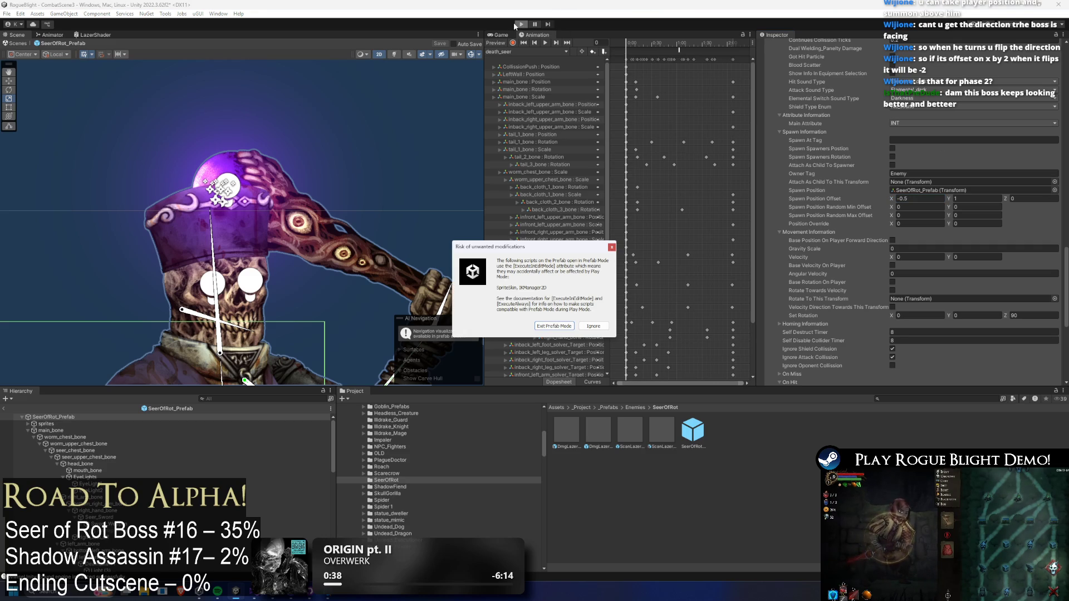
- Watch the two close parallel scan lasers fire in play mode, then stop the game
key(Return)
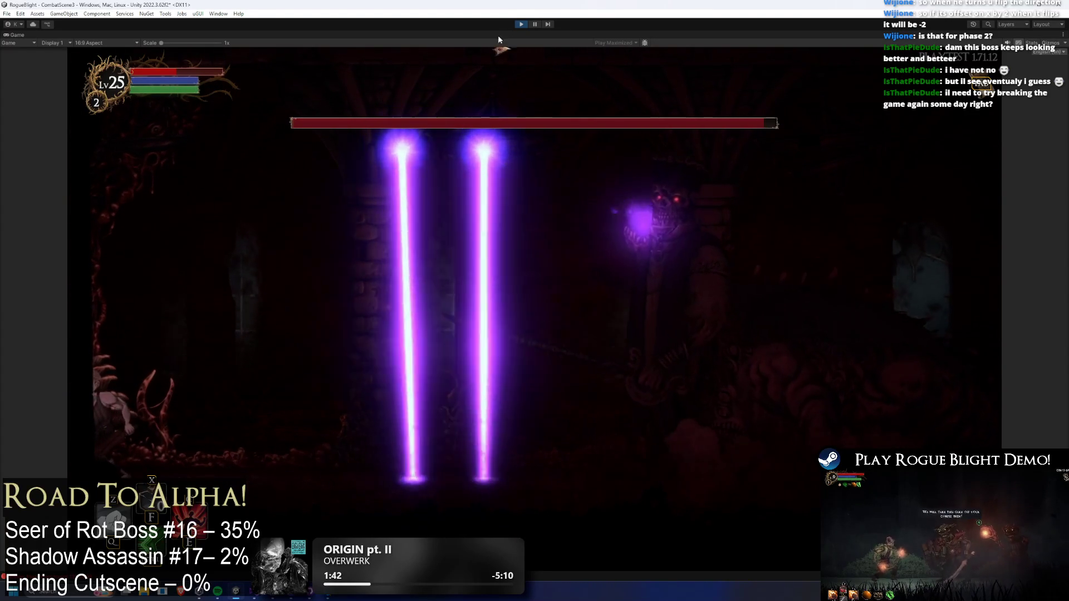
key(ctrl+p)
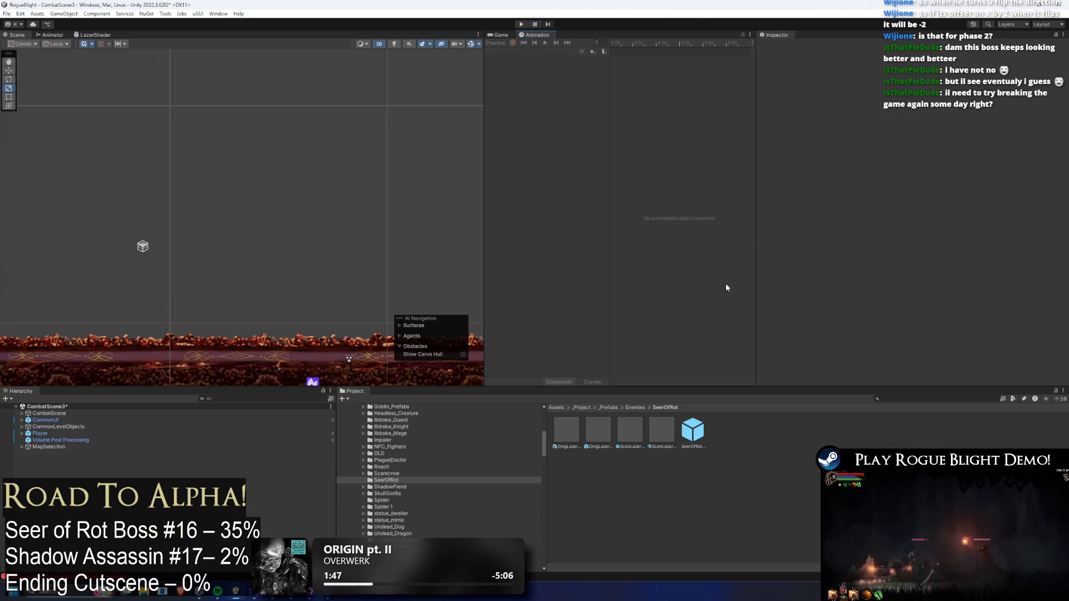
- Check the first scan laser's horizontal spawn offset on the SeerOfRot prefab
click(695, 432)
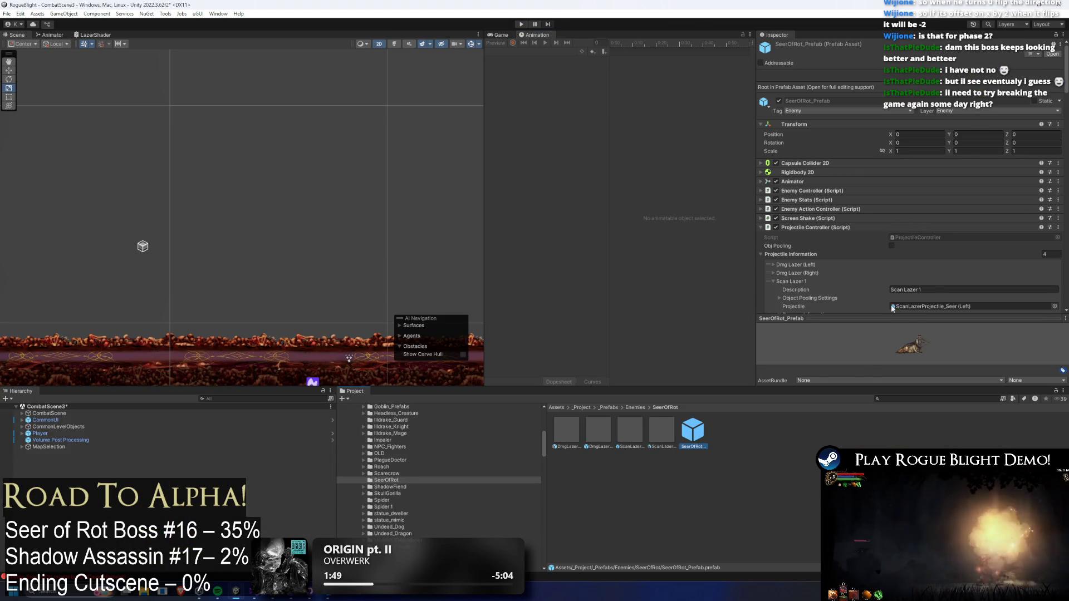
scroll(938, 263, down, 10)
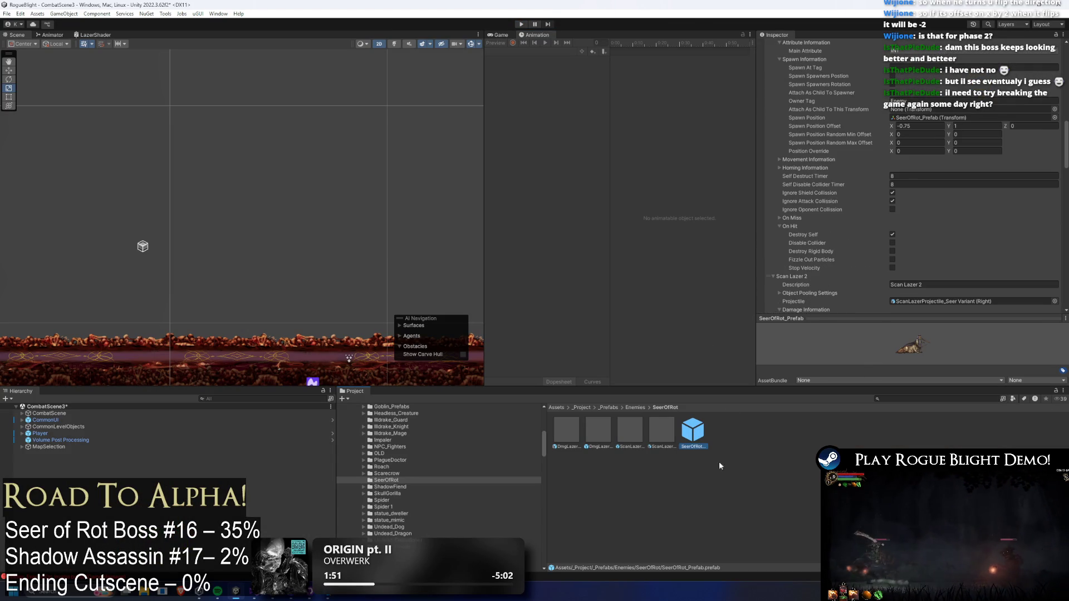
scroll(941, 162, up, 10)
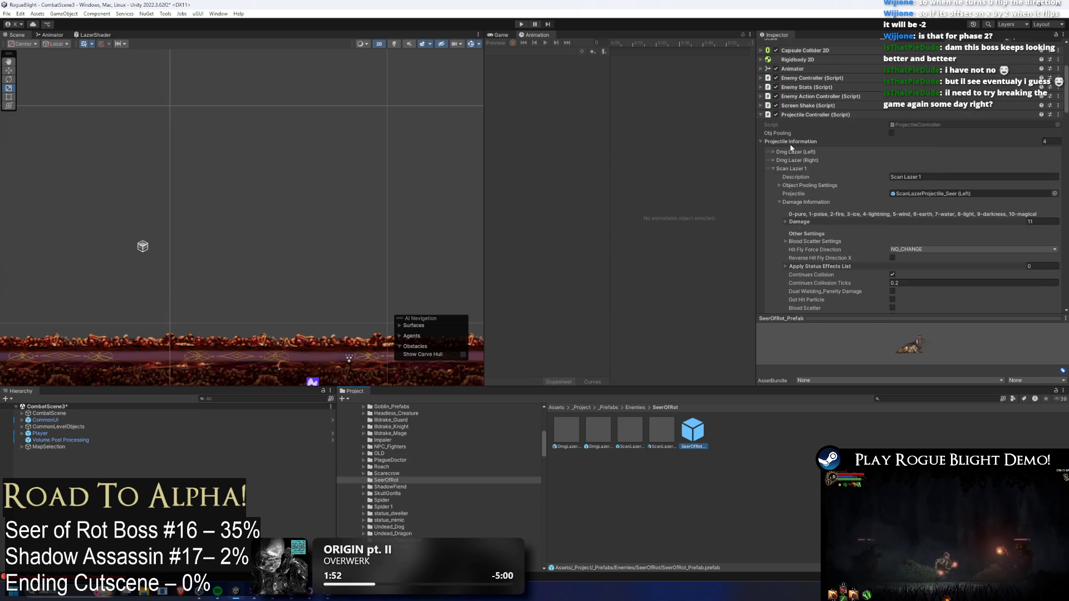
scroll(844, 169, down, 5)
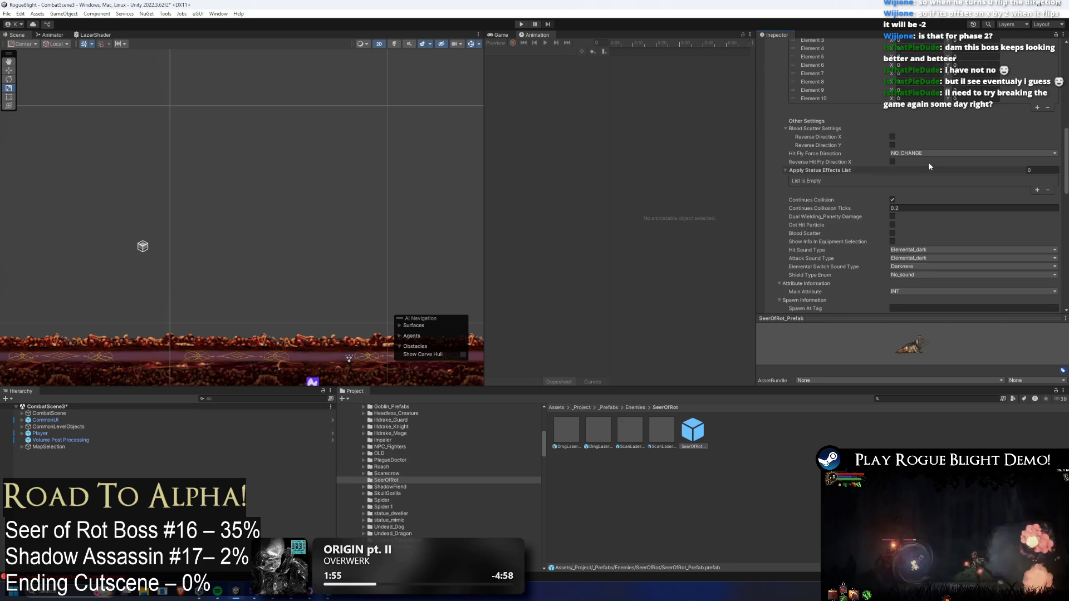
scroll(932, 168, down, 2)
click(929, 277)
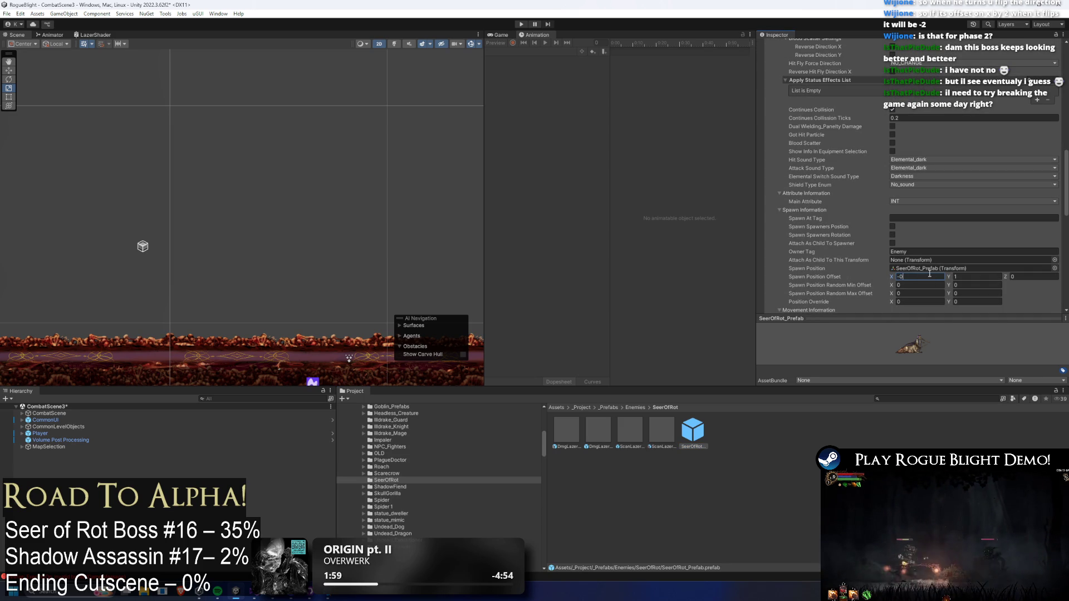
- Set Scan Lazer 2's Spawn Position Offset X to -1 and save the prefab
scroll(887, 158, up, 6)
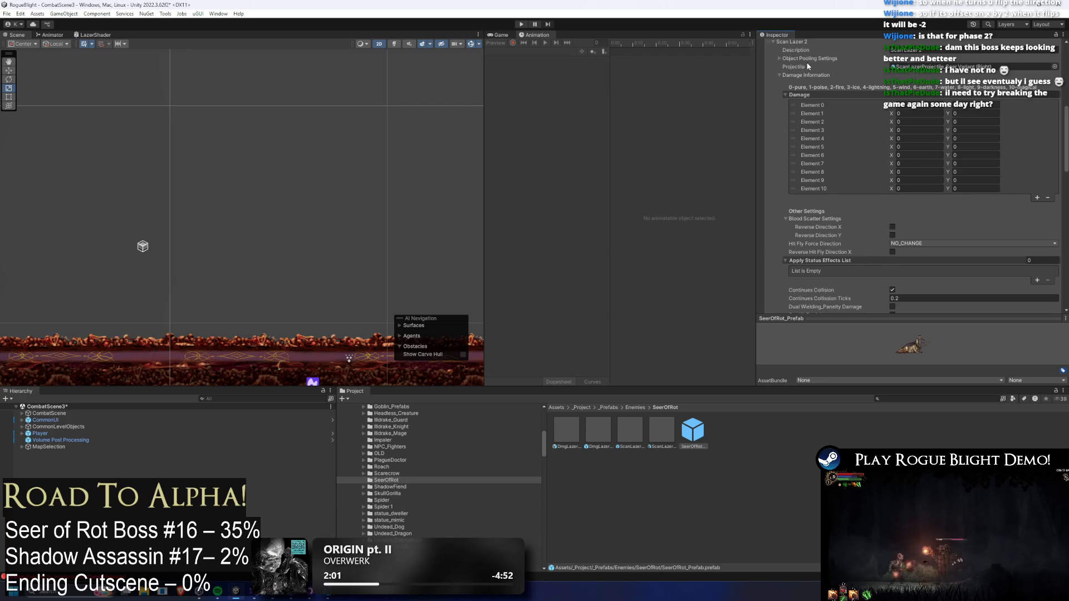
scroll(808, 66, up, 4)
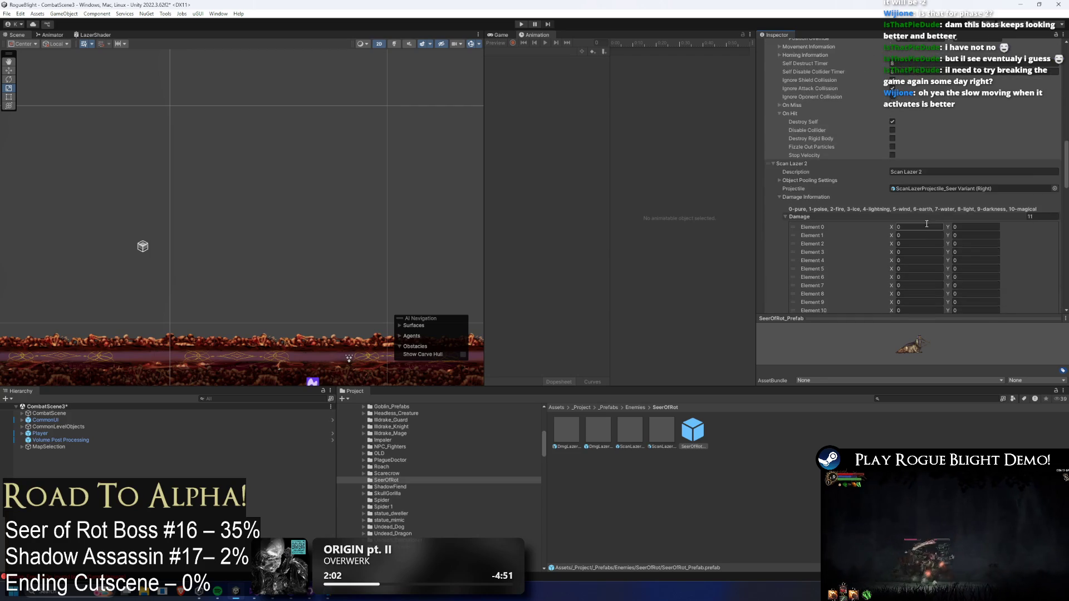
scroll(925, 217, down, 10)
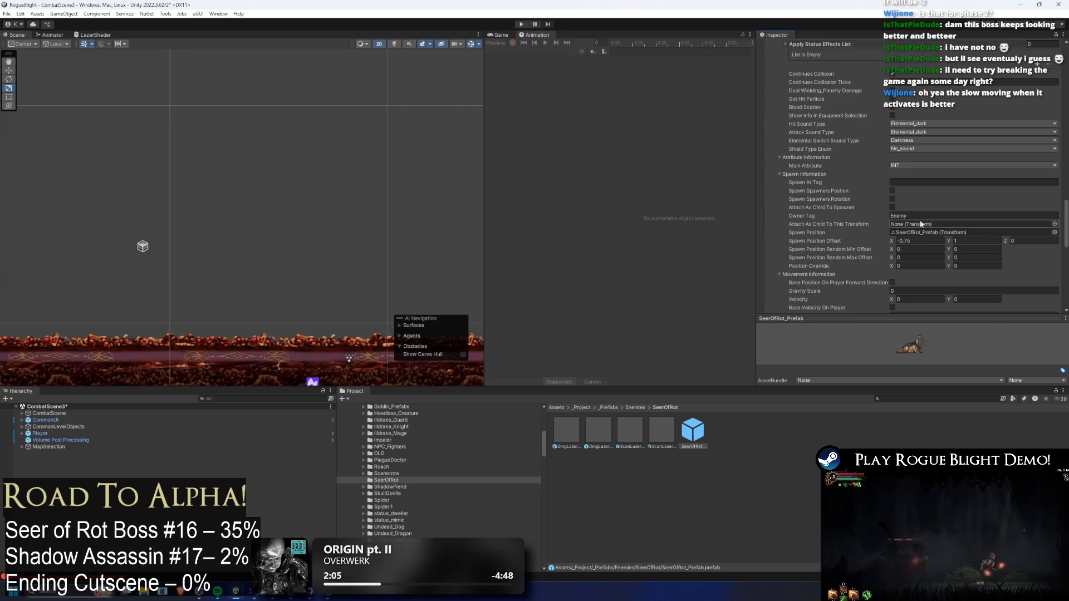
click(914, 241)
text(-1)
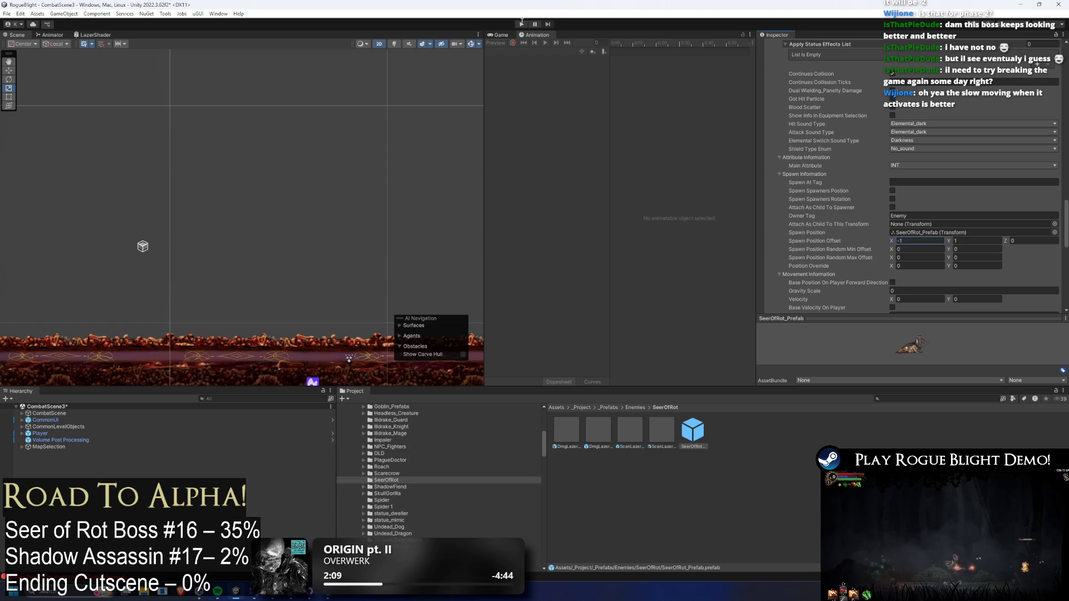
key(ctrl+s)
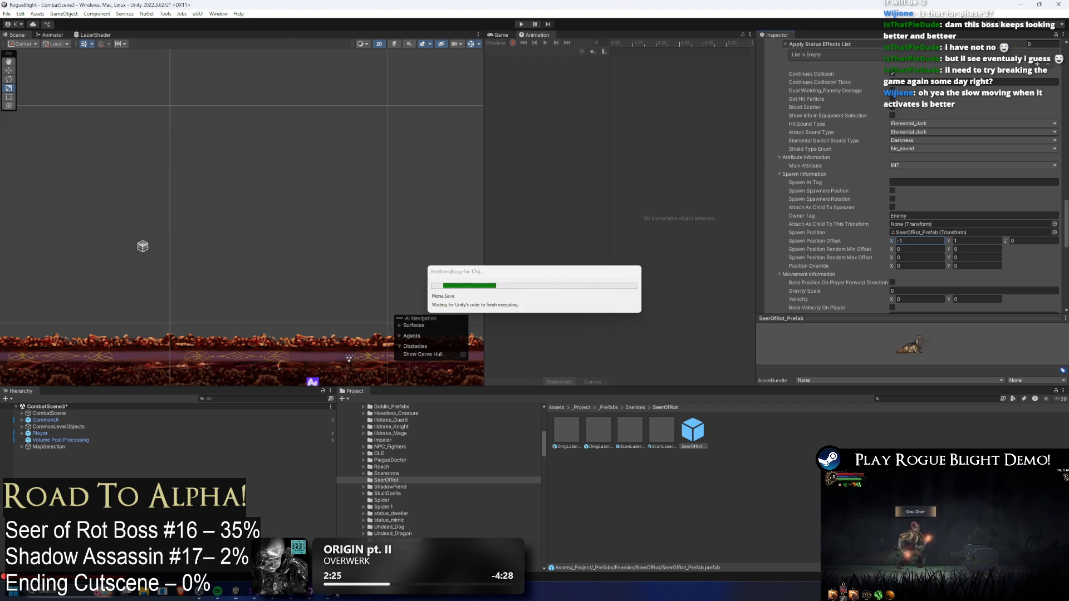
key(alt+Tab)
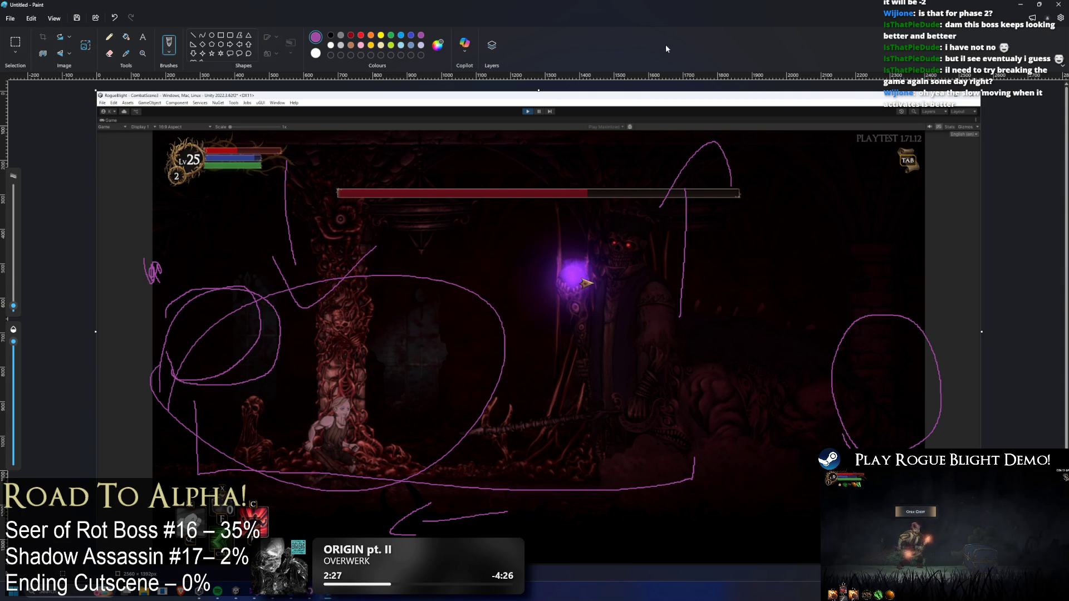
- Clear the old sketch strokes and paste a fresh game screenshot into Paint
key(ctrl+z)
key(ctrl+z)
key(ctrl+z)
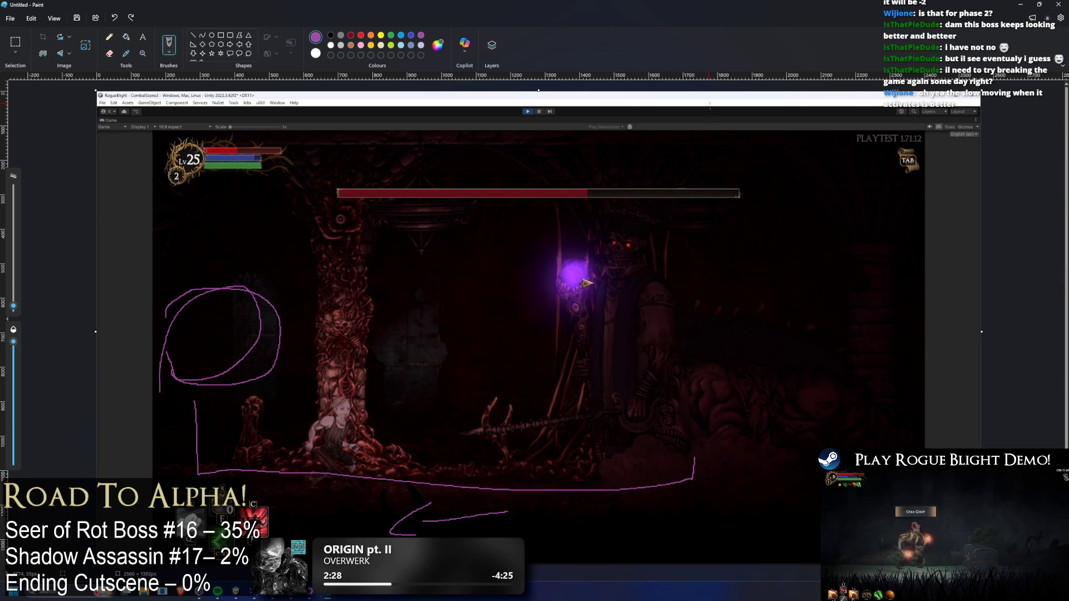
key(ctrl+z)
key(ctrl+z)
key(ctrl+z)
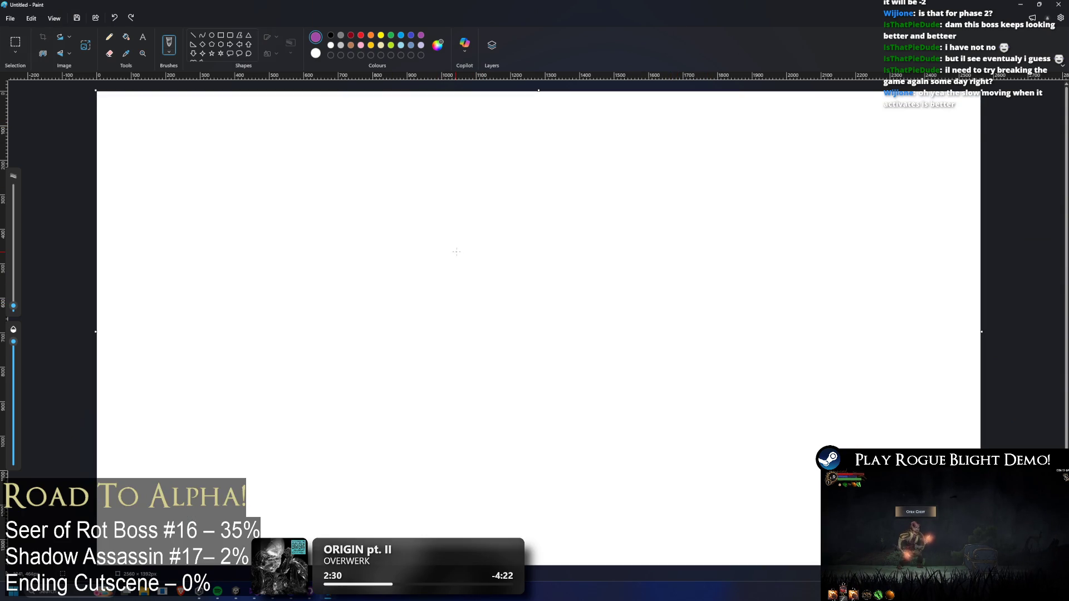
key(ctrl+v)
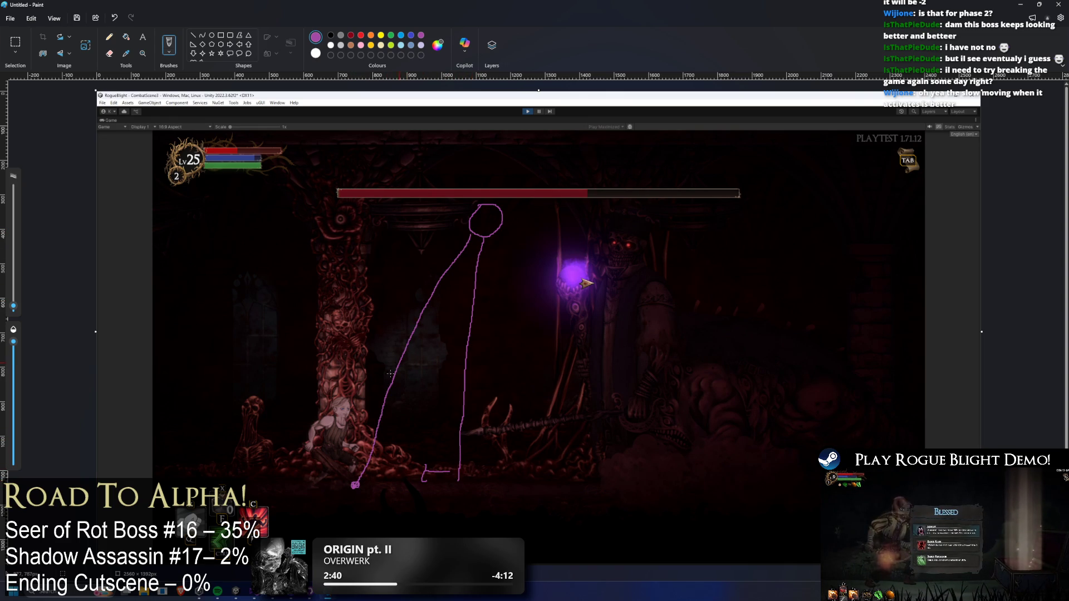
- Sketch a magenta circle around the player and a ceiling laser line, then minimize Paint
mouse_move(349, 475)
mouse_down()
mouse_move(326, 479)
mouse_move(331, 490)
mouse_up()
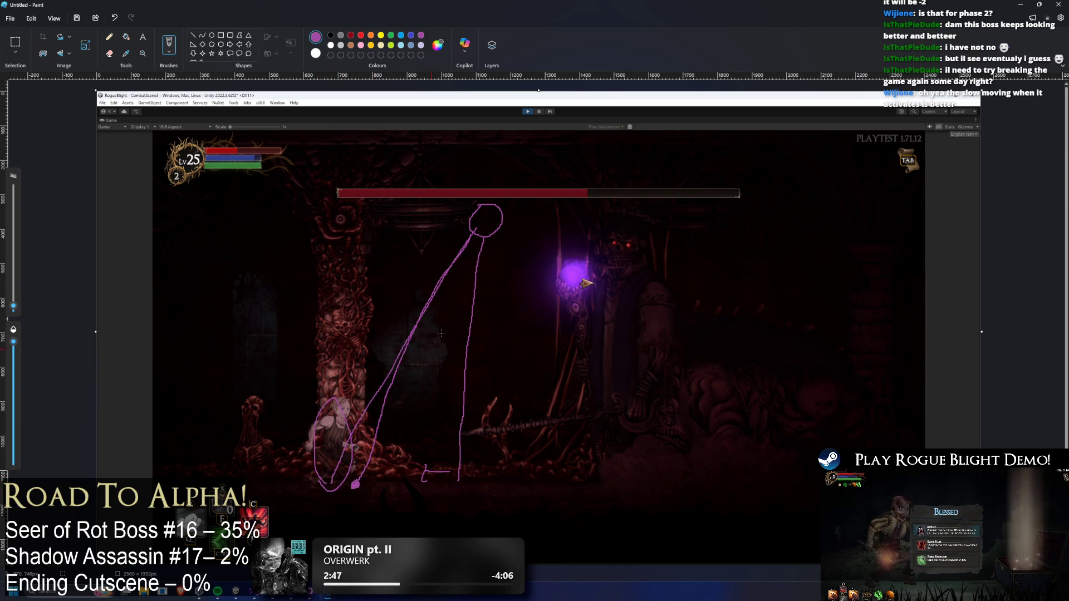
drag(451, 271, 390, 452)
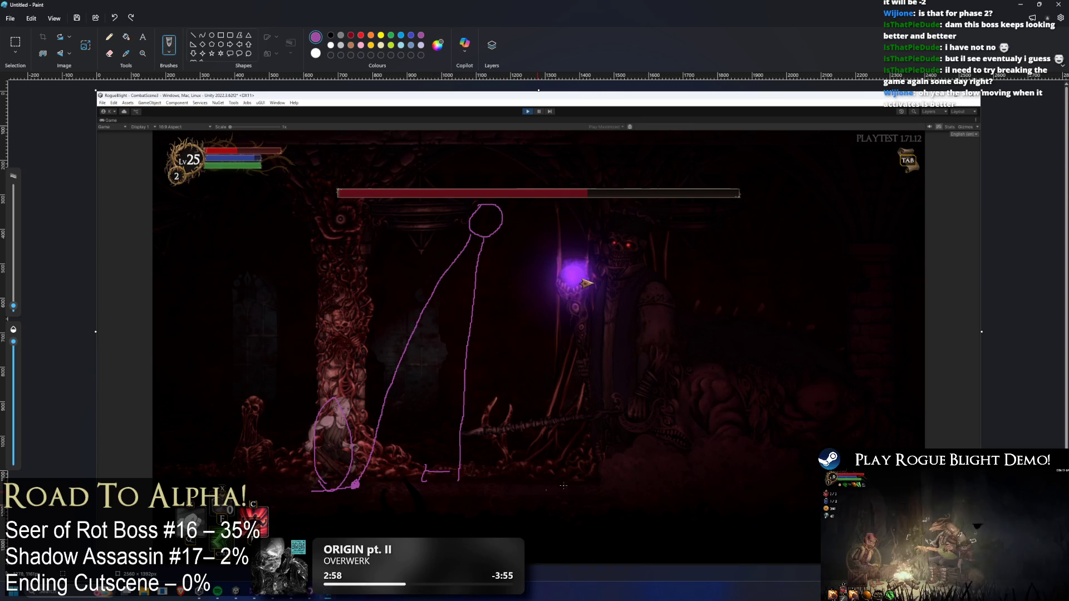
click(1021, 4)
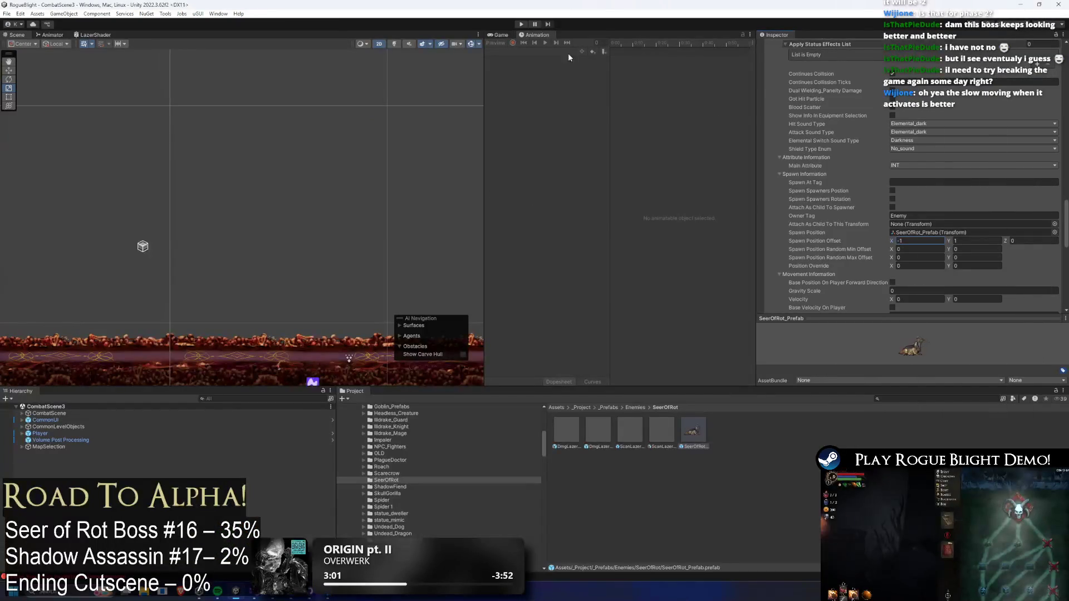
click(522, 24)
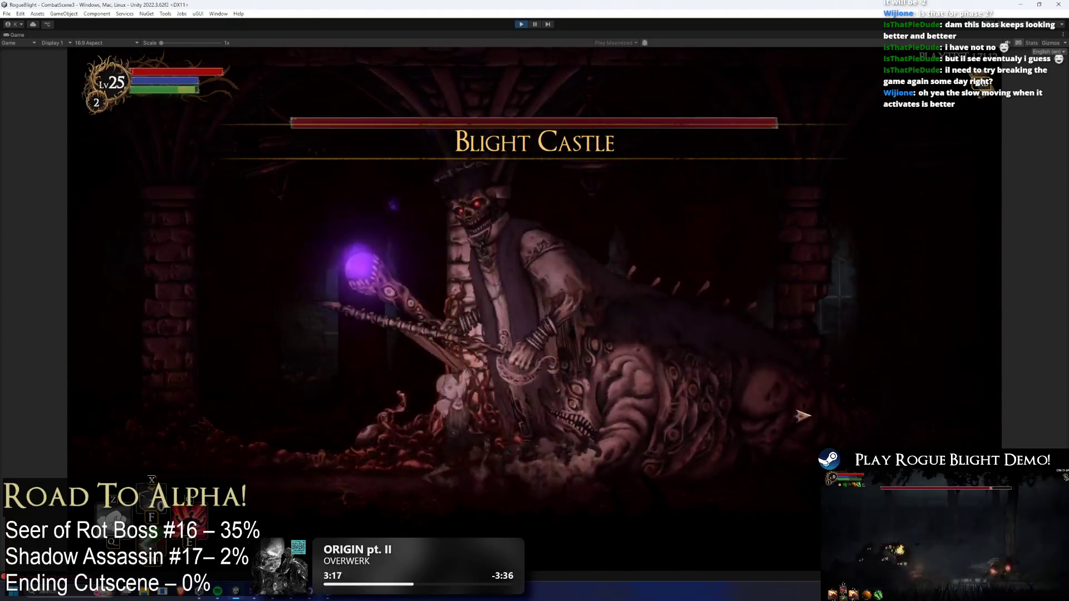
key(space)
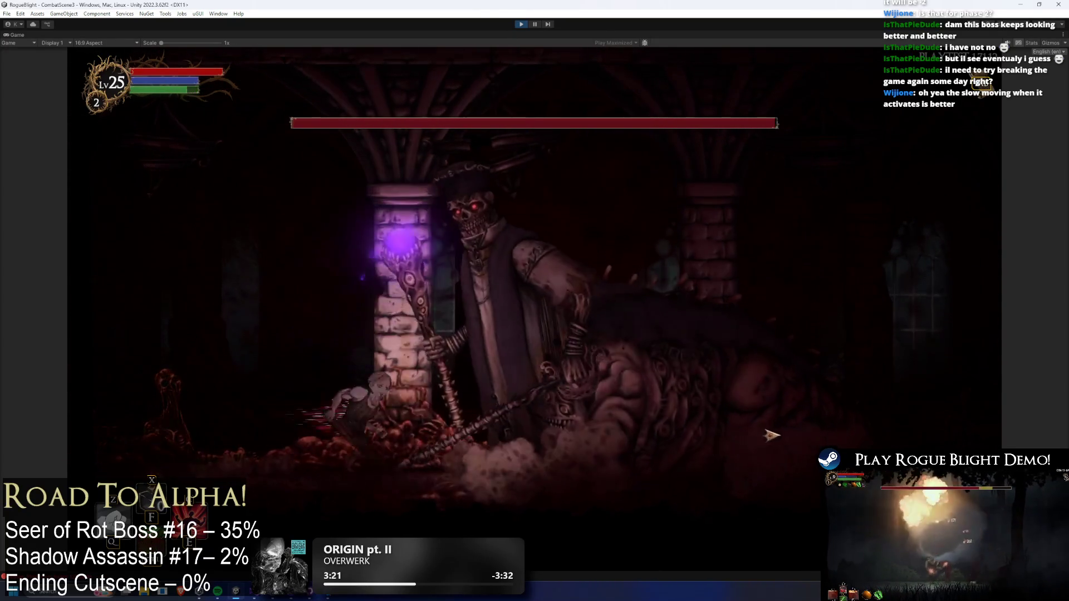
key(x)
key(Left)
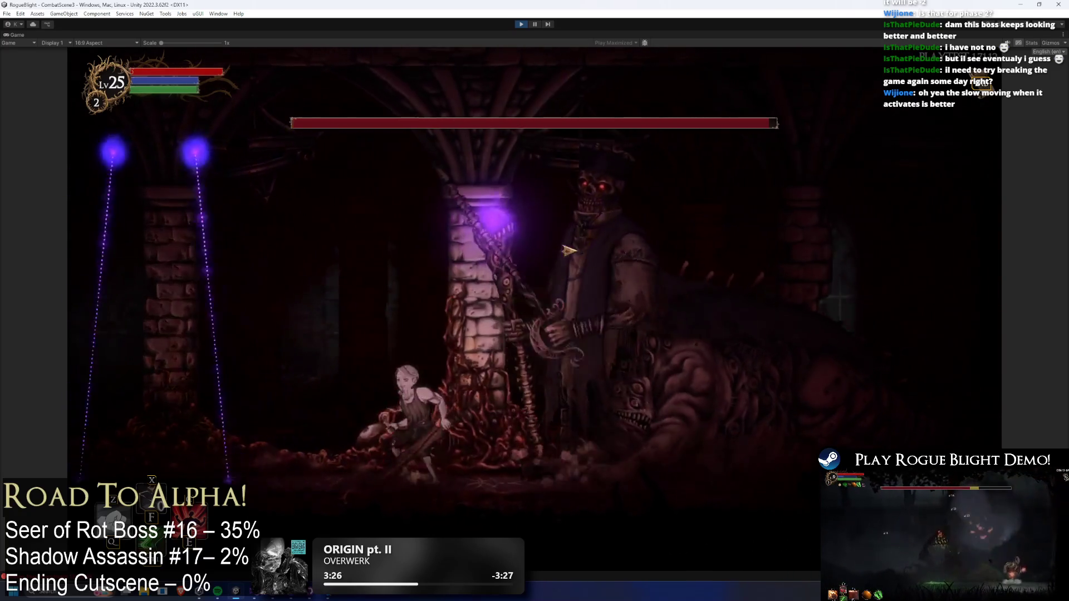
key(Left)
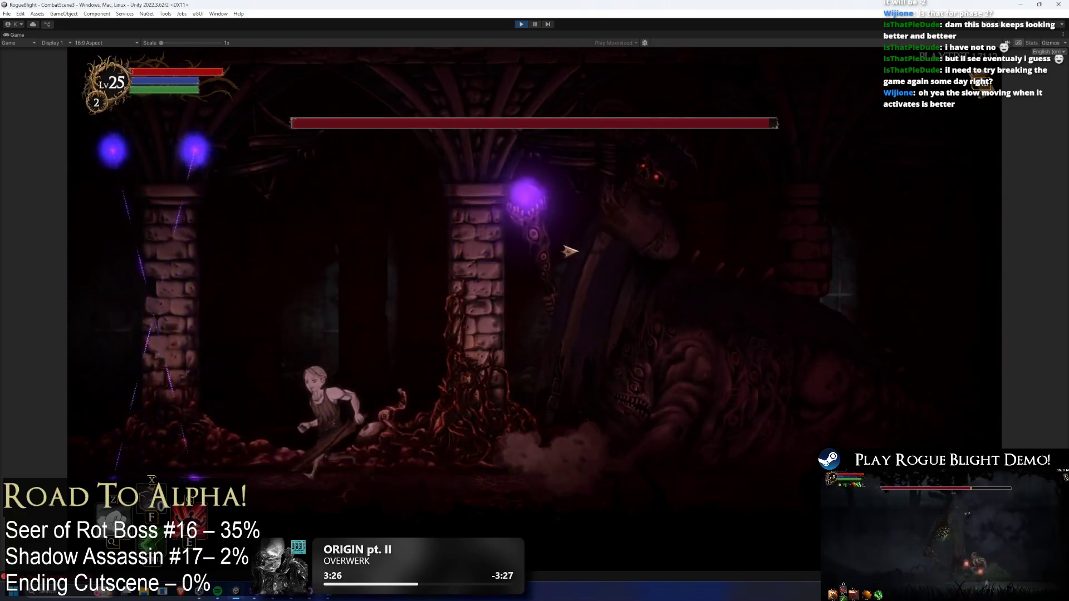
key(Right)
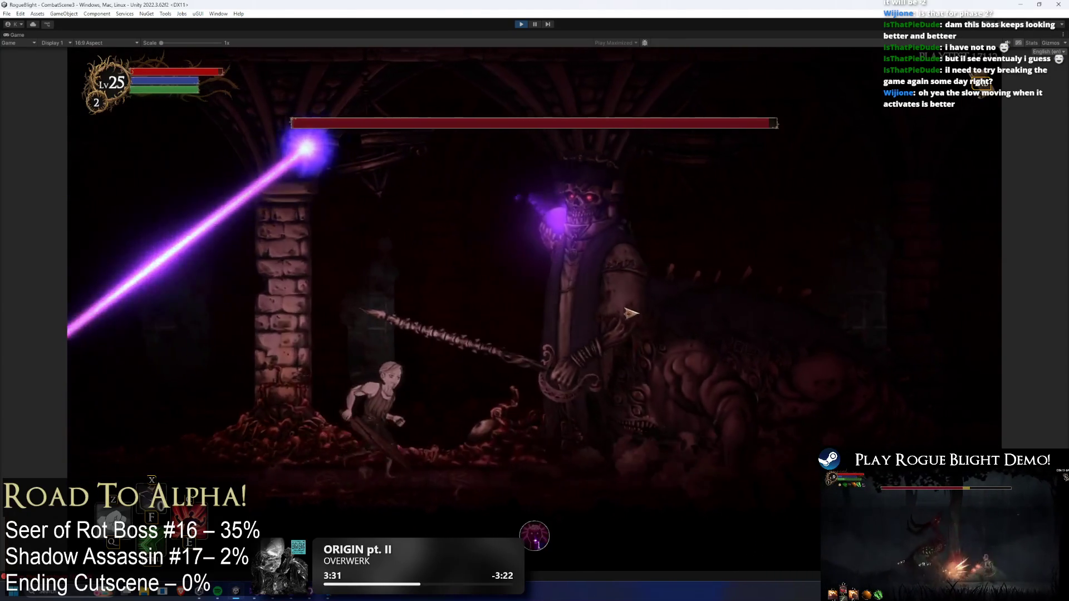
key(Left)
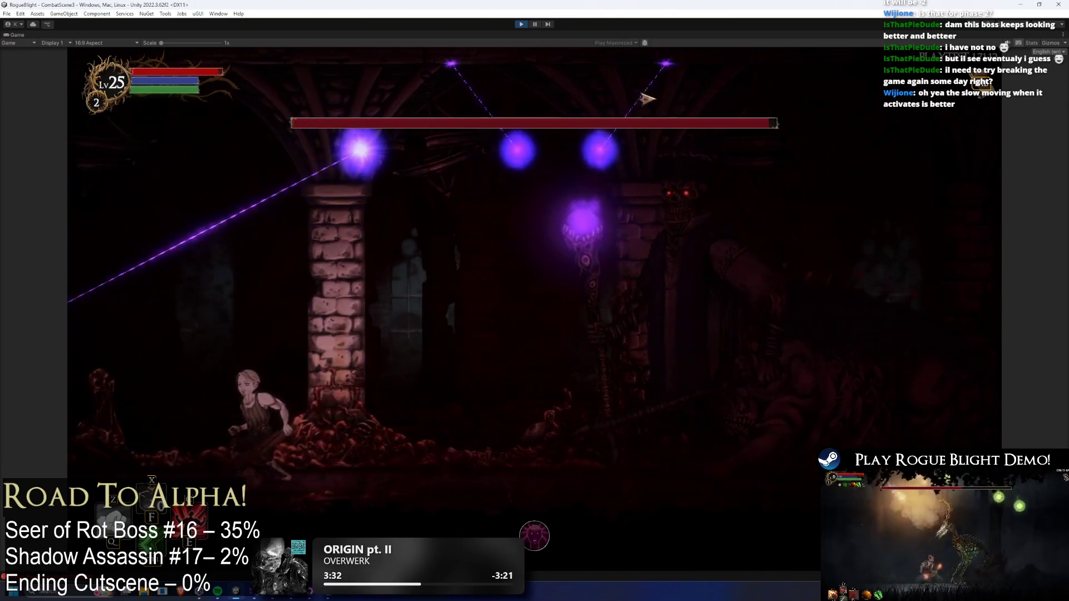
key(Left)
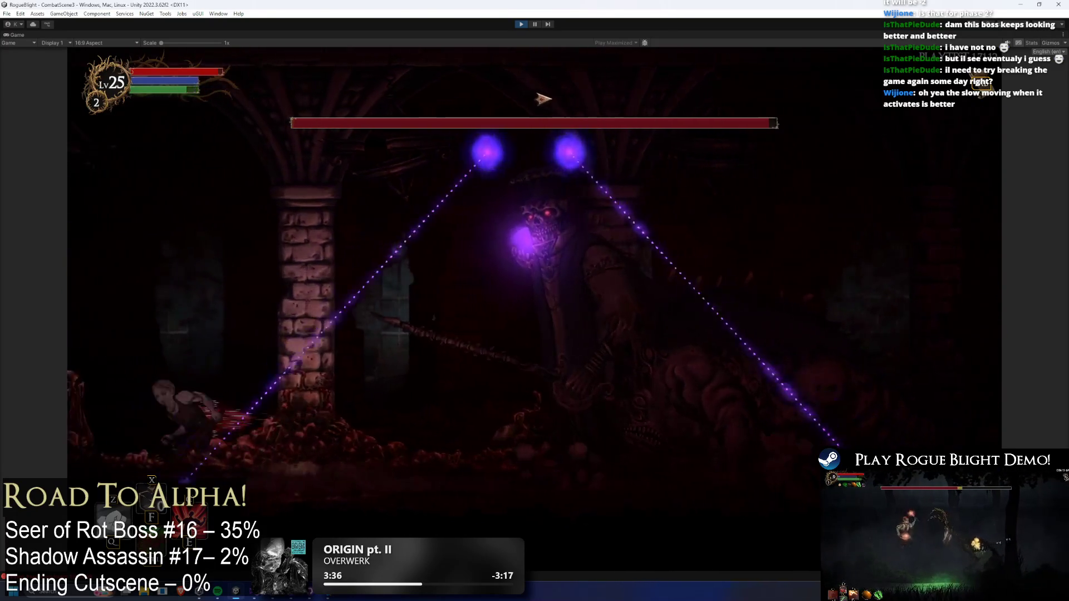
key(Left)
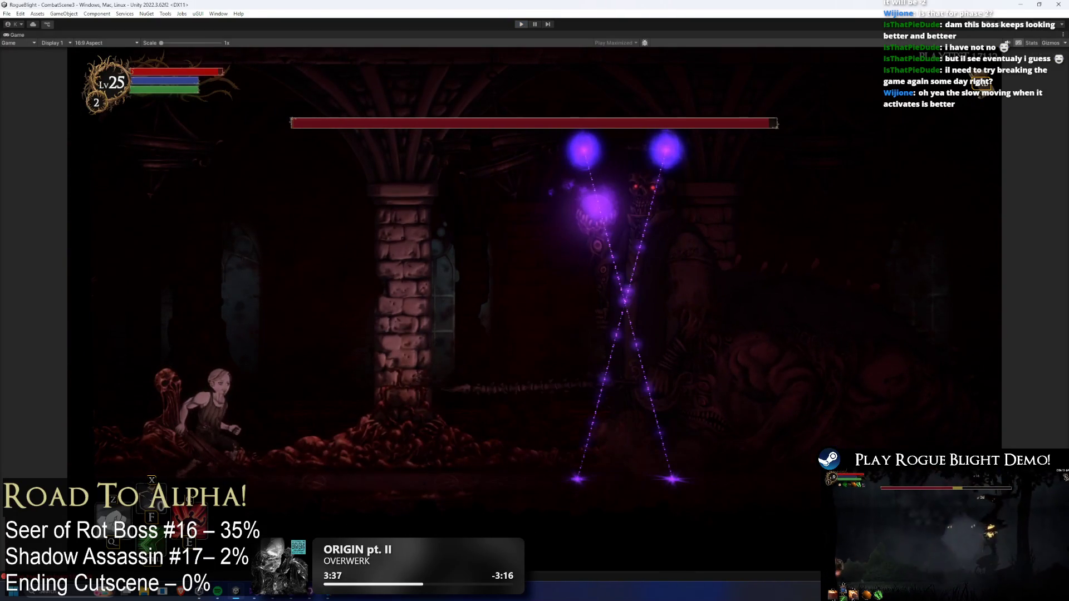
key(ctrl+p)
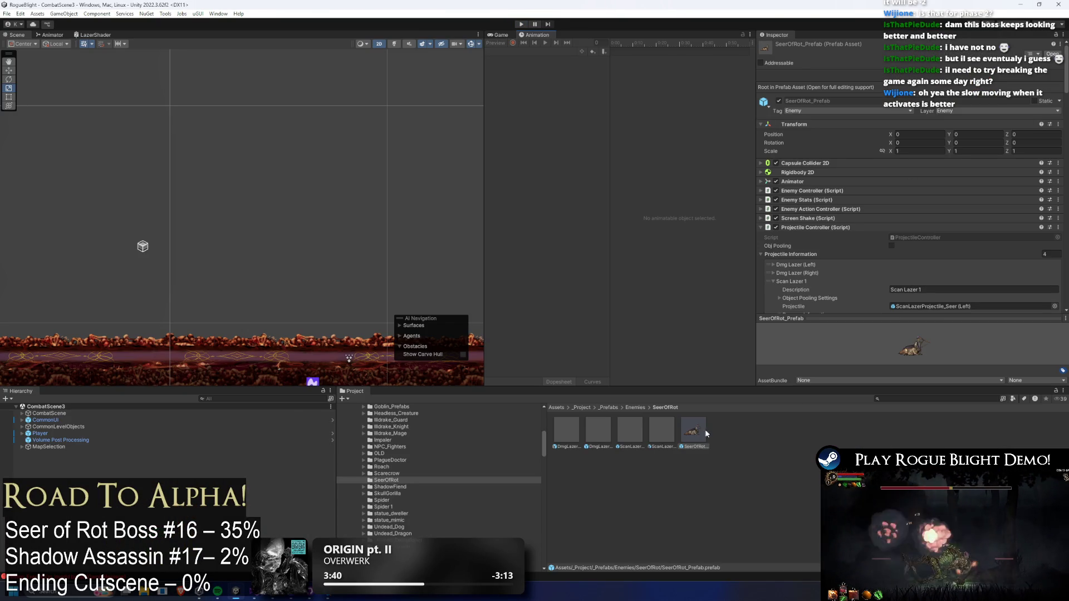
- Open the SeerOfRot prefab and check Scan Lazer 1's lowered 0.9 vertical spawn offset
double_click(692, 432)
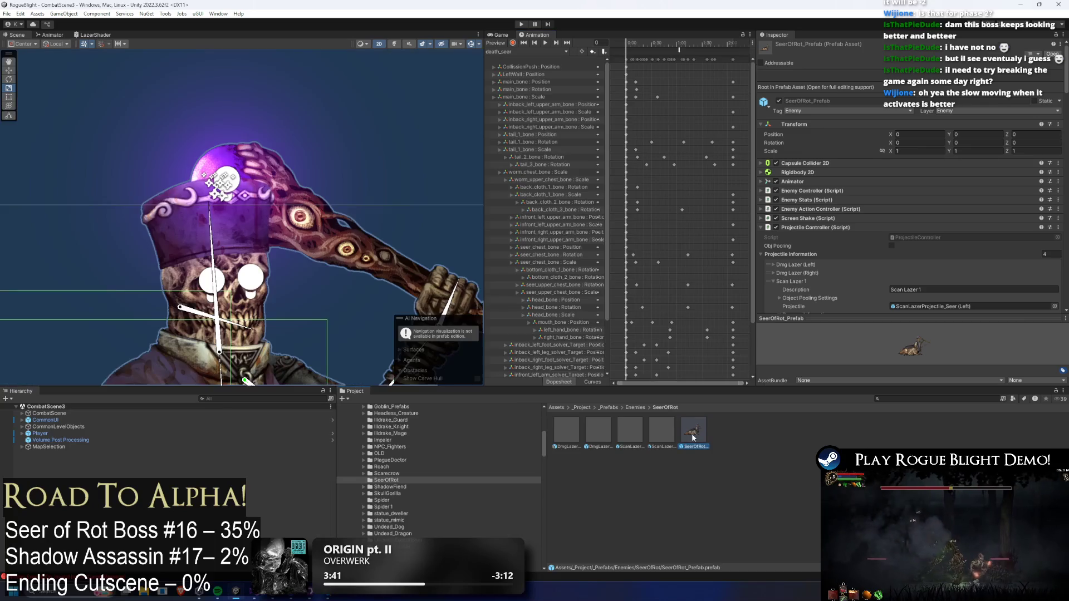
scroll(924, 123, down, 8)
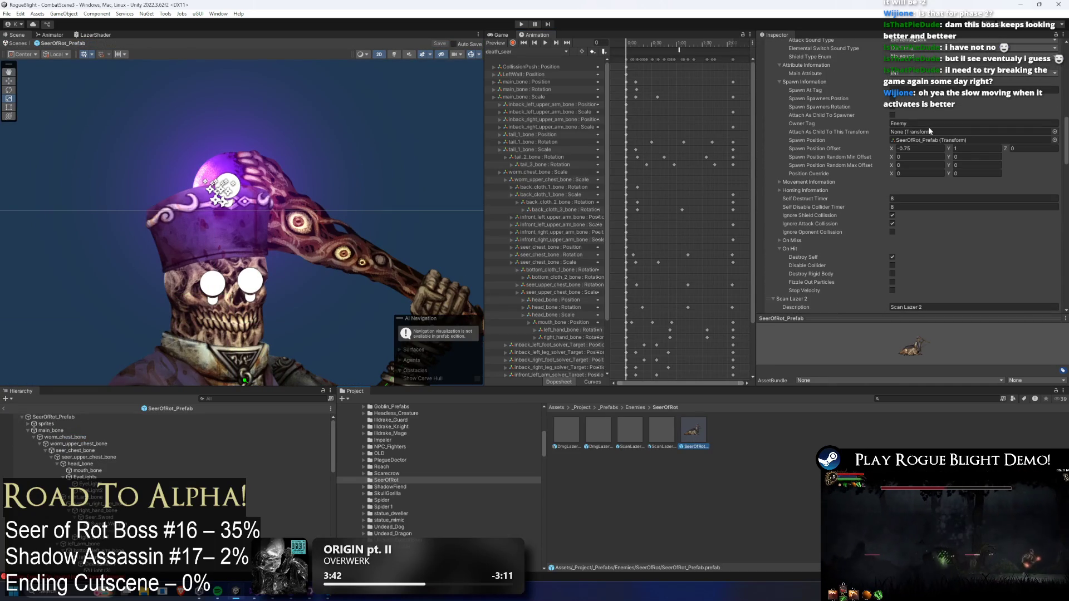
click(971, 148)
text(0.9)
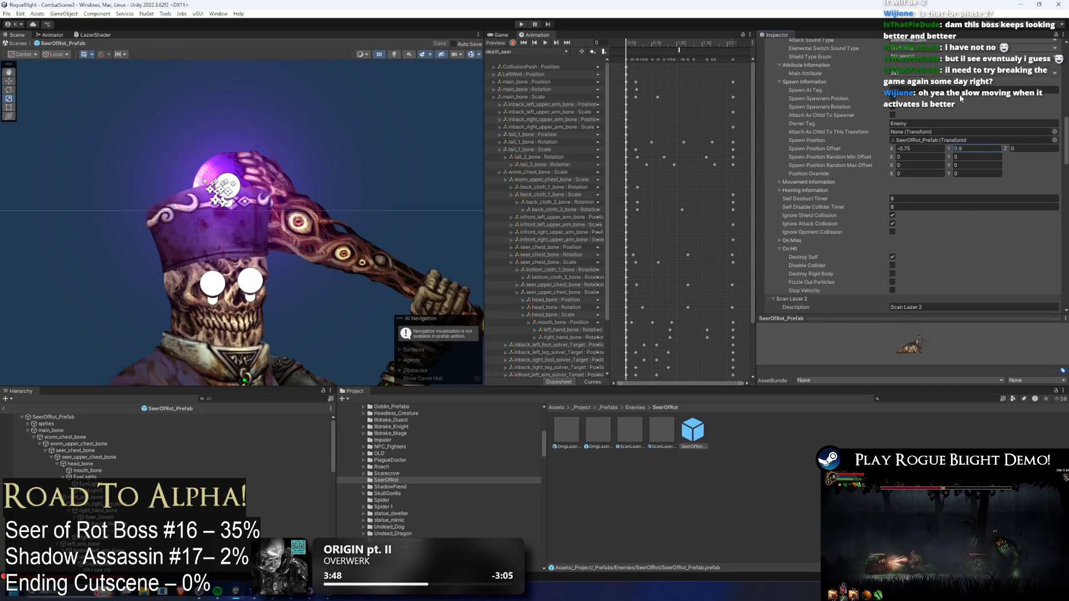
scroll(960, 95, up, 3)
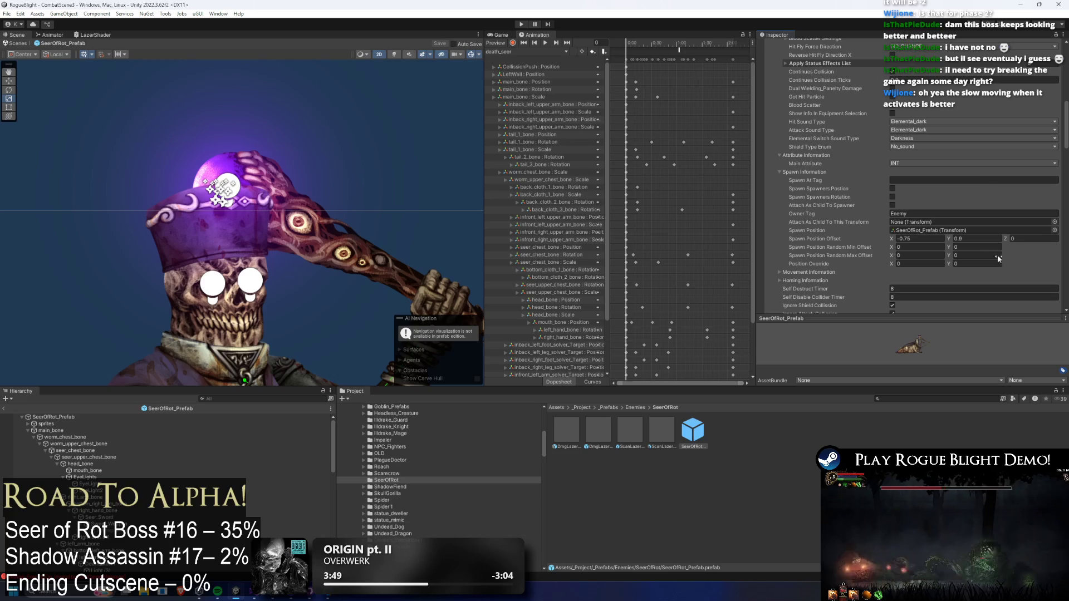
click(981, 240)
scroll(925, 140, up, 6)
- Review Scan Lazer 2's horizontal spawn offset, re-expand Scan Lazer 1, and save the prefab
click(820, 146)
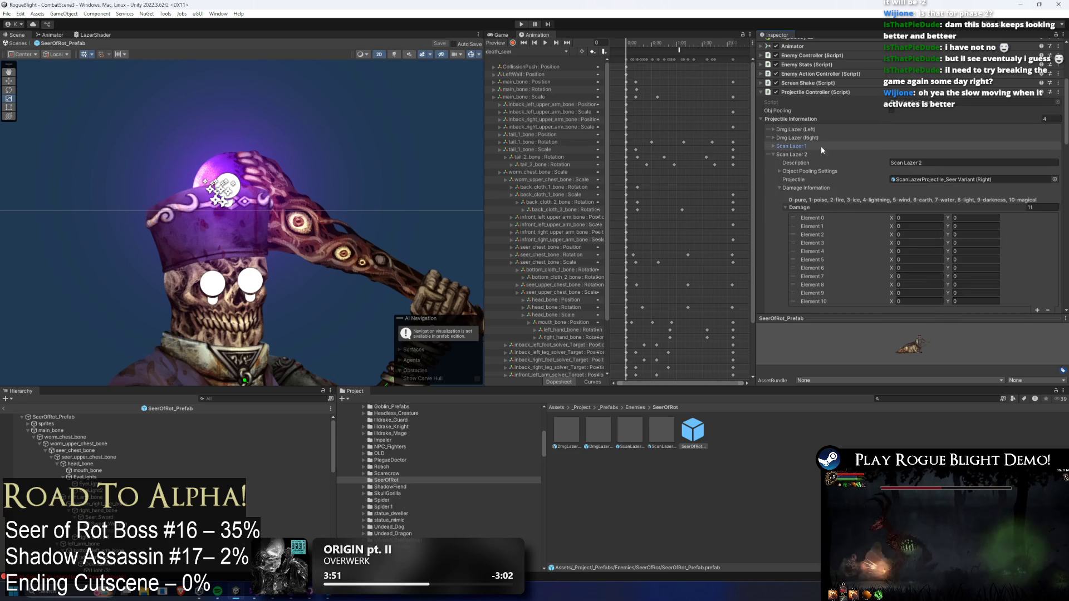
scroll(1014, 197, down, 10)
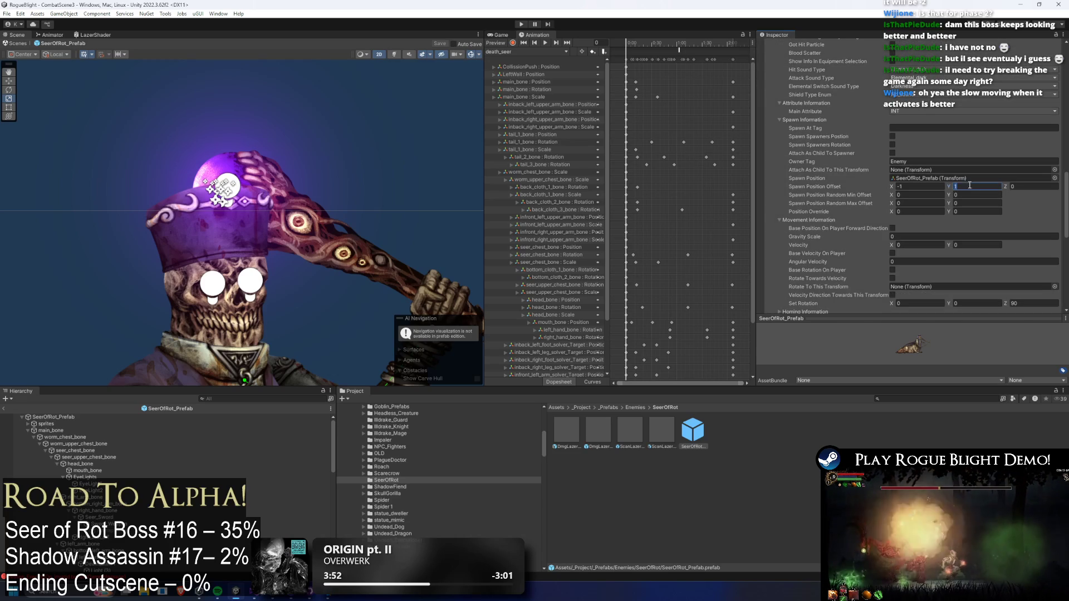
click(919, 187)
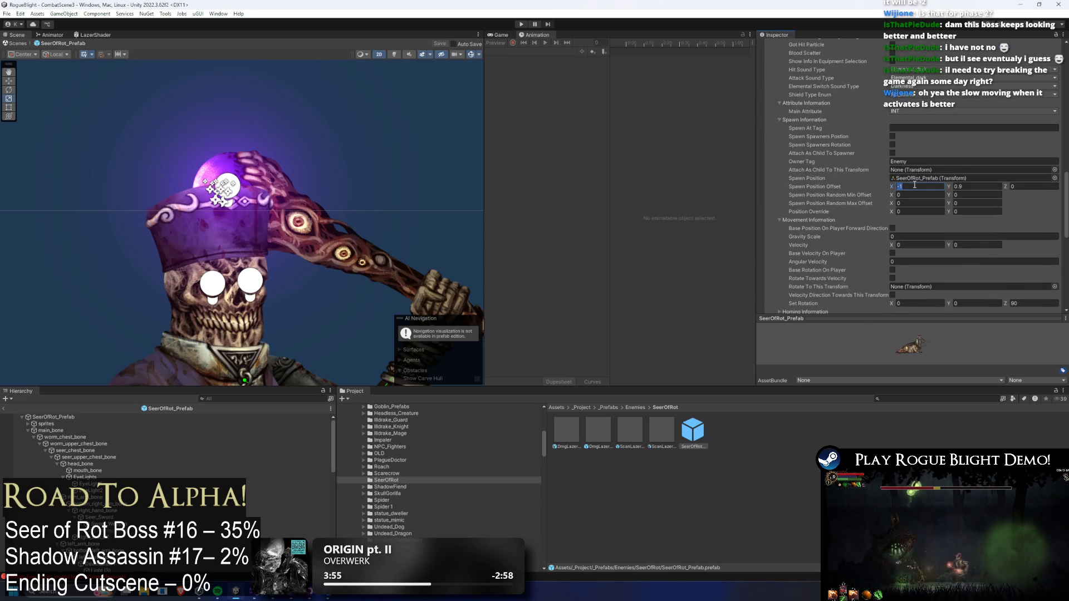
text(-0.9)
scroll(852, 128, up, 10)
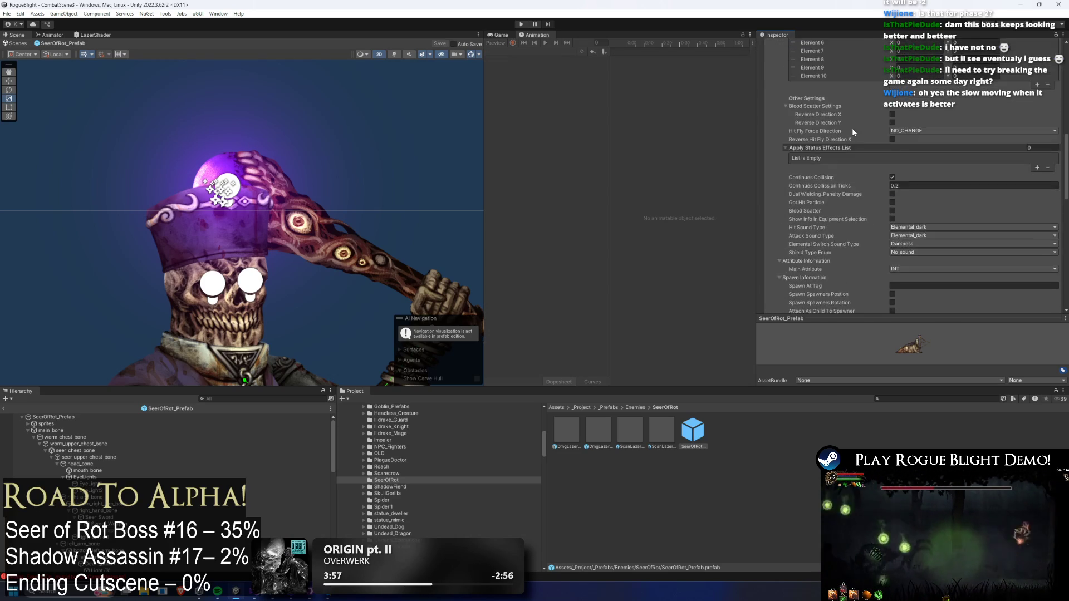
click(790, 55)
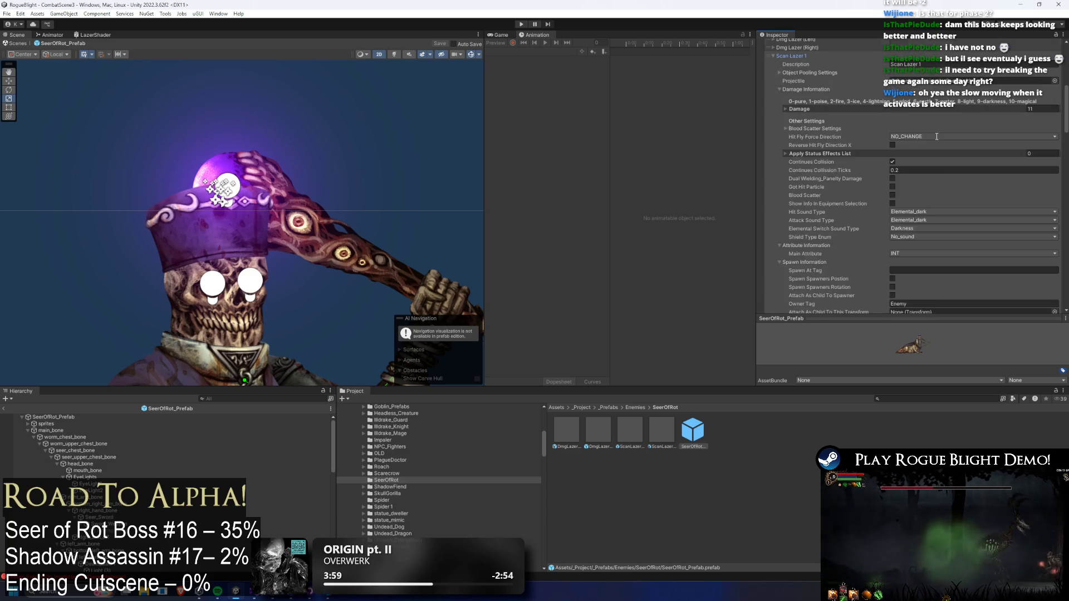
scroll(928, 196, down, 12)
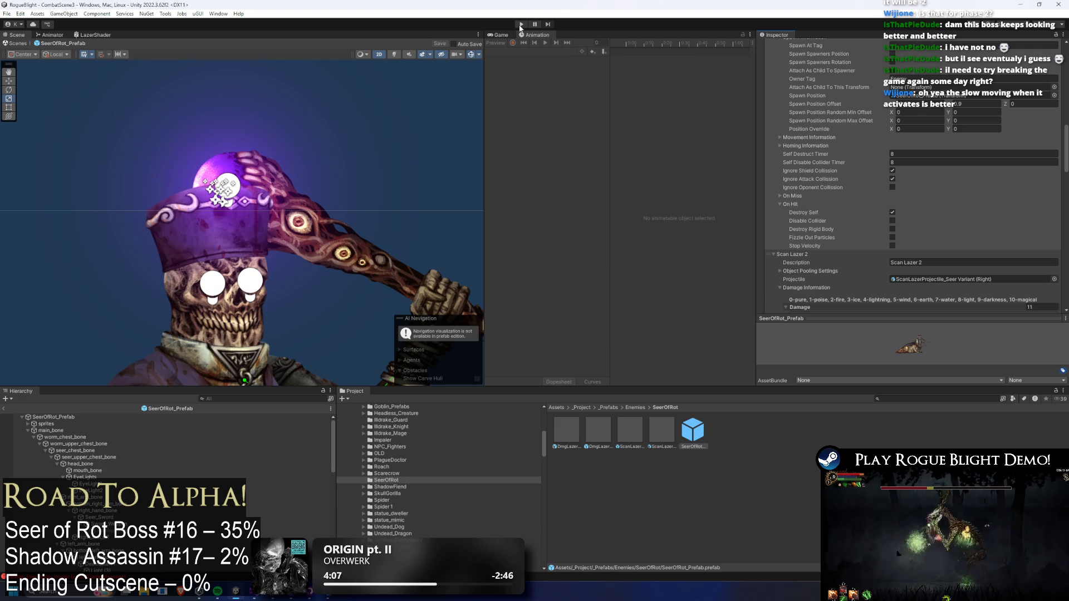
key(ctrl+s)
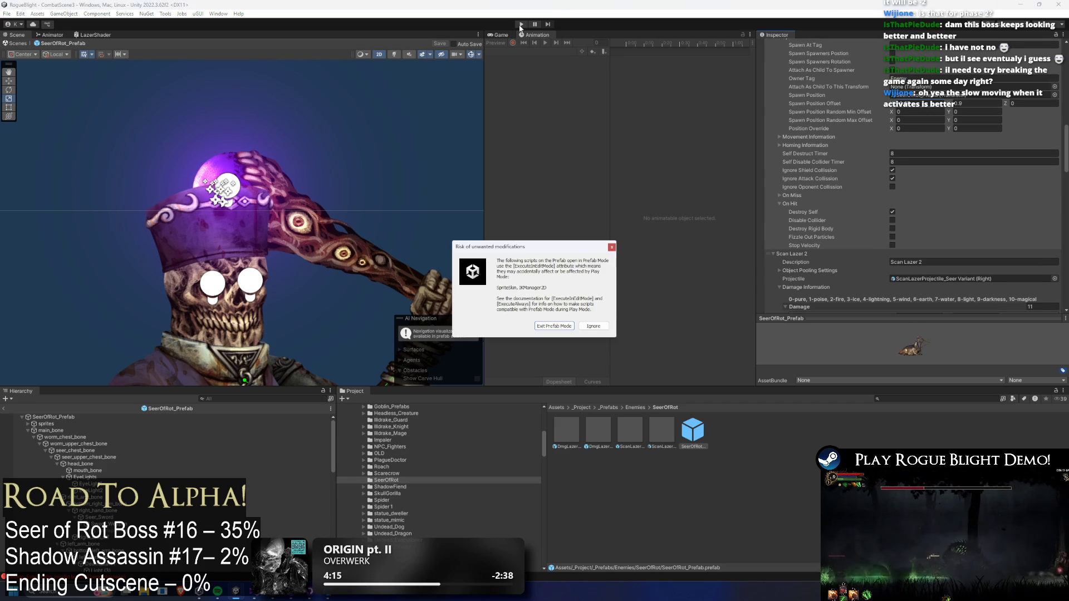
- Dismiss the warning, fight the Seer of Rot by moving and attacking, then exit Play mode
key(Escape)
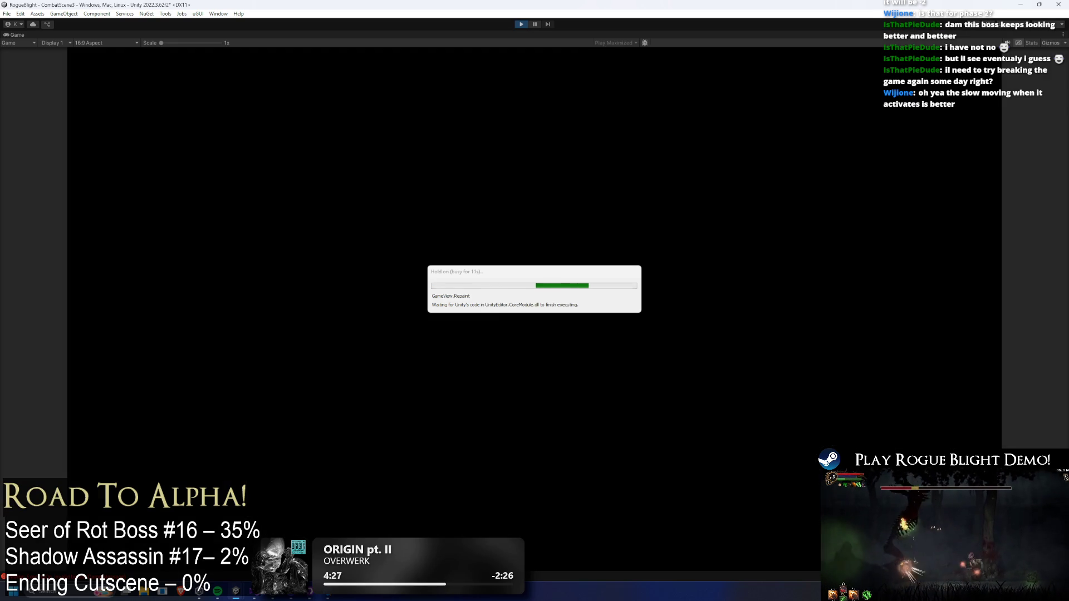
key(Right)
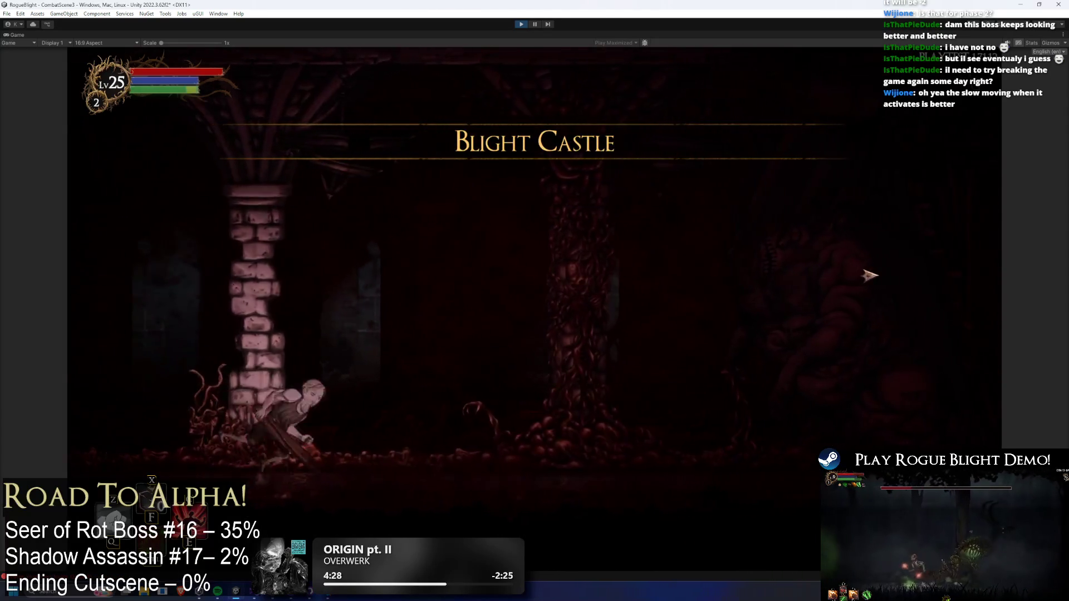
key(x)
key(x)
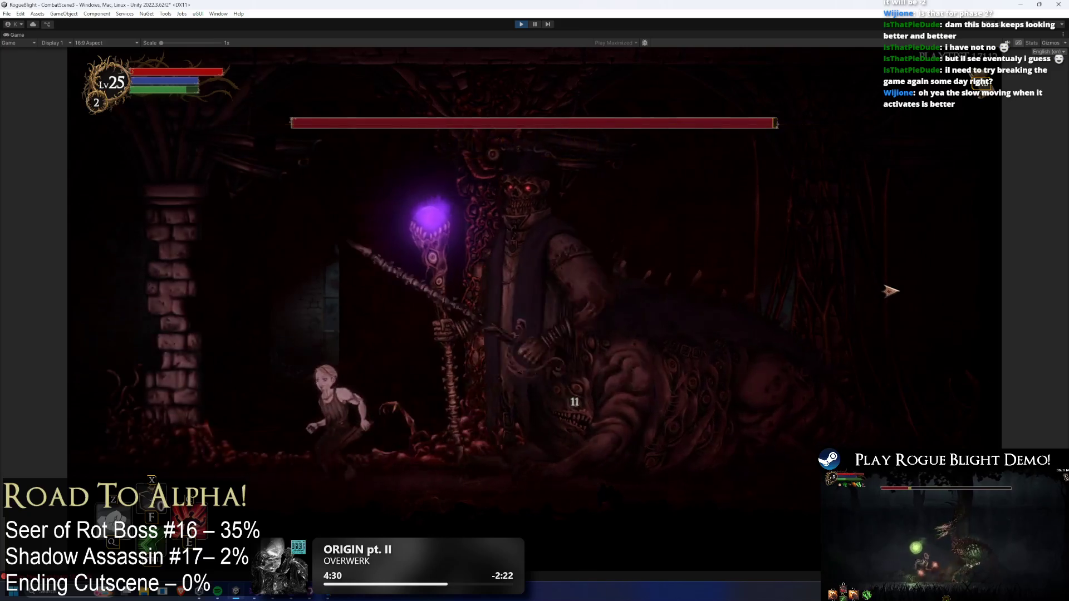
key(Left)
key(Right)
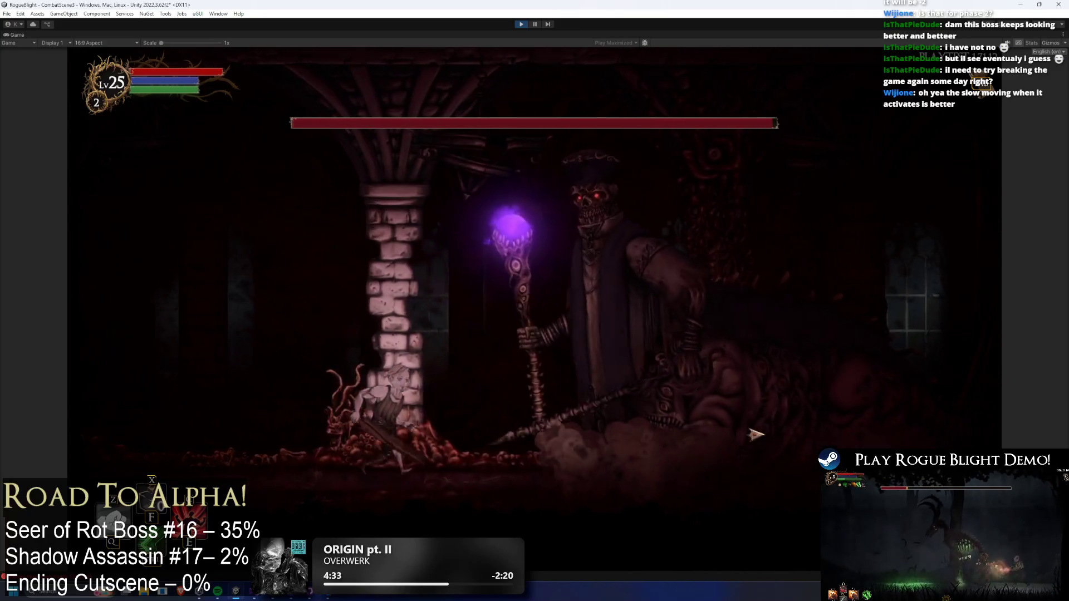
key(x)
key(Right)
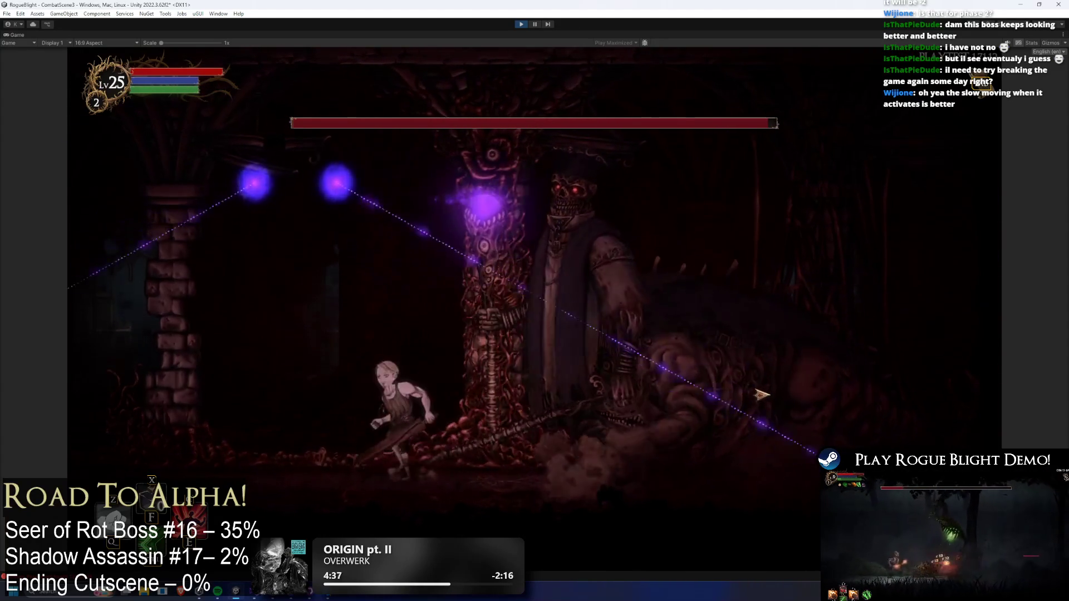
key(Left)
key(Left)
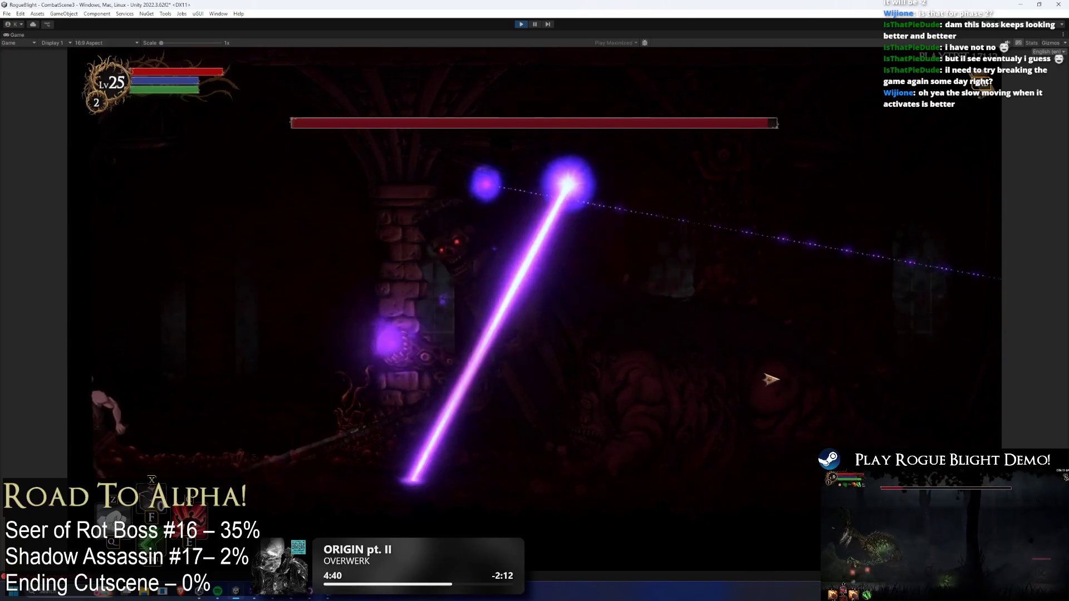
key(Right)
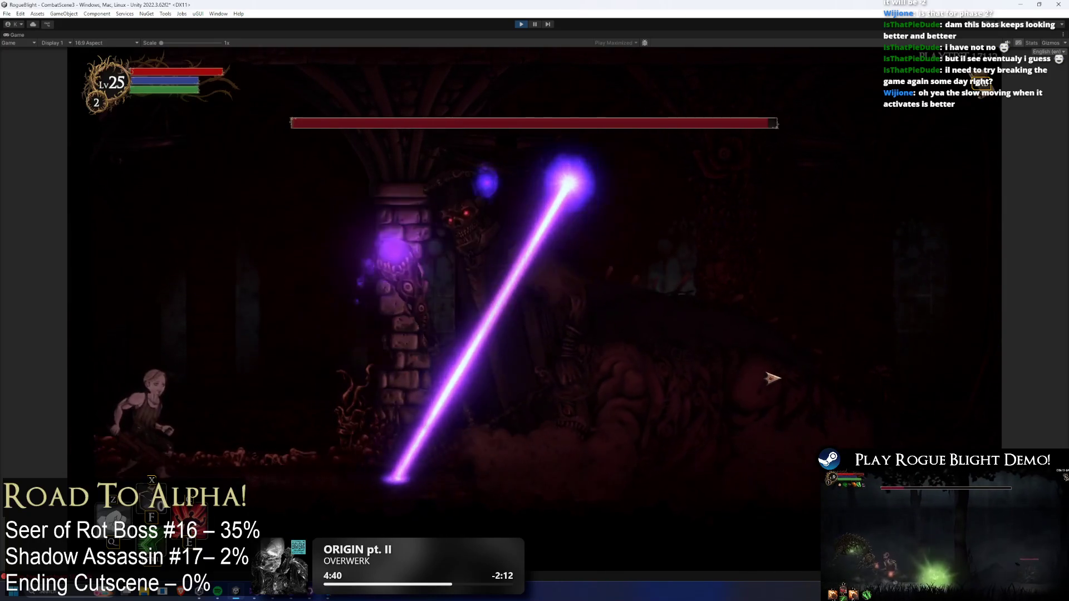
key(Right)
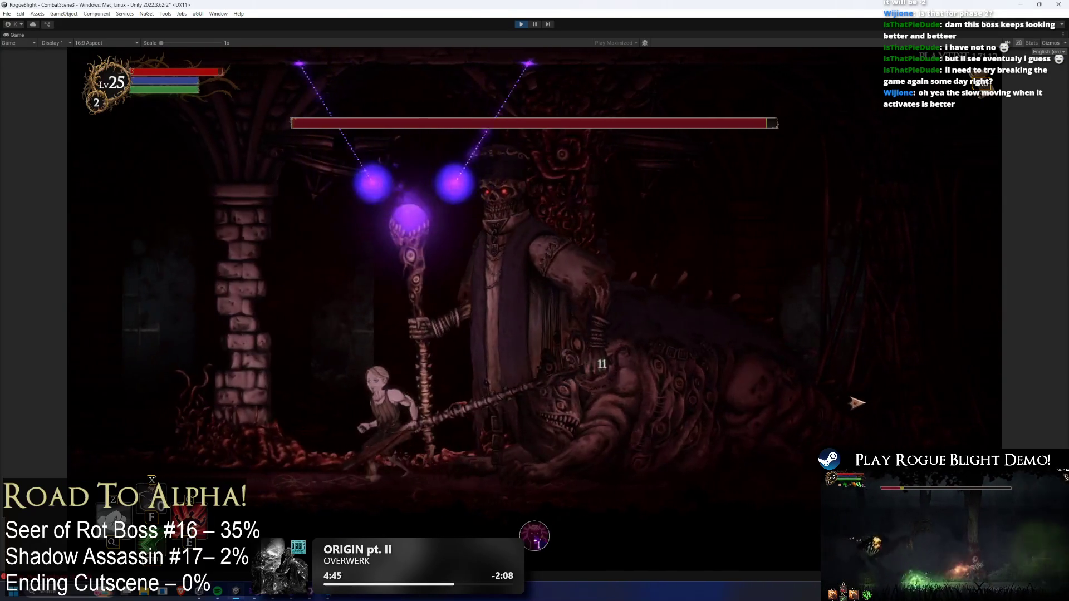
key(Left)
key(Left)
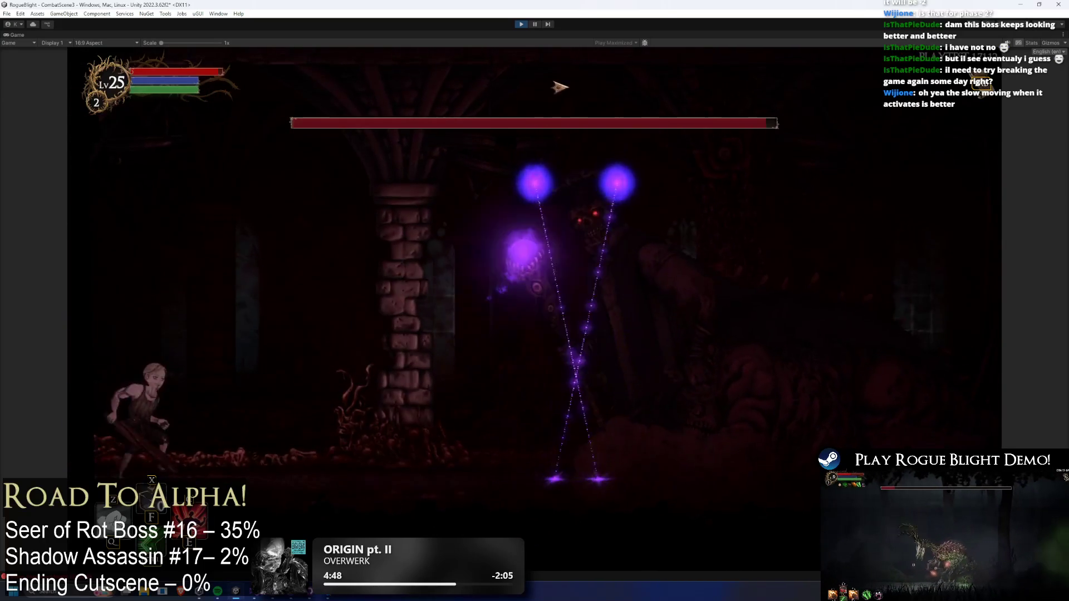
key(Right)
key(Left)
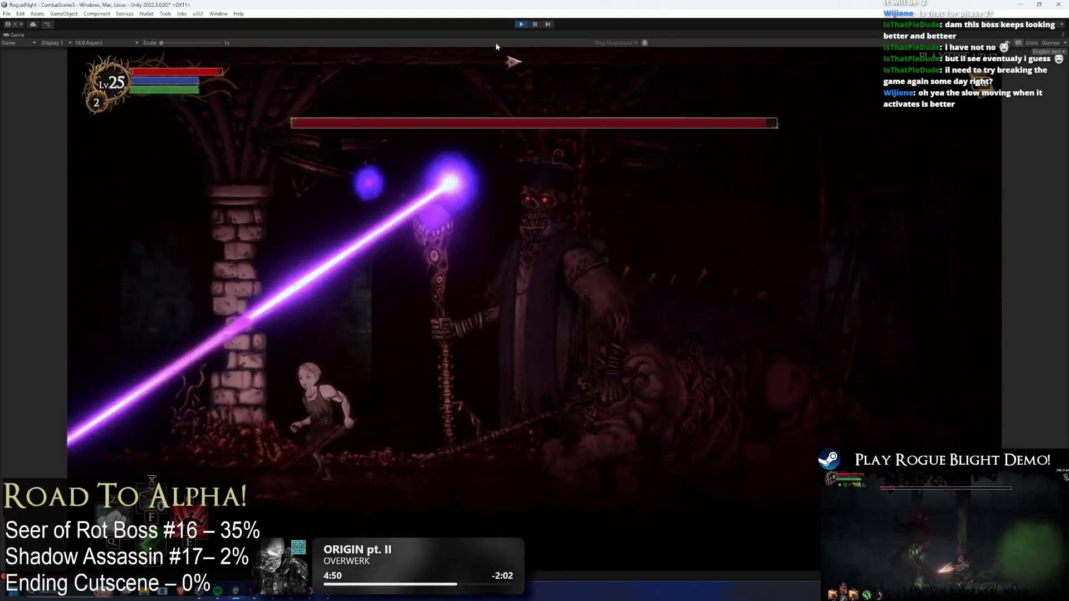
key(ctrl+p)
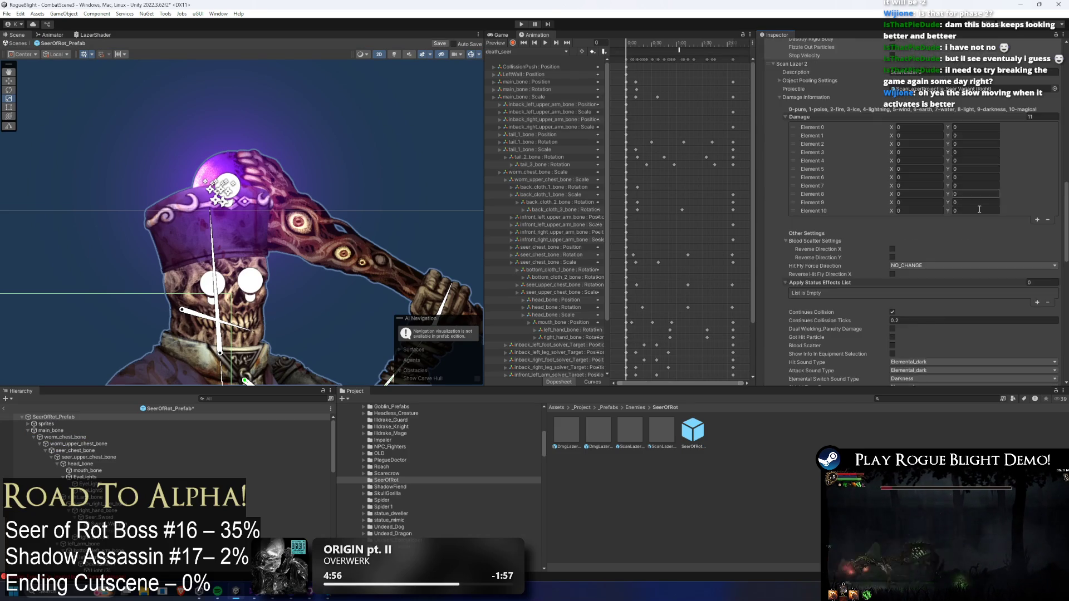
- Set the scan laser's Spawn Position Offset to X -0.9, Y 1 and save the prefab
scroll(978, 210, down, 5)
click(977, 231)
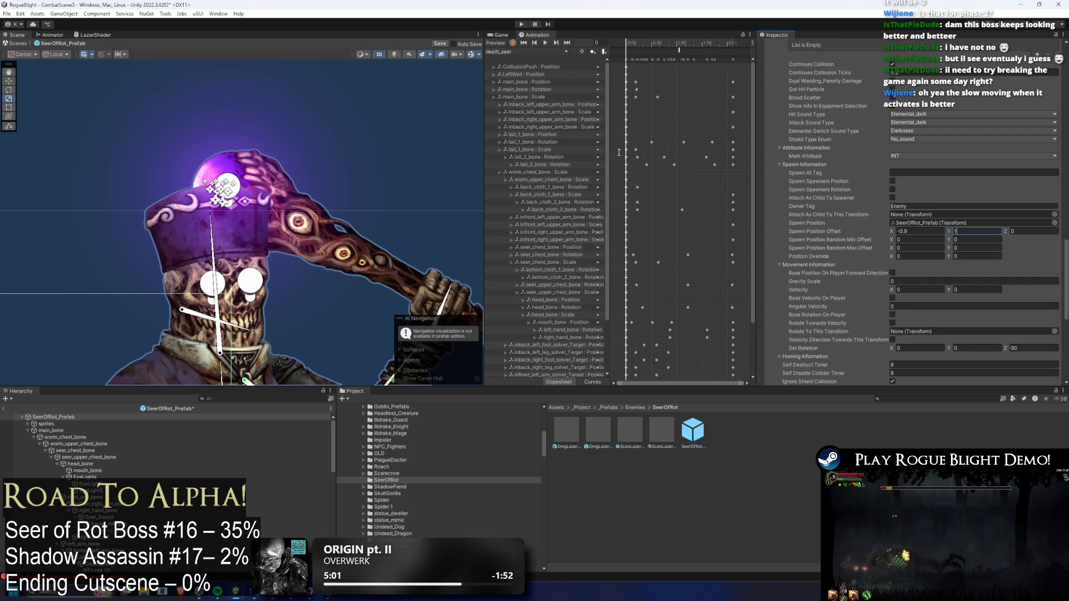
key(ctrl+s)
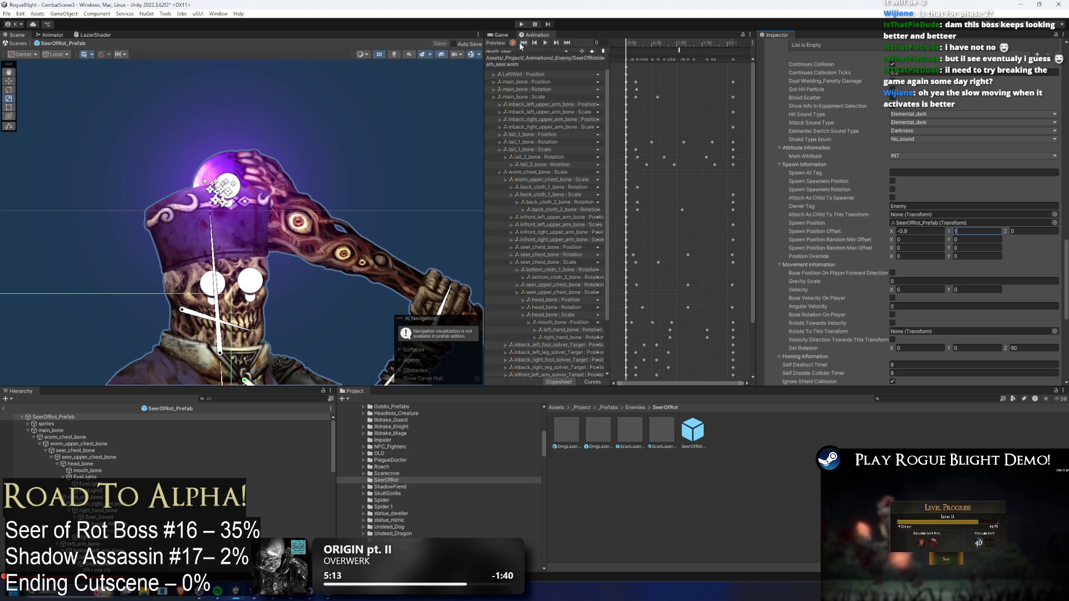
- Check the Animation clip list and keep death_seer selected
click(518, 52)
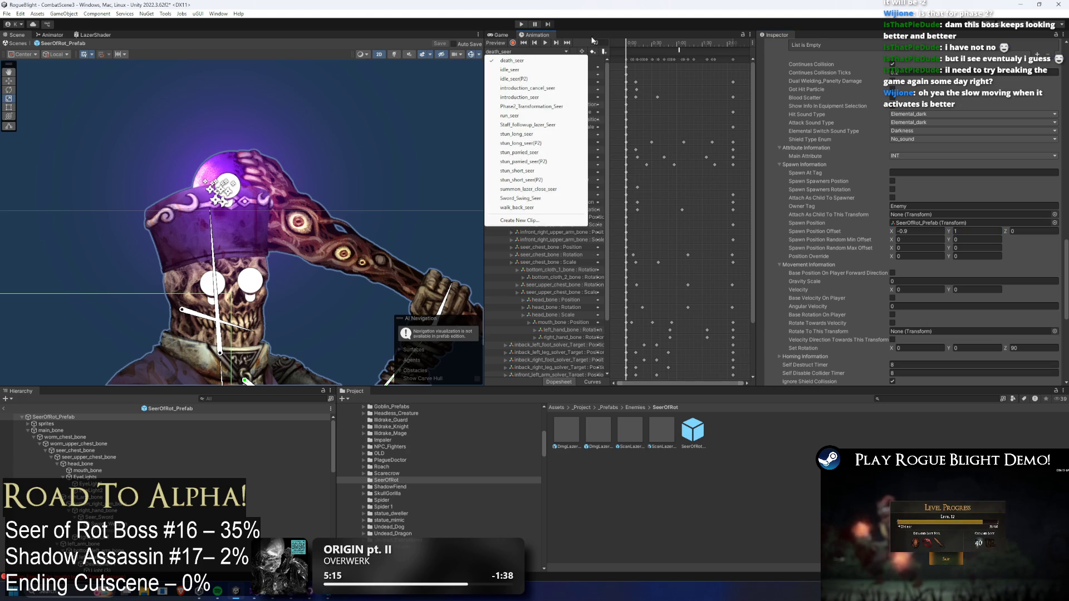
key(Escape)
scroll(821, 134, up, 10)
scroll(823, 140, up, 5)
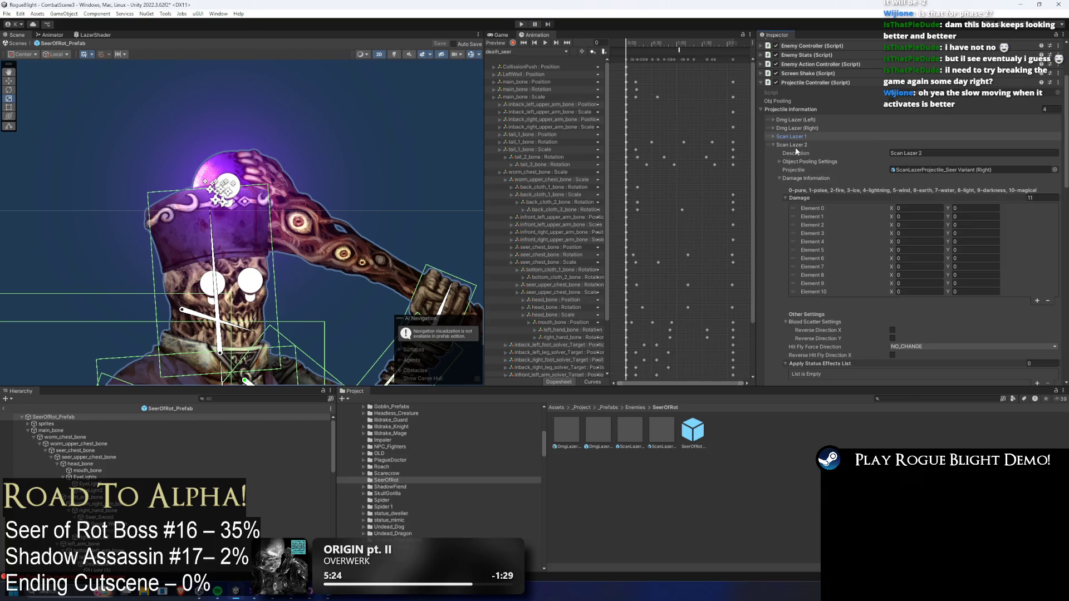
- Add a fifth Projectile Information entry and paste Scan Lazer 1's settings into it
click(796, 146)
click(1036, 211)
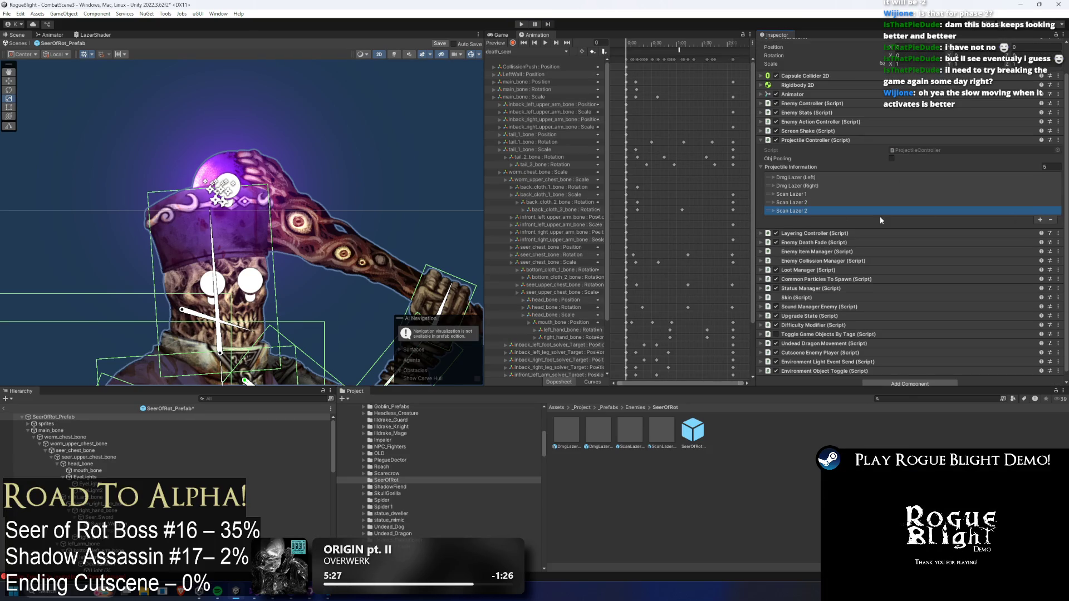
right_click(798, 212)
click(800, 212)
right_click(801, 211)
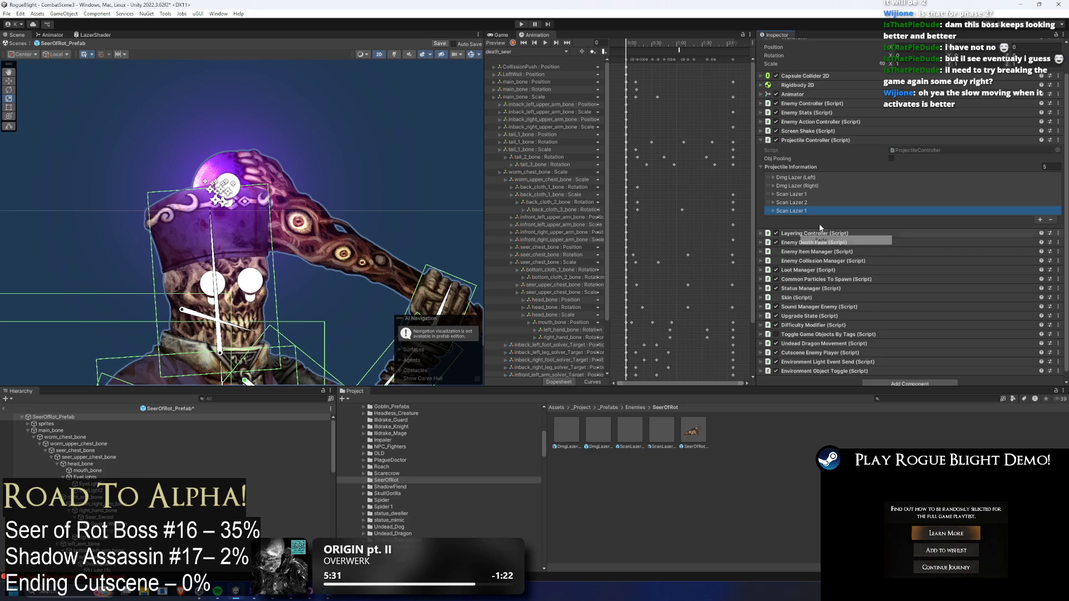
click(824, 226)
click(830, 211)
- Append the (SR) tag to the Scan Lazer 1 description
key(Return)
click(948, 201)
key(End)
text((CR)
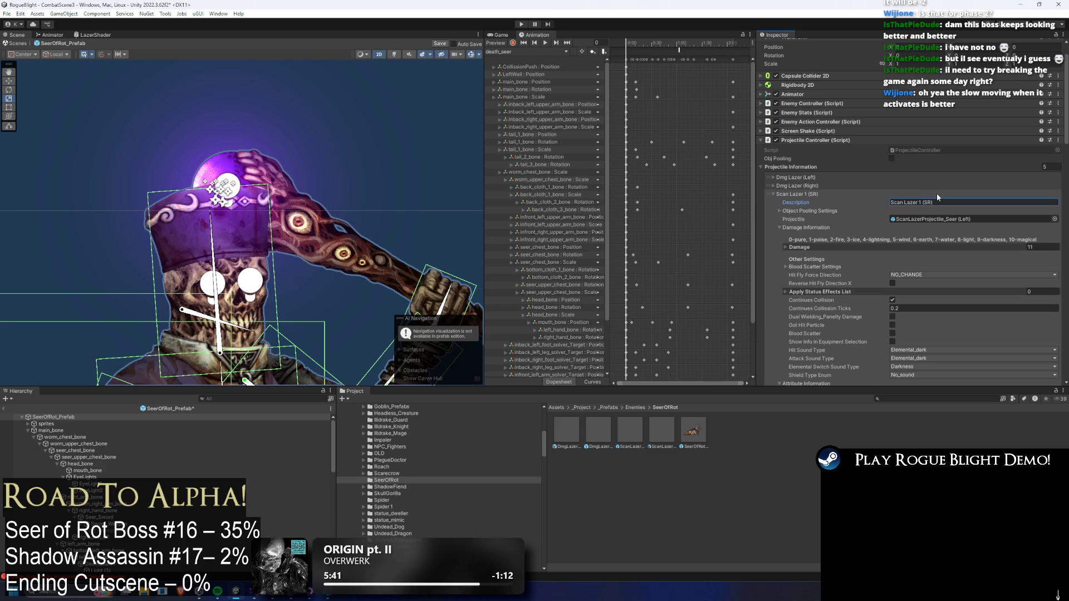
drag(935, 202, 920, 202)
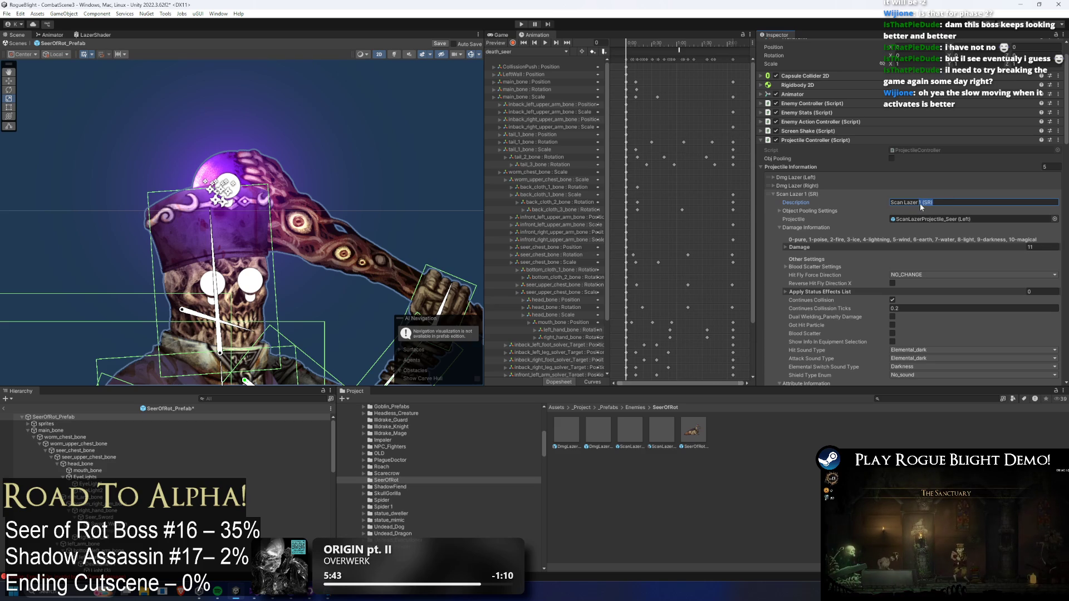
click(802, 194)
- Add (SR) to the Scan Lazer 2 and fifth entry descriptions
click(820, 203)
click(919, 212)
text((SR))
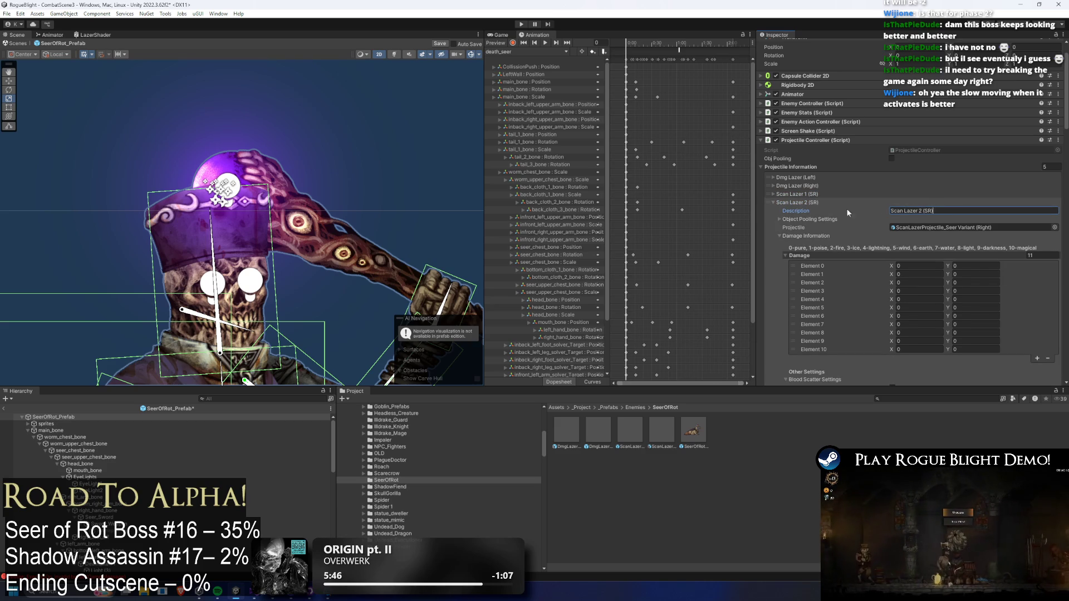
click(781, 202)
click(790, 211)
click(931, 220)
text((SR))
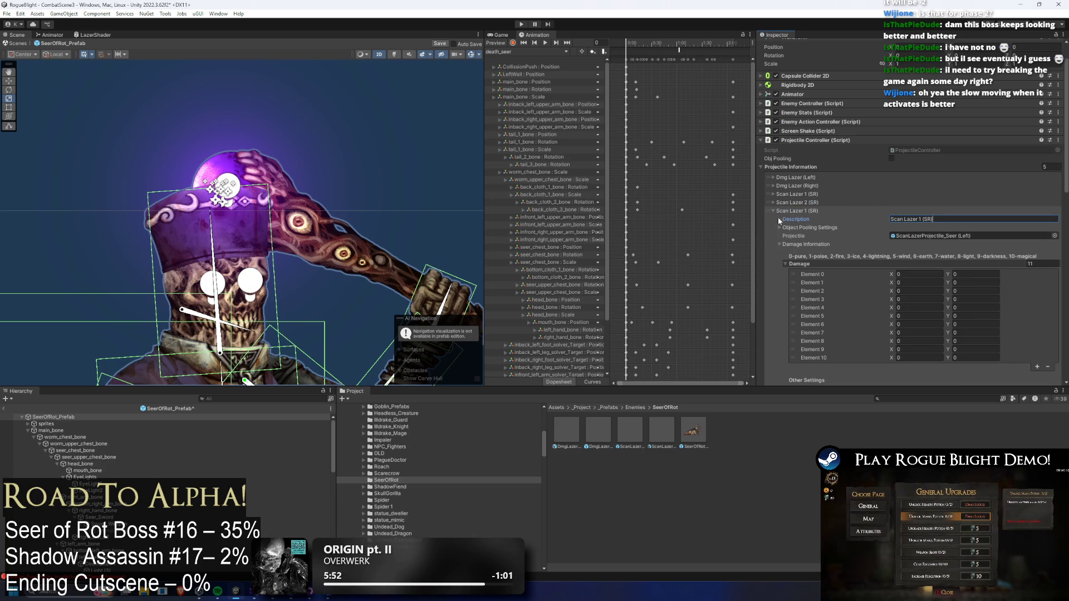
click(796, 211)
click(796, 212)
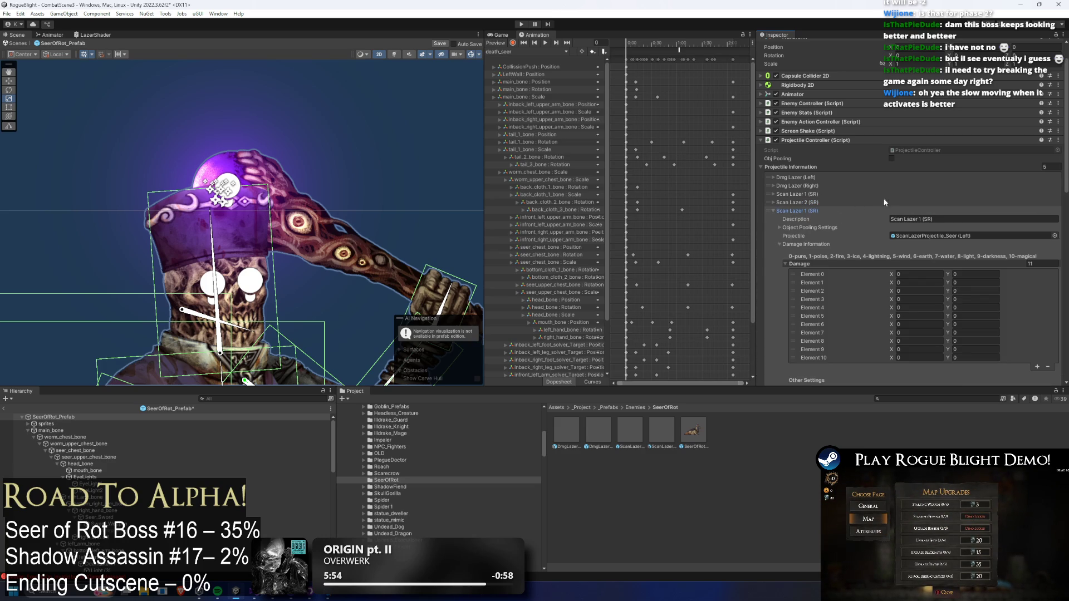
- Rename the damage lasers to '1 Dmg Lazer (Left)' and '2 Dmg Lazer (Right)'
click(811, 178)
click(968, 185)
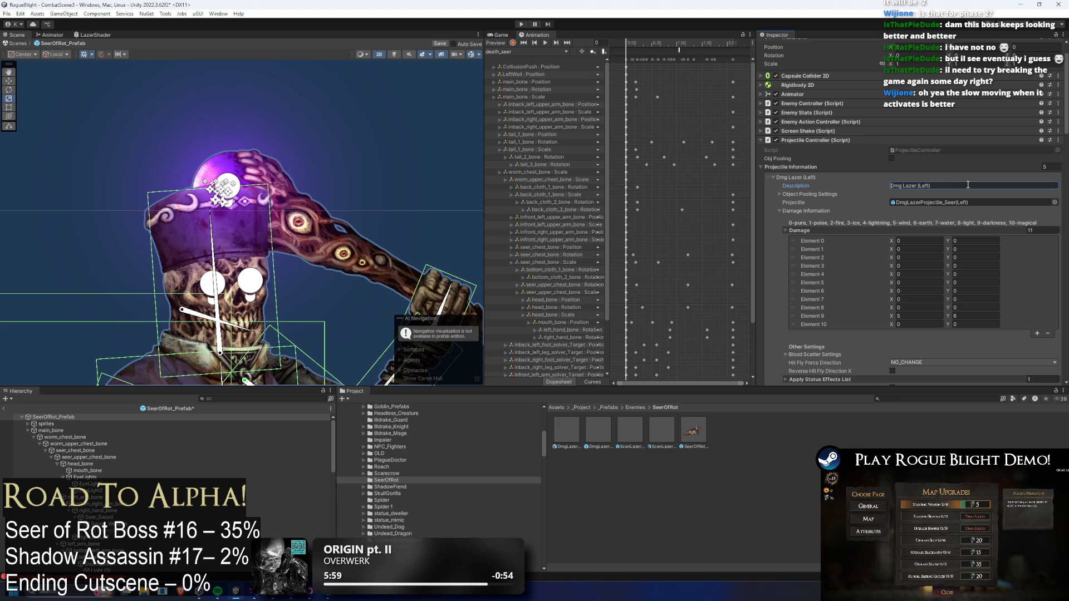
key(Home)
text(1)
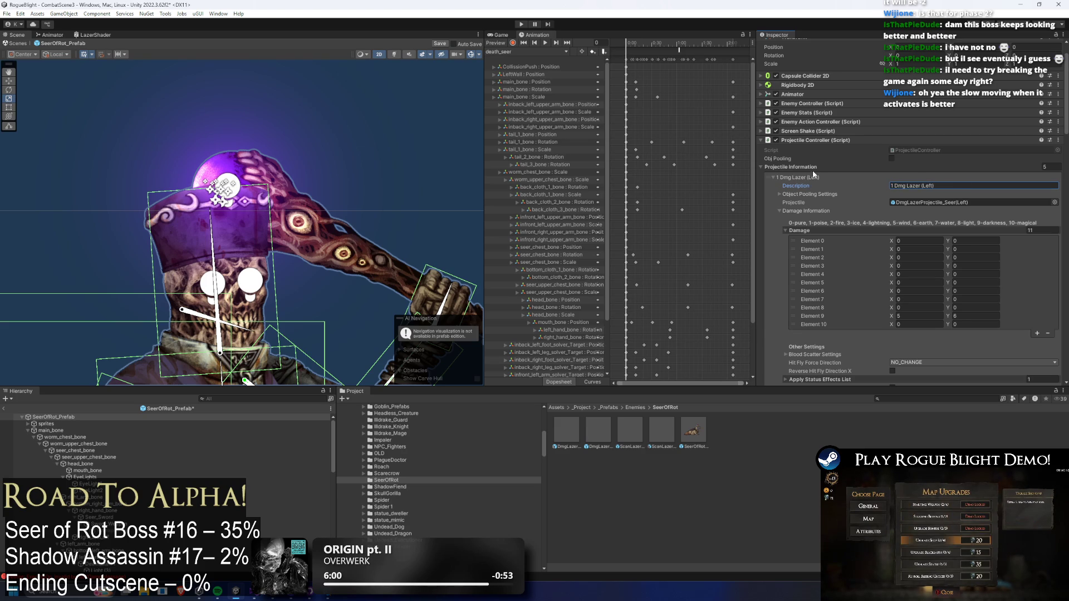
click(813, 177)
click(837, 185)
click(931, 194)
key(Home)
text(2)
click(217, 591)
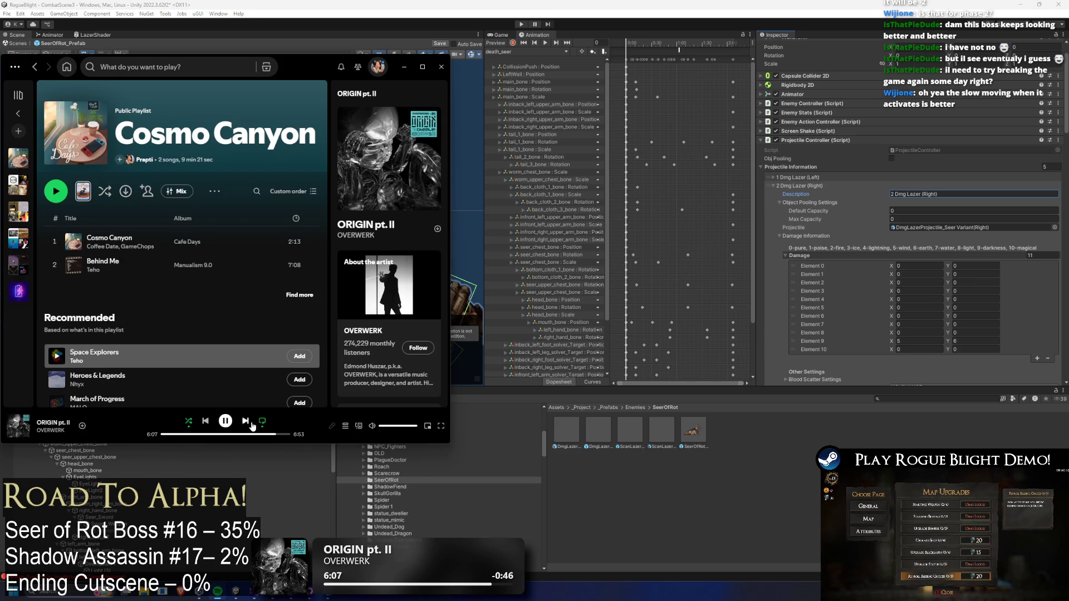
- Skip the music track and prefix the first scan laser as '3 Scan Lazer 1 (SR)'
click(247, 421)
click(404, 66)
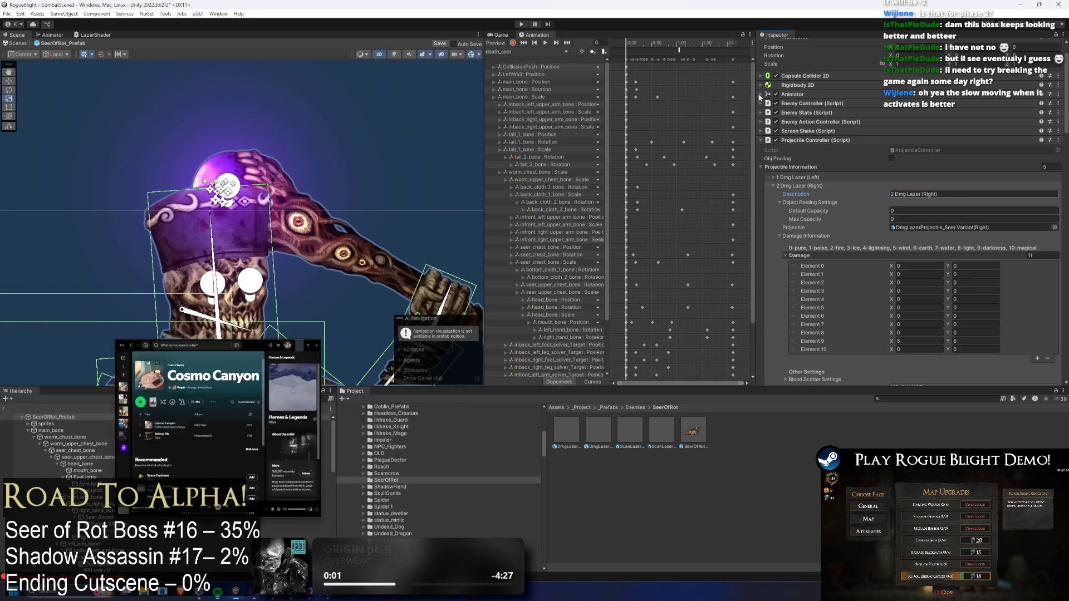
click(777, 186)
click(785, 246)
click(945, 202)
key(Home)
text(3)
click(802, 194)
- Number the remaining scan lasers '4 Scan Lazer 2 (SR)' and '5 Scan Lazer 1 (SR)'
click(829, 210)
click(835, 202)
click(945, 211)
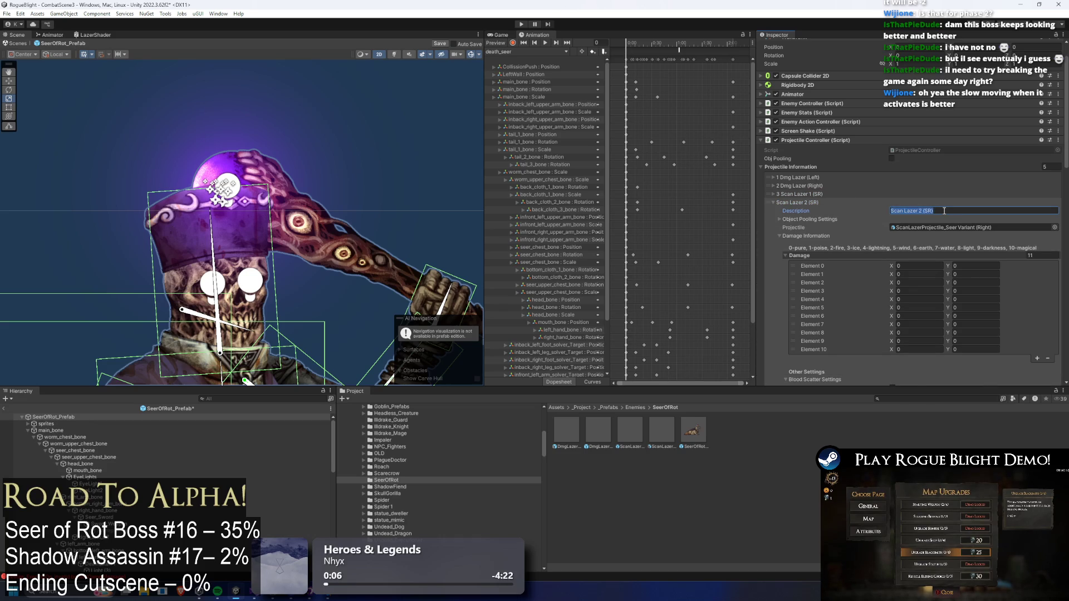
key(Home)
text(4)
click(835, 203)
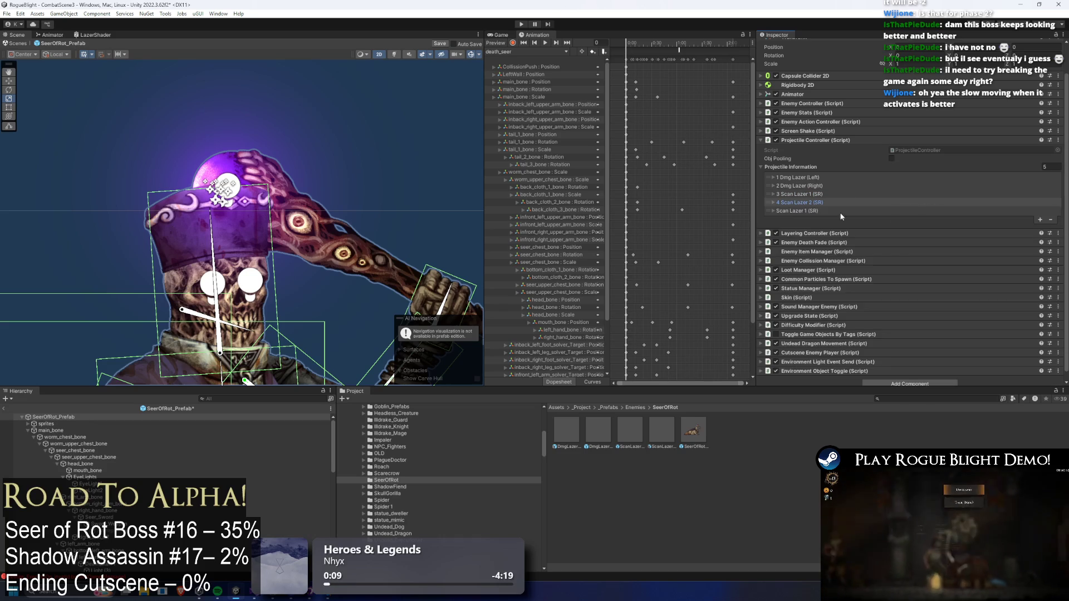
click(903, 209)
click(927, 211)
click(928, 212)
click(930, 217)
key(Home)
text(5)
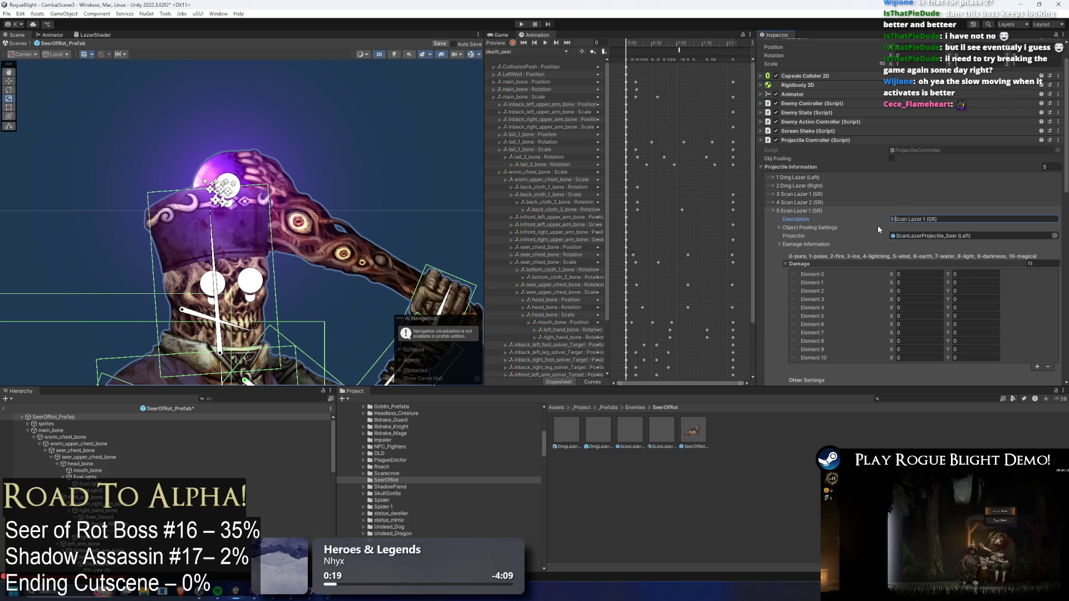
- Change the fifth entry to '5 Scan Lazer 1 (Far SR)' and show its spawn settings
click(823, 209)
click(823, 209)
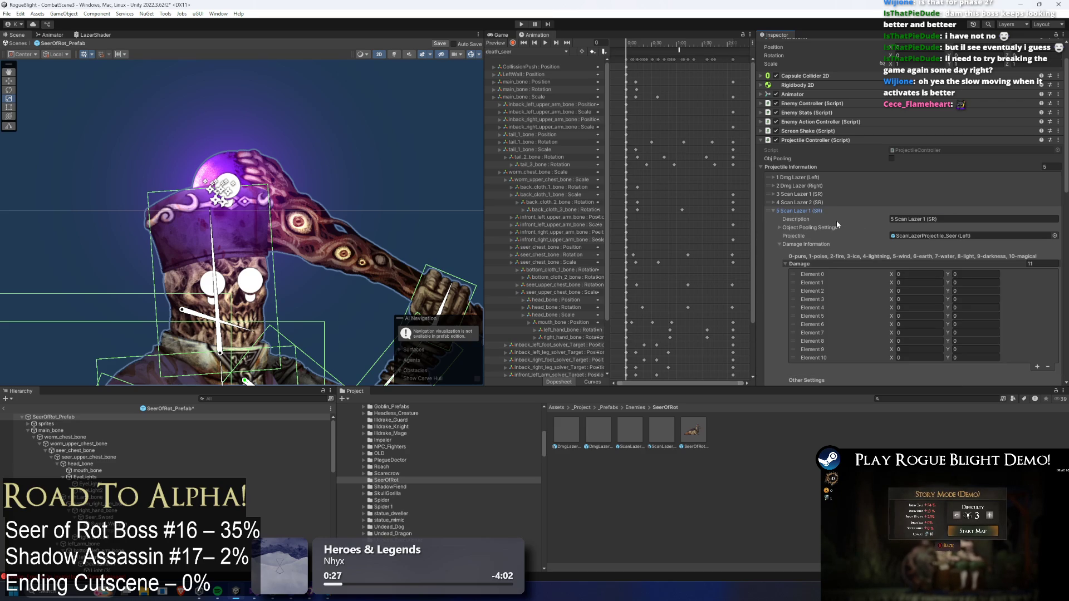
click(940, 217)
double_click(931, 219)
text(F)
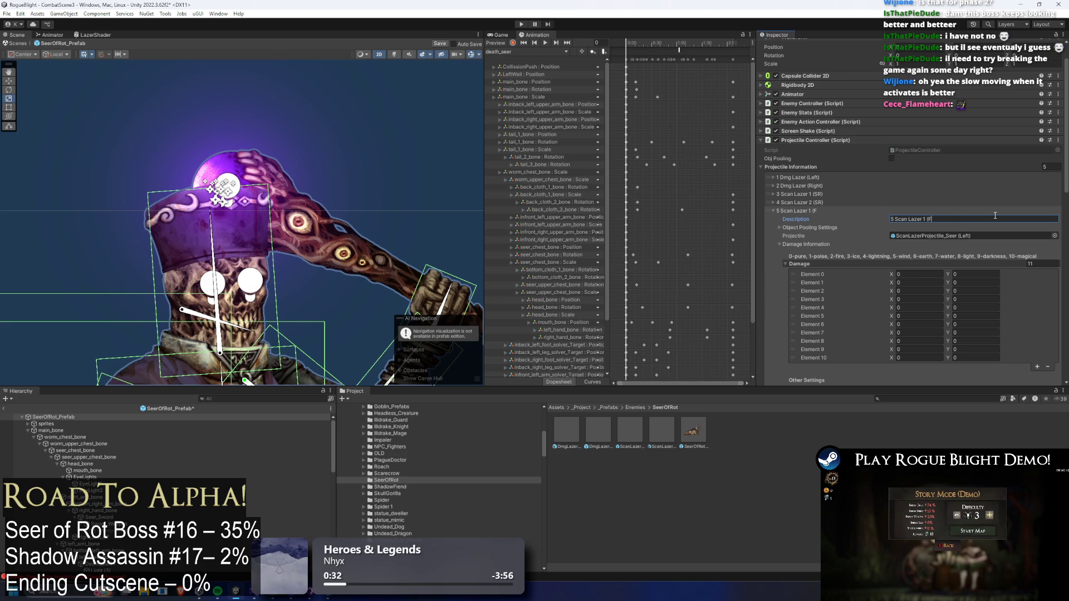
text(ar SR)
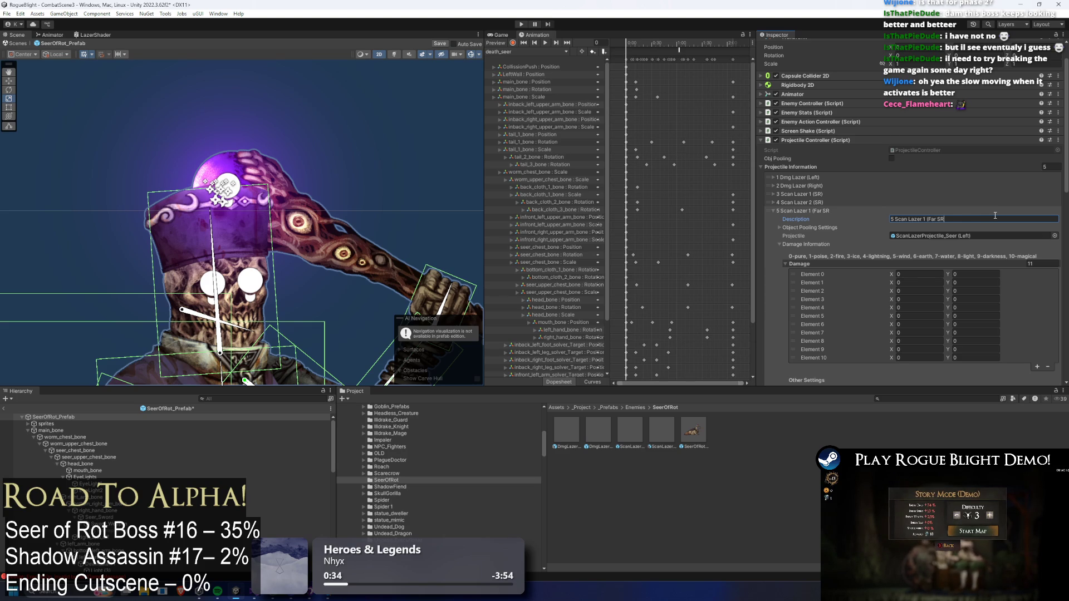
text())
click(845, 211)
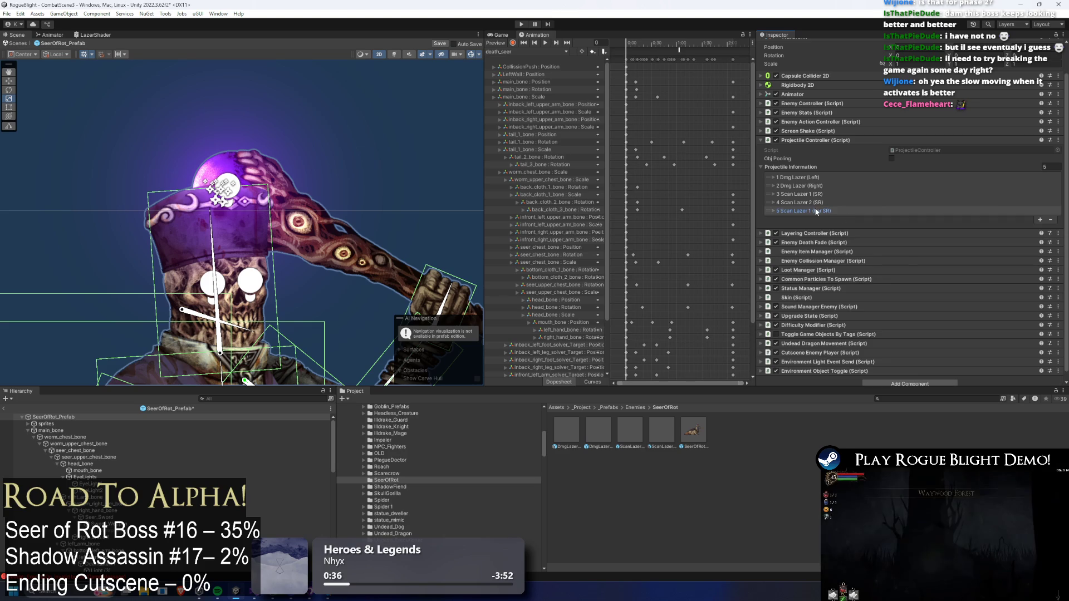
right_click(841, 212)
click(848, 230)
click(823, 210)
click(821, 211)
click(867, 212)
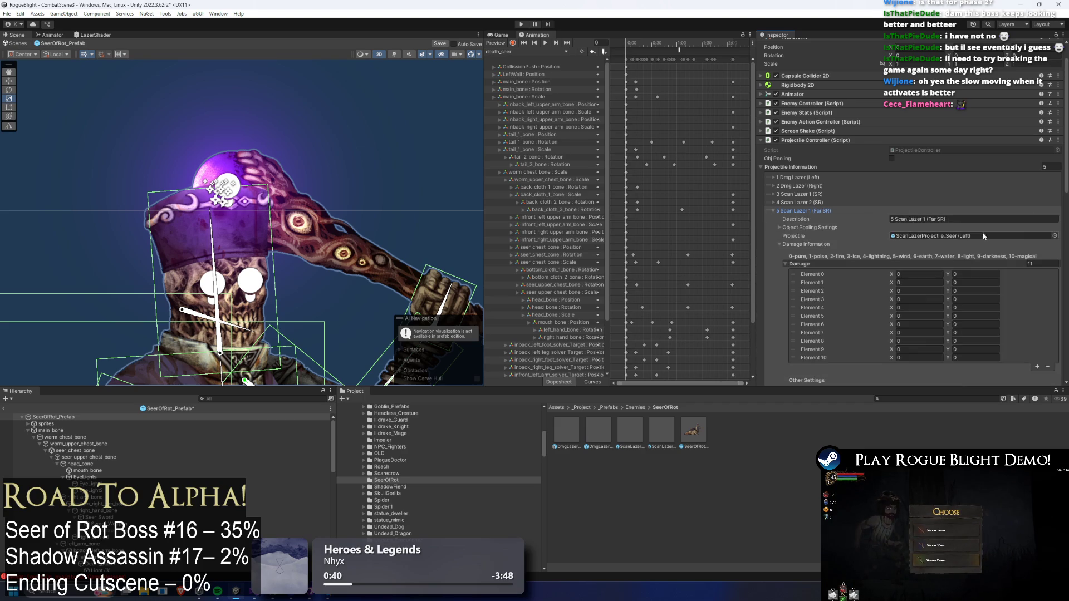
scroll(982, 231, down, 10)
scroll(993, 223, down, 1)
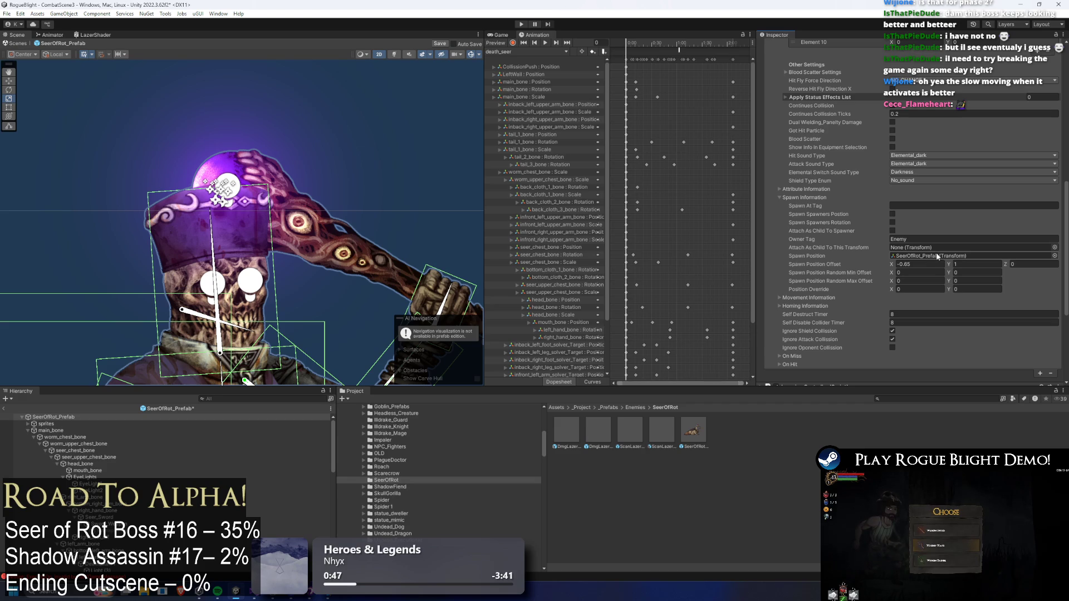
- Clear the Far SR laser's Spawn Position, enable Spawn Spawners Position, and zero offset X
click(934, 254)
key(Delete)
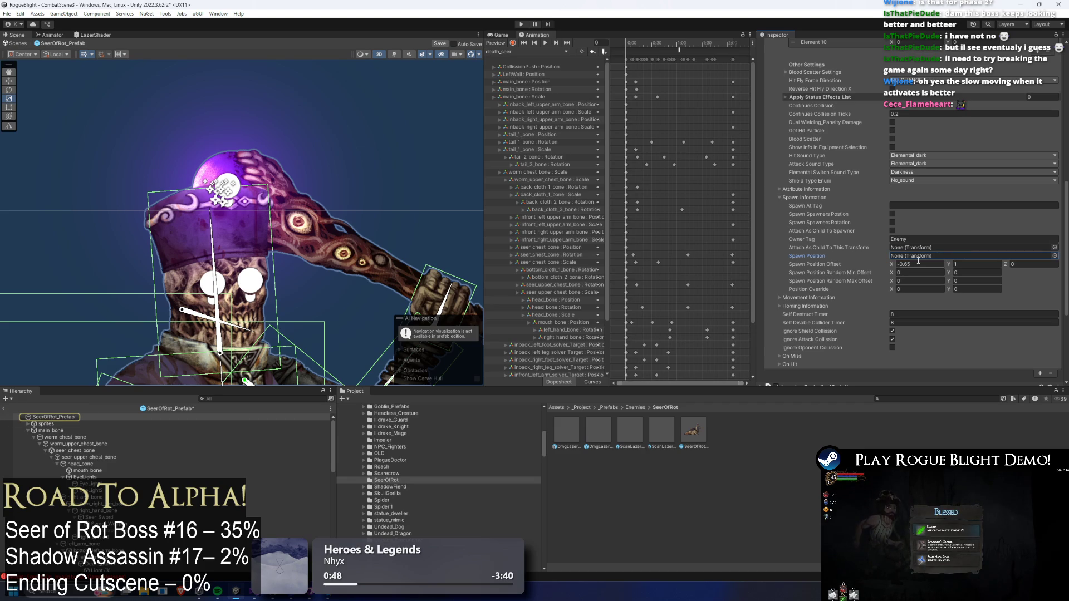
click(893, 213)
click(925, 265)
key(BackSpace)
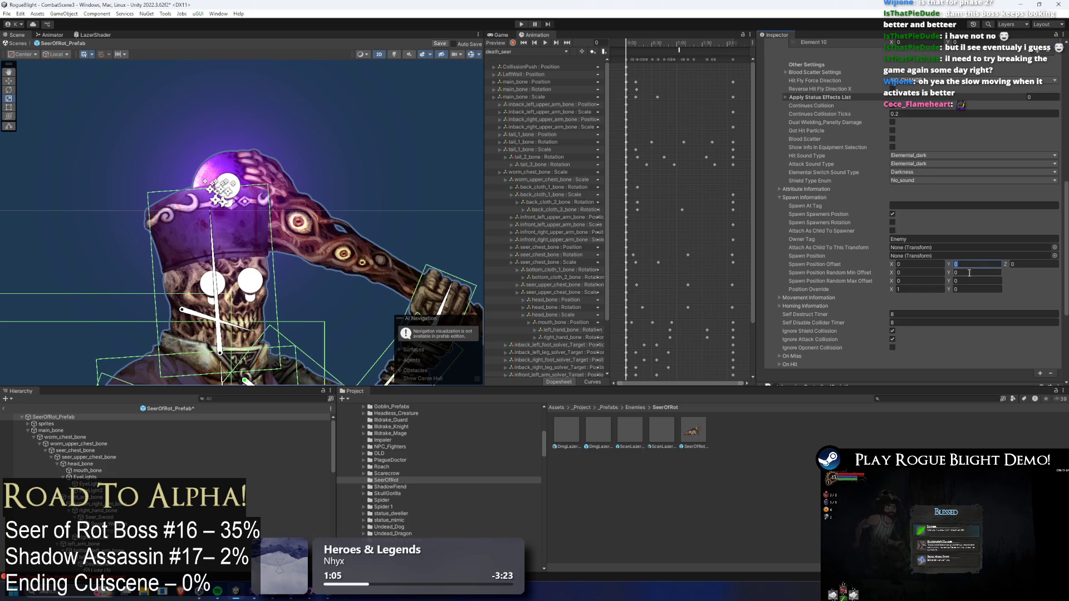
click(930, 290)
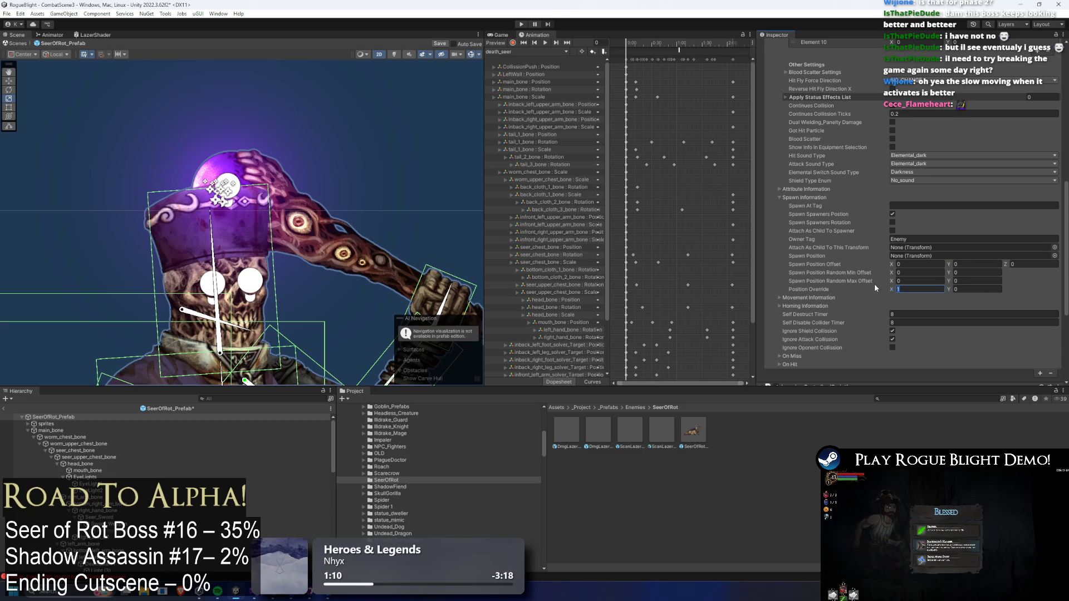
- Save the Seer of Rot prefab and start Play mode, dismissing the warning
key(ctrl+s)
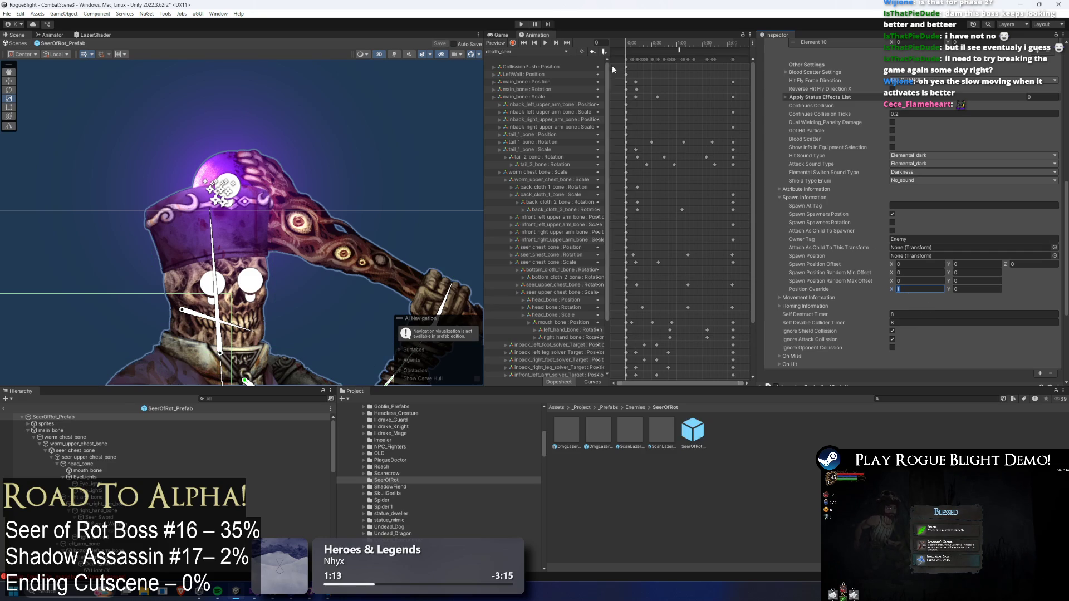
scroll(937, 167, up, 5)
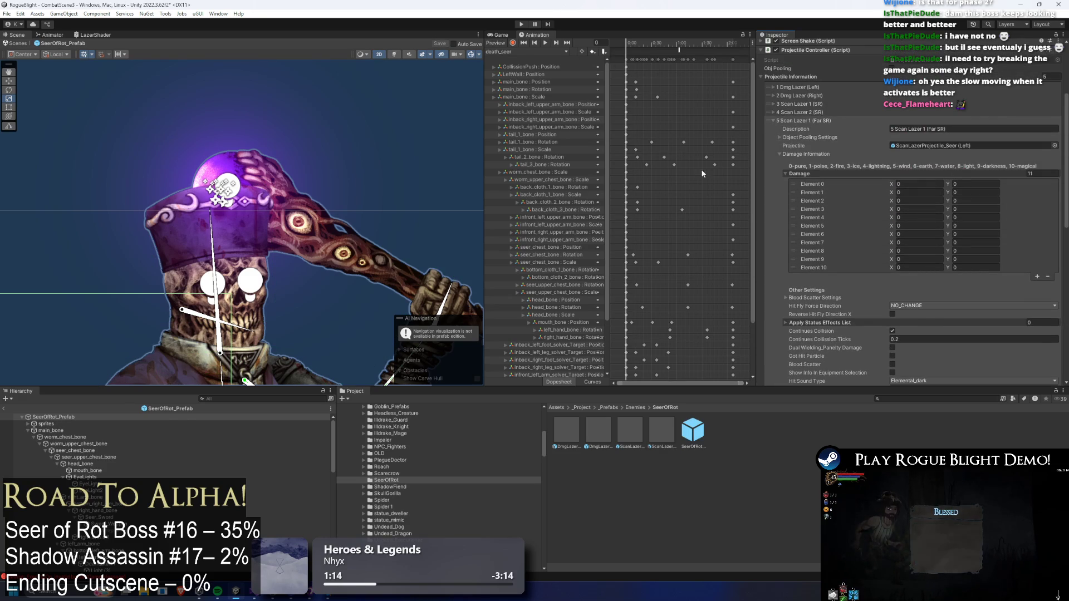
click(521, 25)
key(Return)
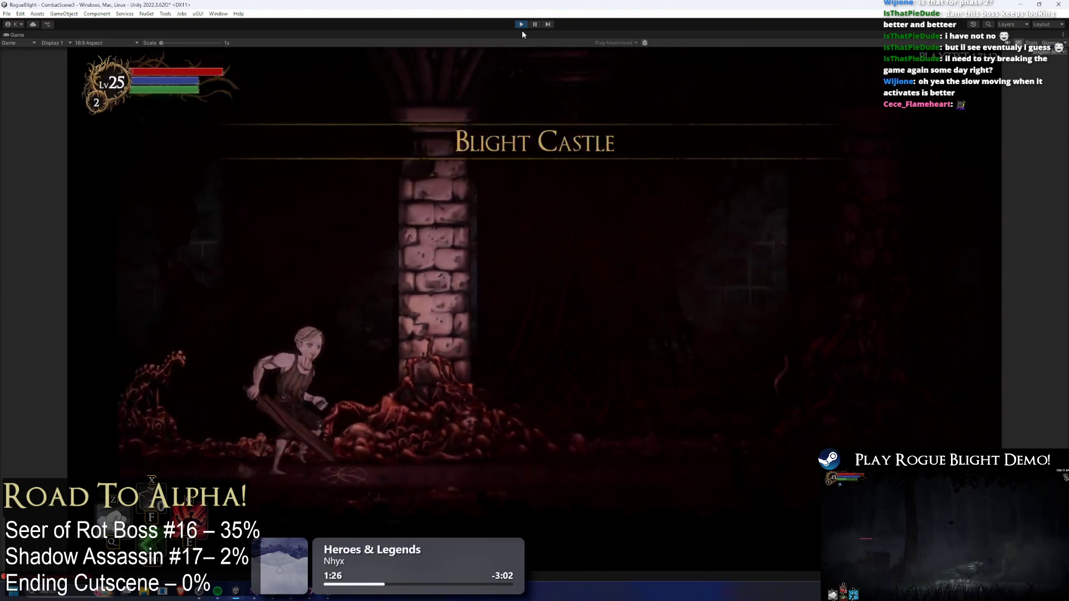
- Move the player back and forth by the pillar until the Seer of Rot casts scan lasers
key(Right)
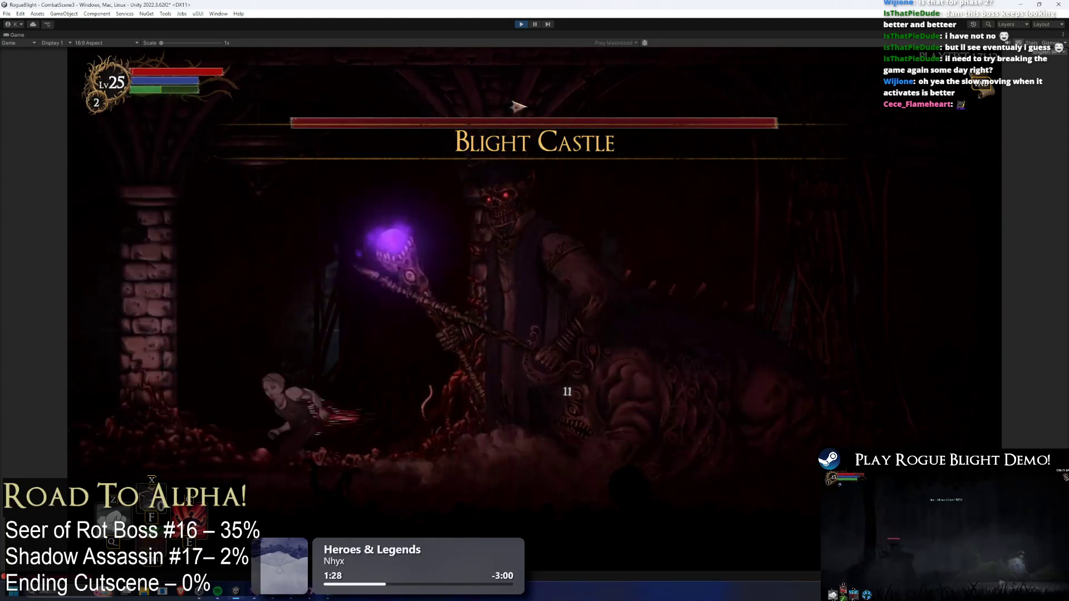
key(Left)
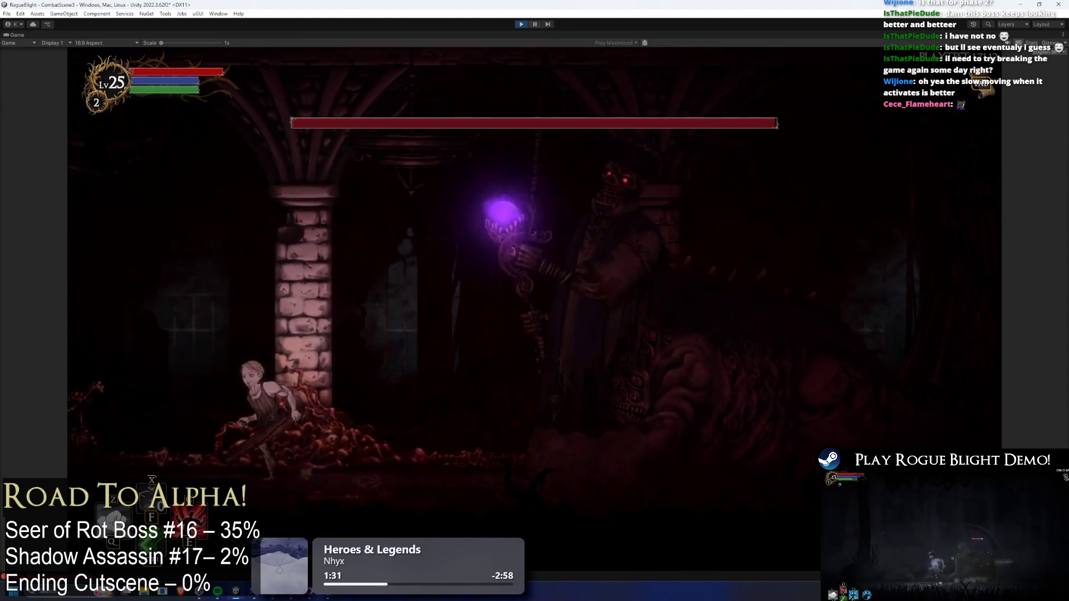
key(Right)
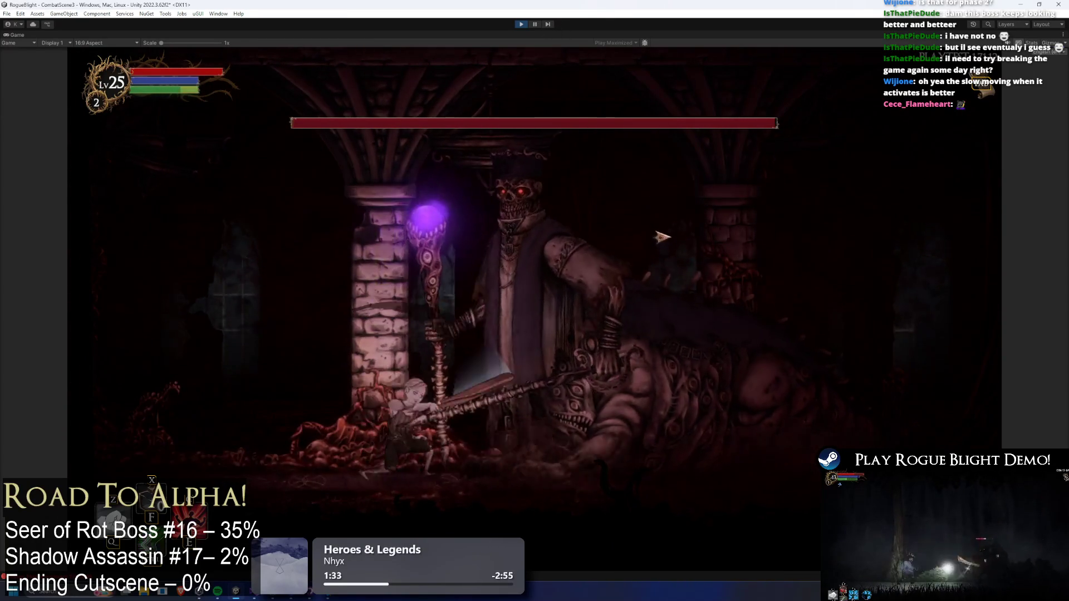
key(Left)
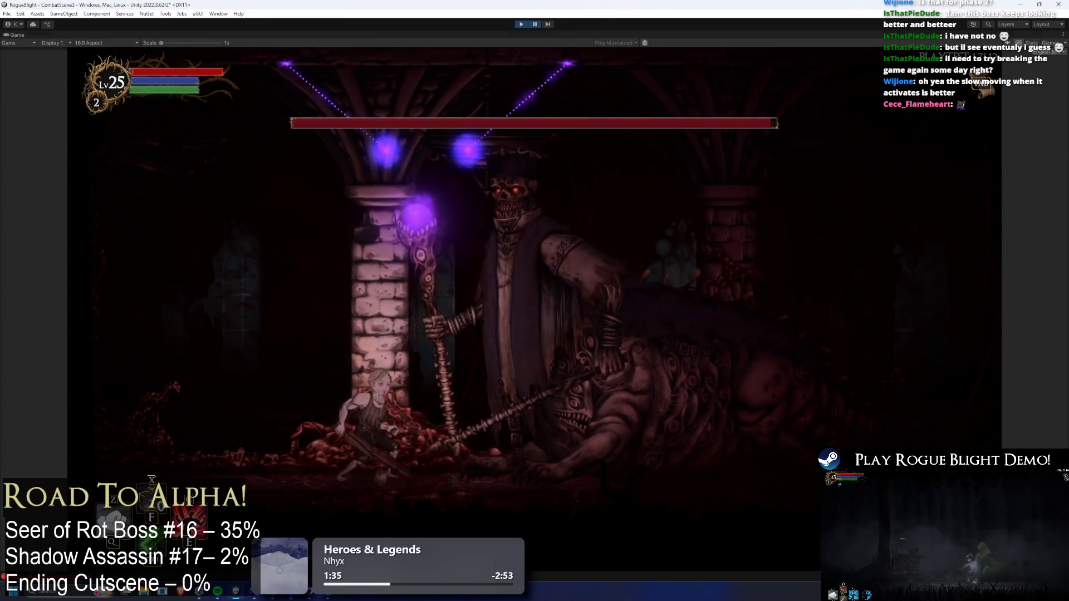
- Pause the game and filter the Hierarchy for 'lazer'
key(ctrl+shift+p)
click(228, 401)
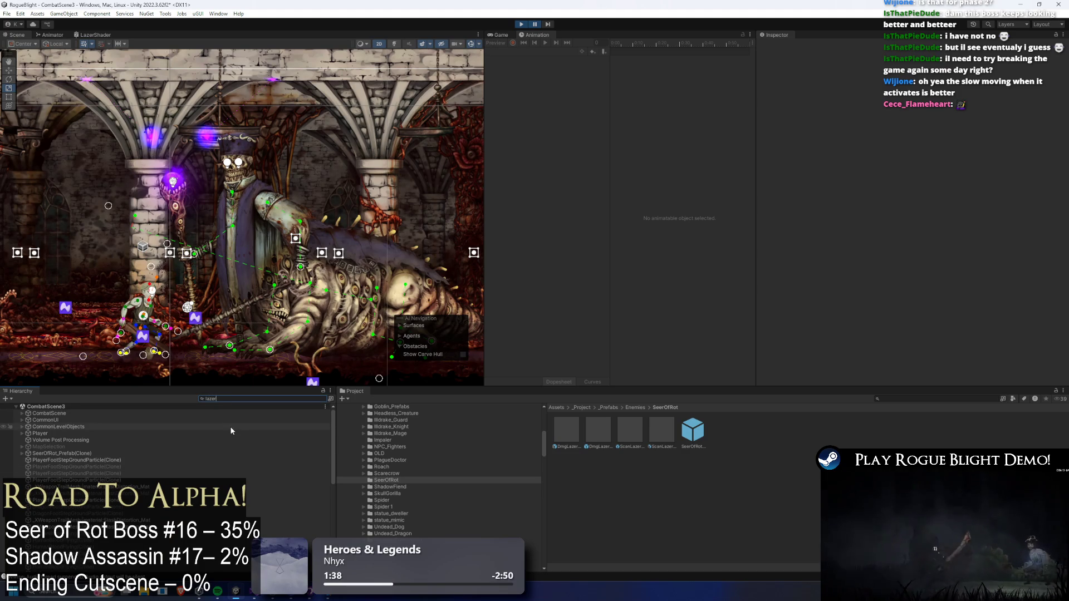
text(lazer)
- Select the scan laser clones' StartingParticle and drag it to the Scene view's left side
click(94, 421)
double_click(95, 427)
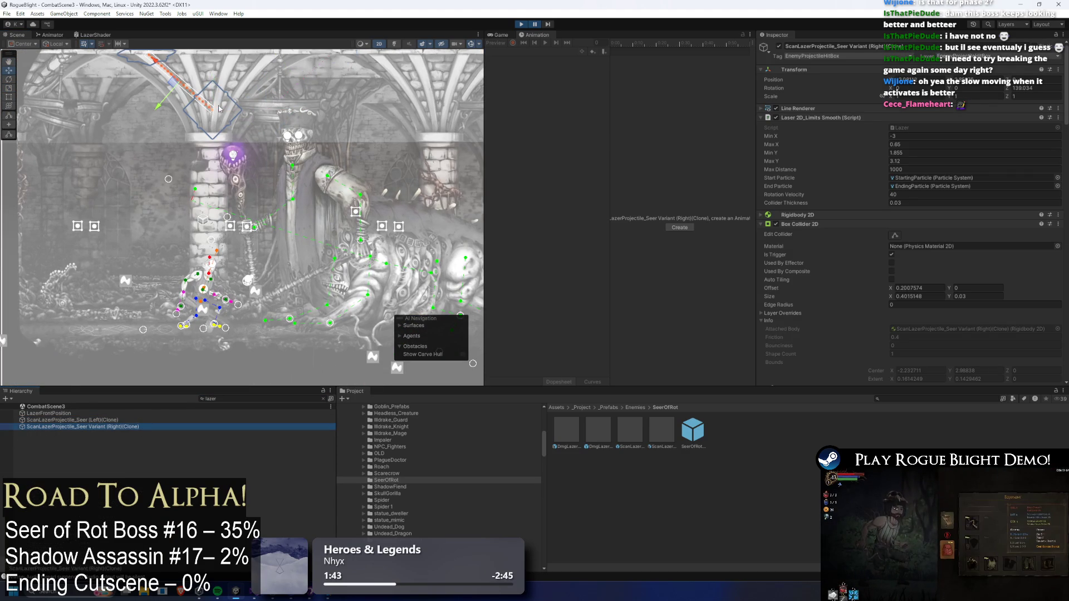
click(117, 199)
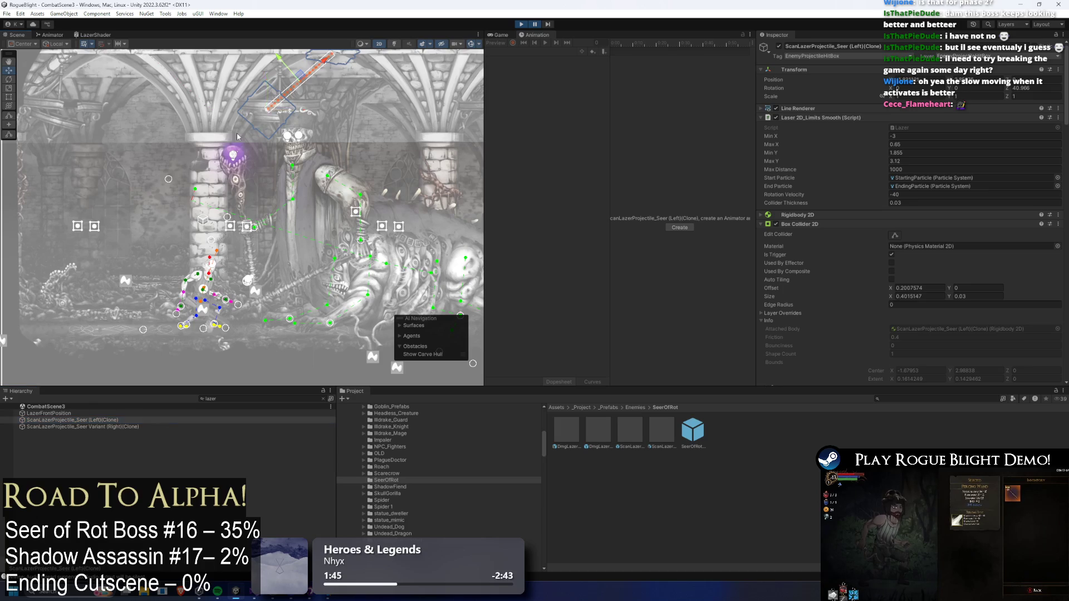
click(100, 420)
click(276, 109)
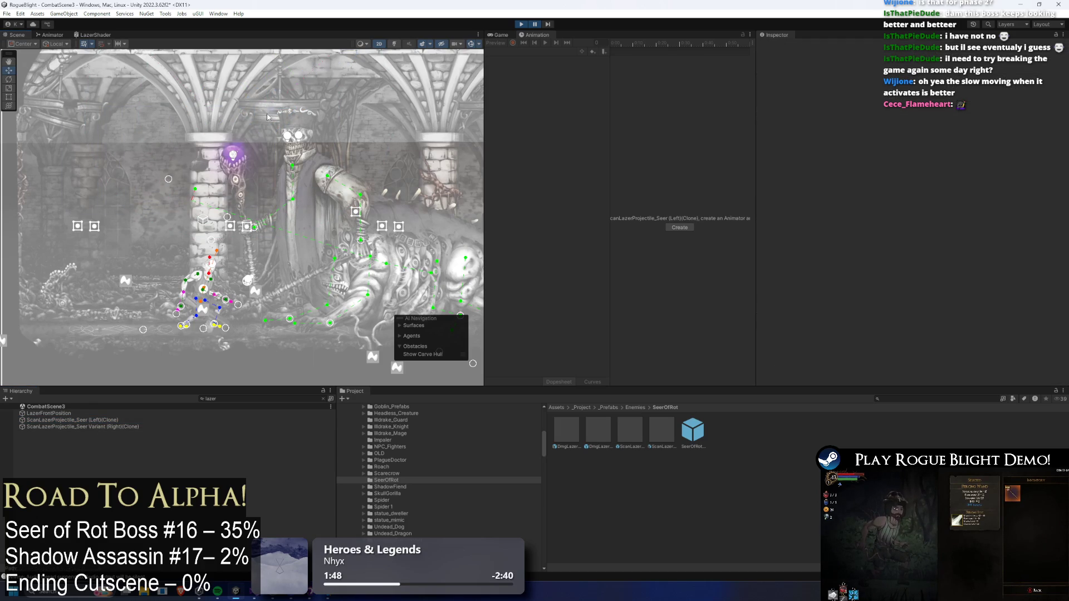
drag(260, 115, 55, 227)
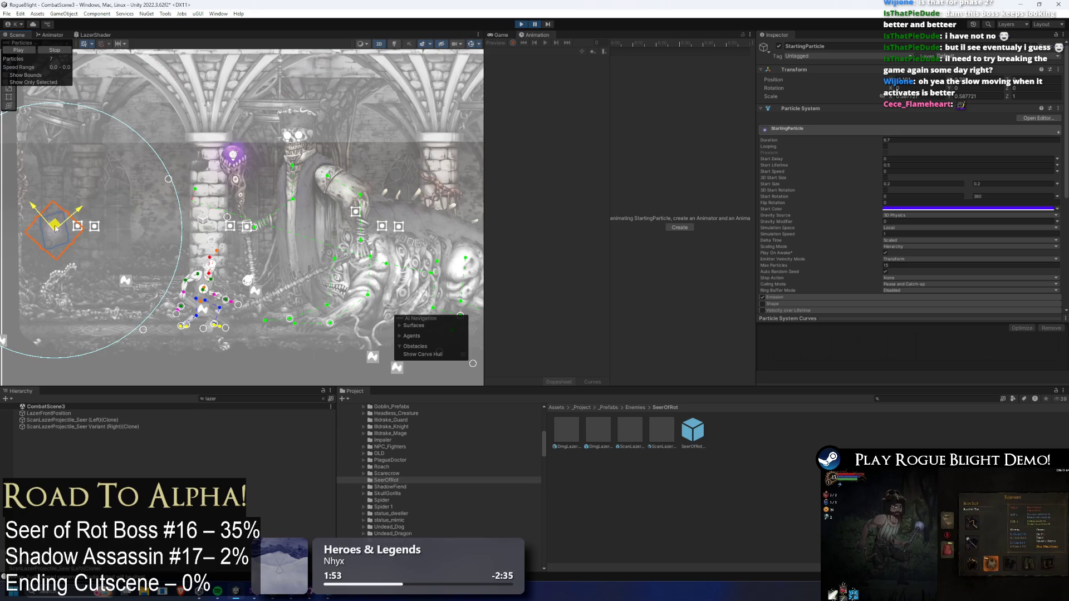
- Glance at the boss's Animator, then advance the paused game three frames
click(52, 35)
click(25, 33)
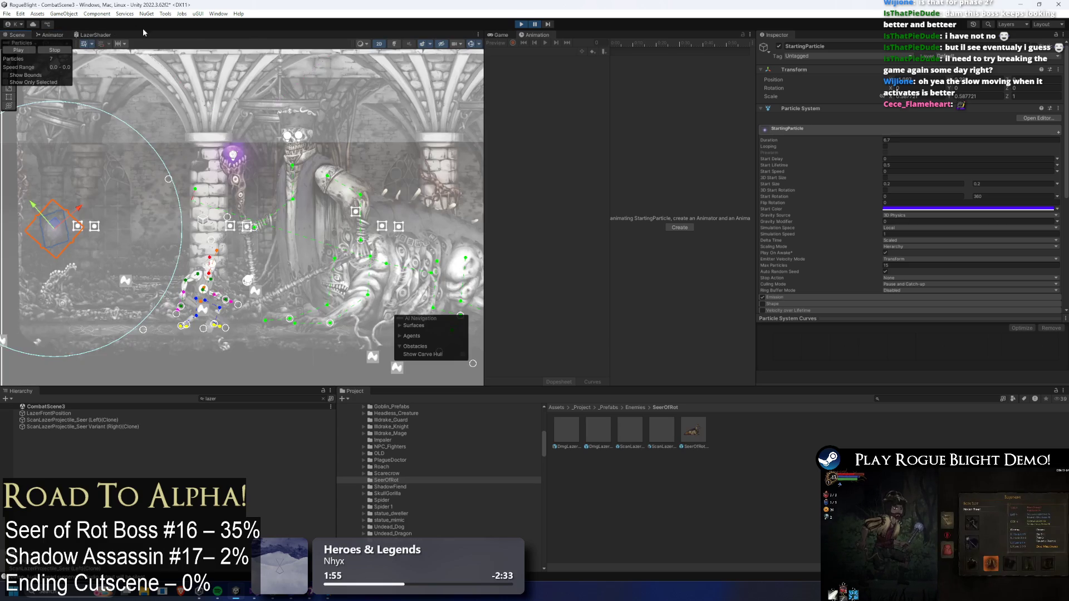
click(549, 25)
click(549, 24)
click(548, 25)
click(548, 25)
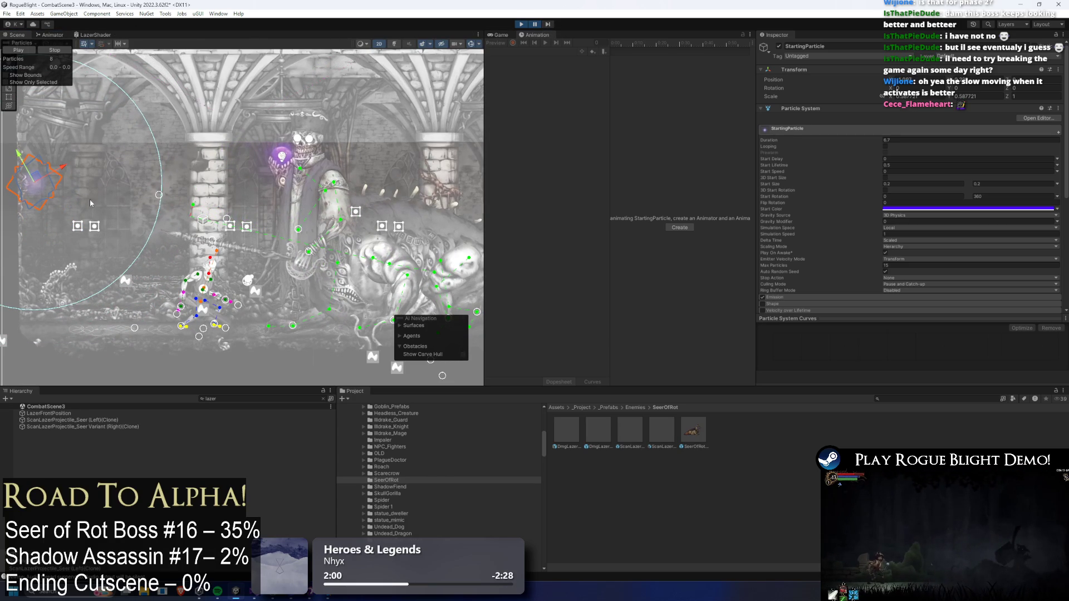
- Clear the Hierarchy search and drag the left scan laser clone beside the left pillar
click(105, 420)
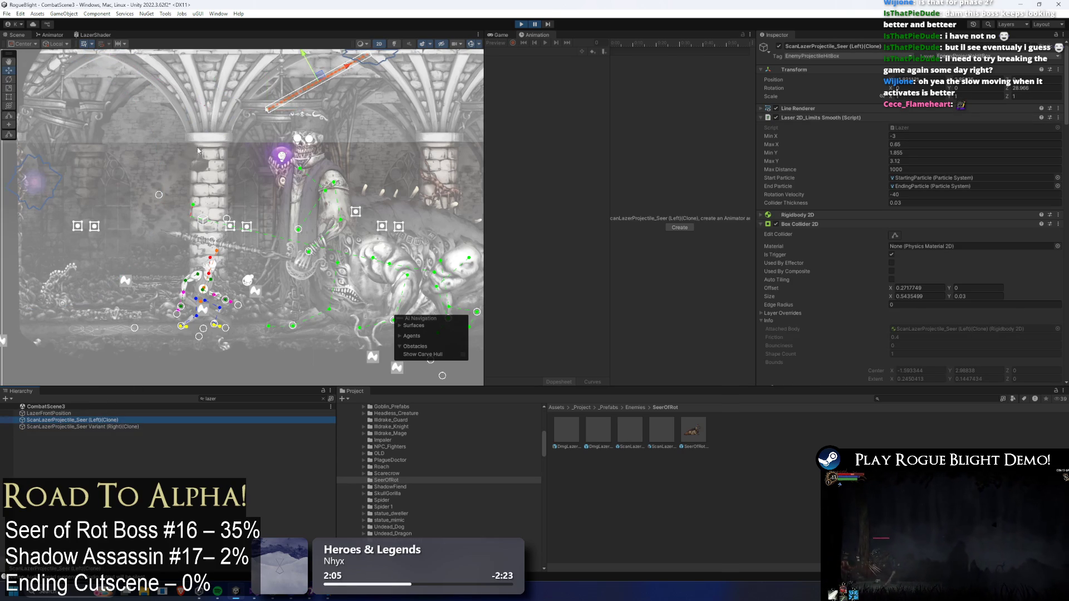
click(323, 399)
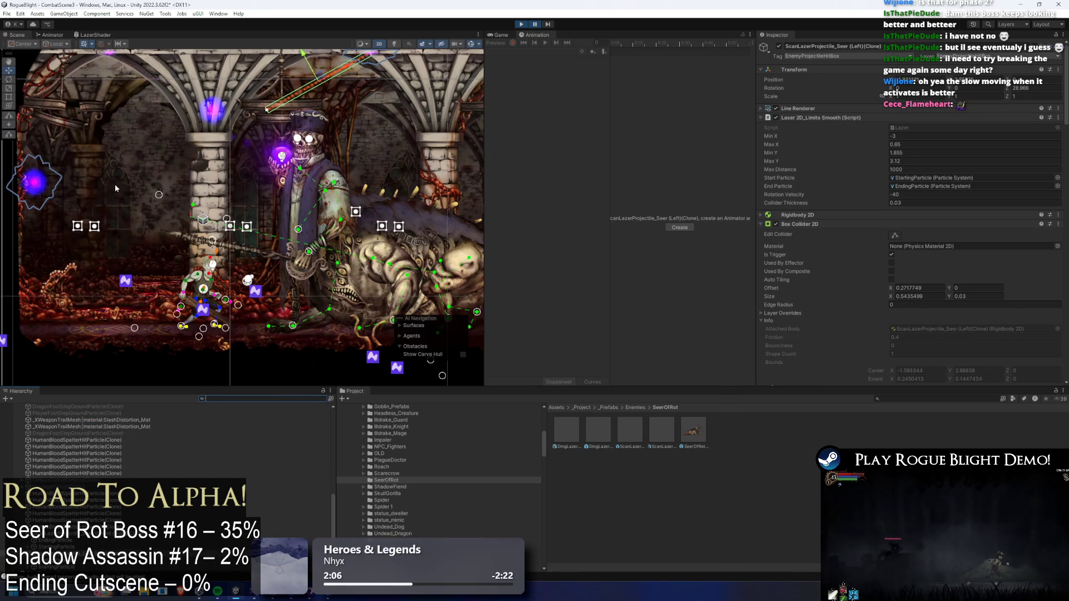
click(212, 110)
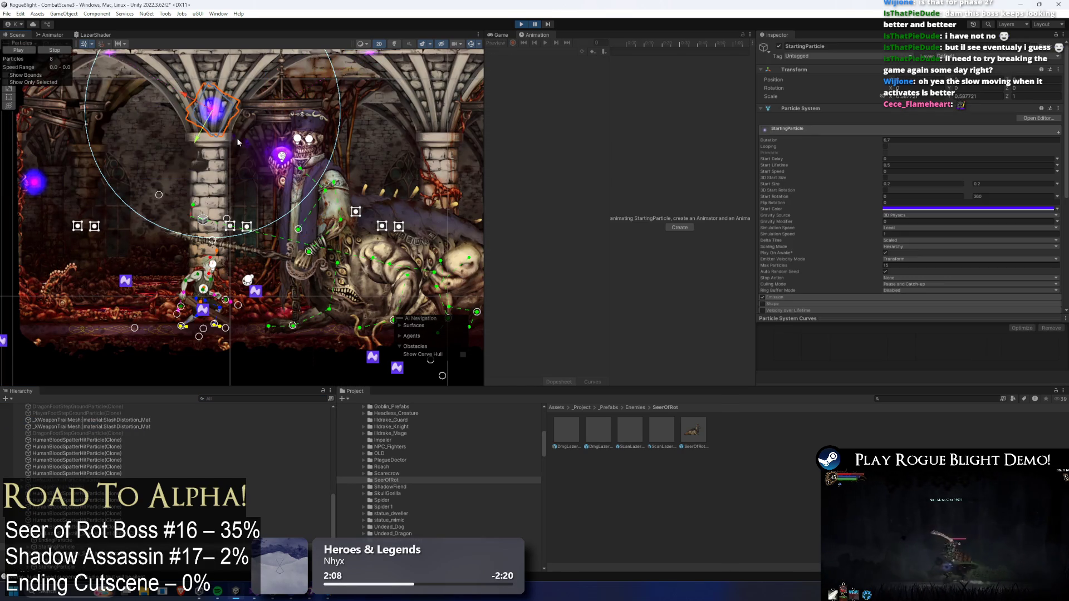
click(275, 118)
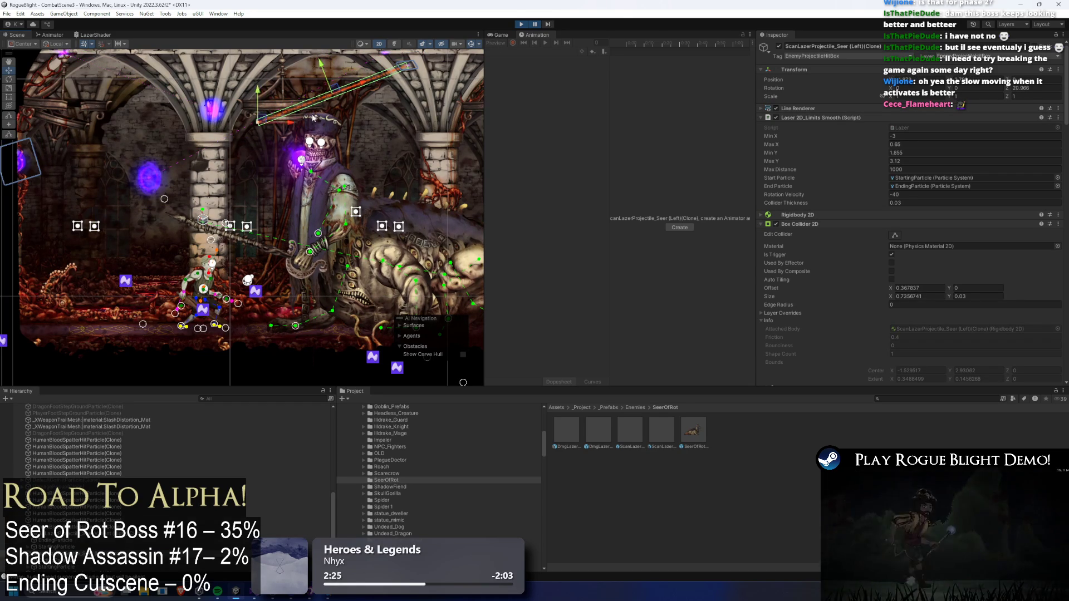
mouse_move(336, 89)
mouse_down()
mouse_move(184, 187)
mouse_move(76, 210)
mouse_up()
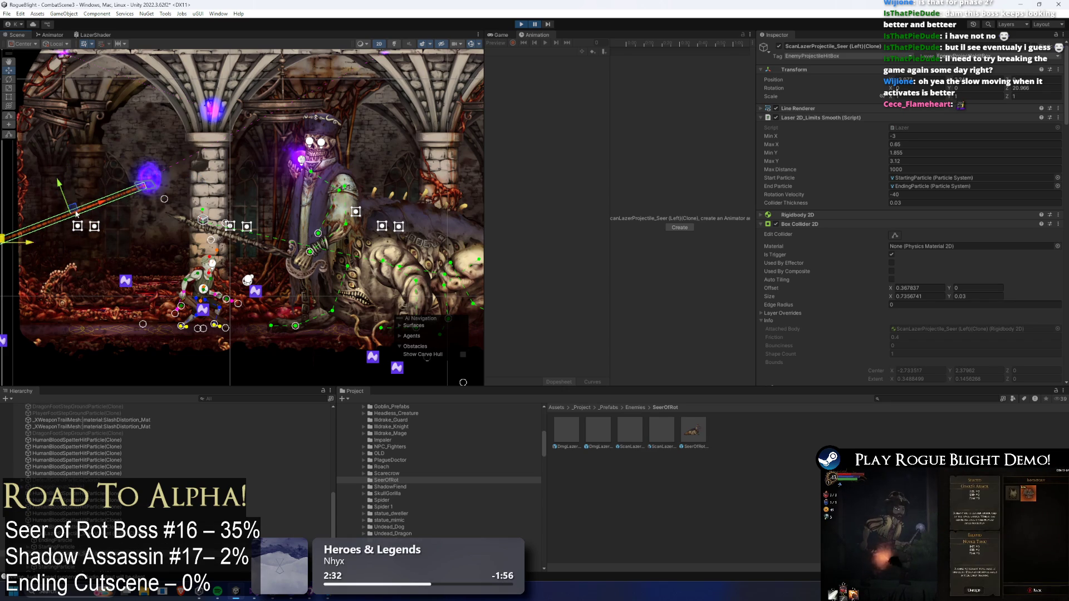
mouse_move(76, 214)
mouse_down()
mouse_move(140, 201)
mouse_move(61, 229)
mouse_move(70, 220)
mouse_up()
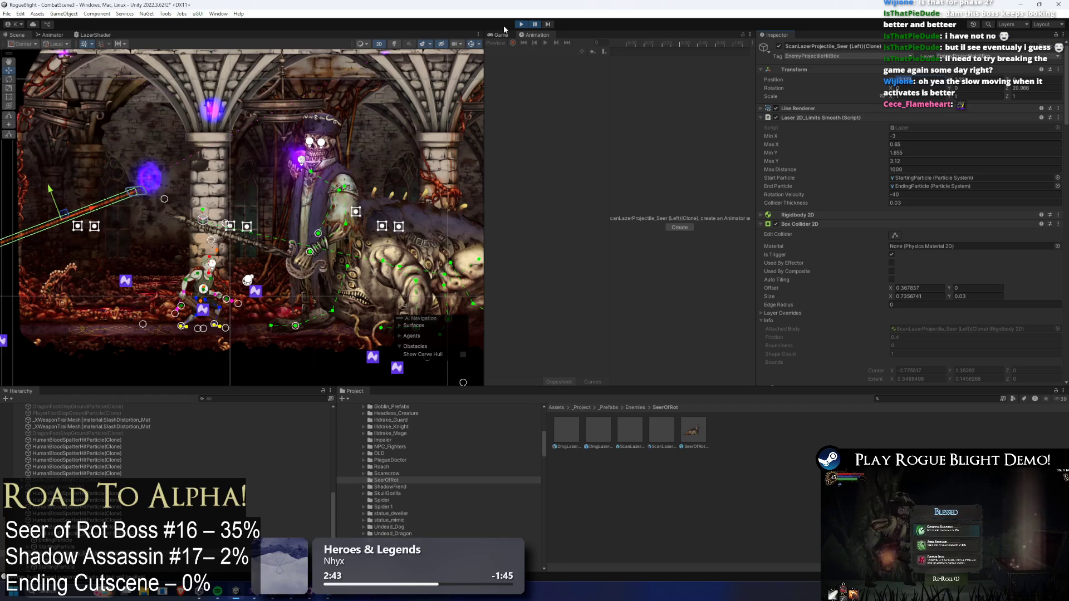
- Stop the running game and exit Play mode, leaving the left laser's Rotation Velocity at -40
right_click(772, 81)
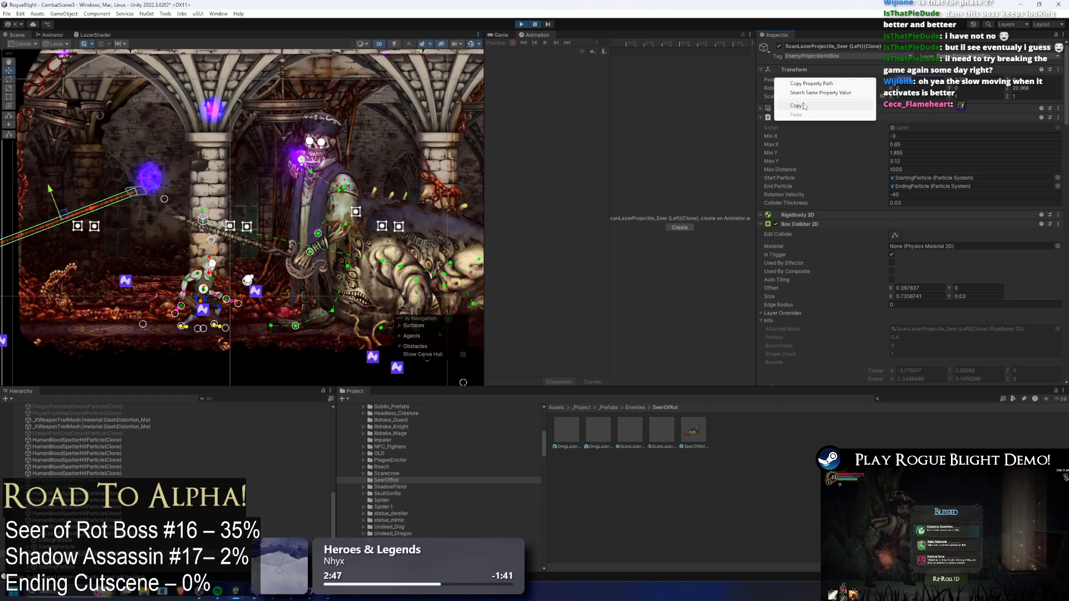
click(790, 99)
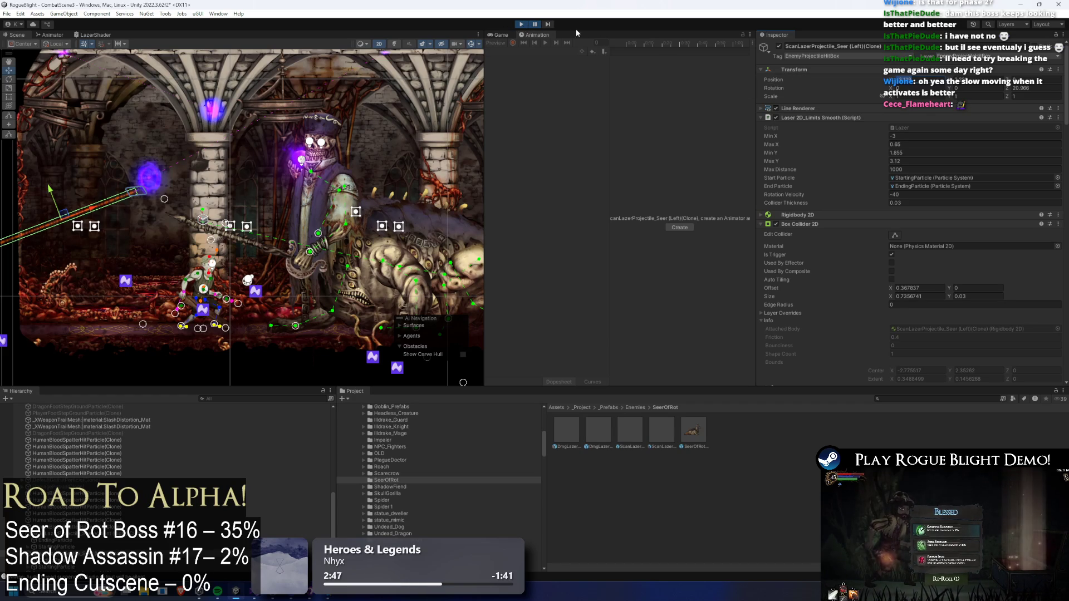
right_click(772, 81)
click(819, 108)
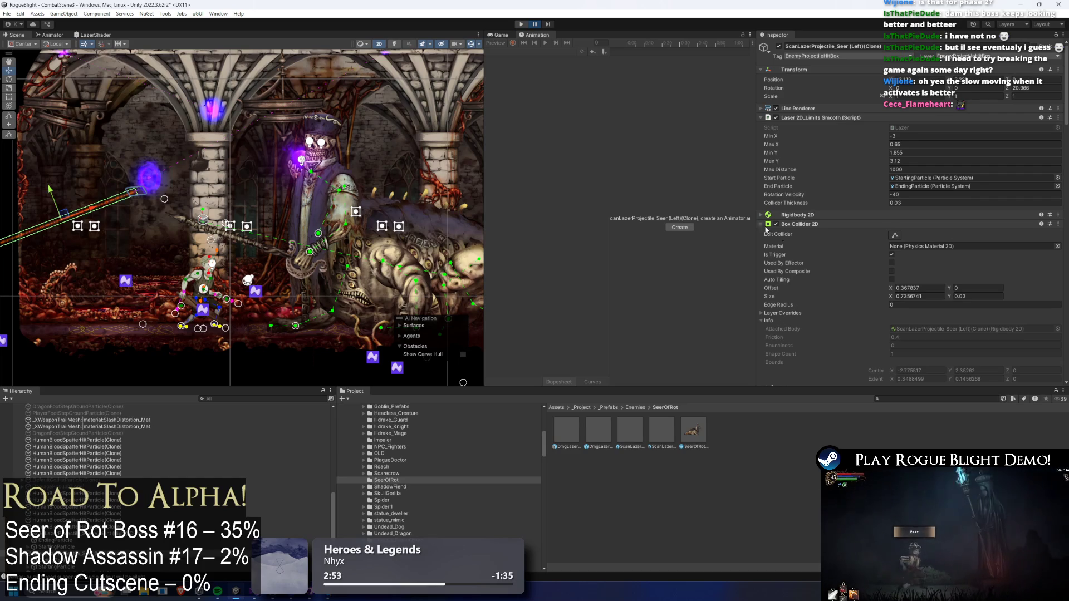
key(ctrl+p)
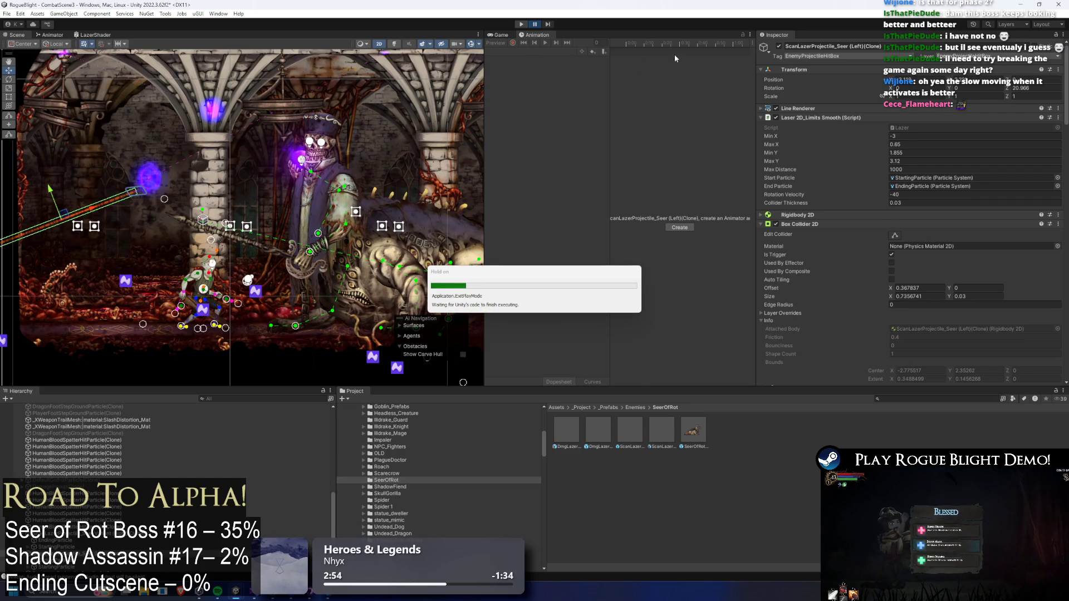
- Paste the offset -3.119, 2.221 into the Far SR laser's Position Override on SeerOfRot
click(704, 430)
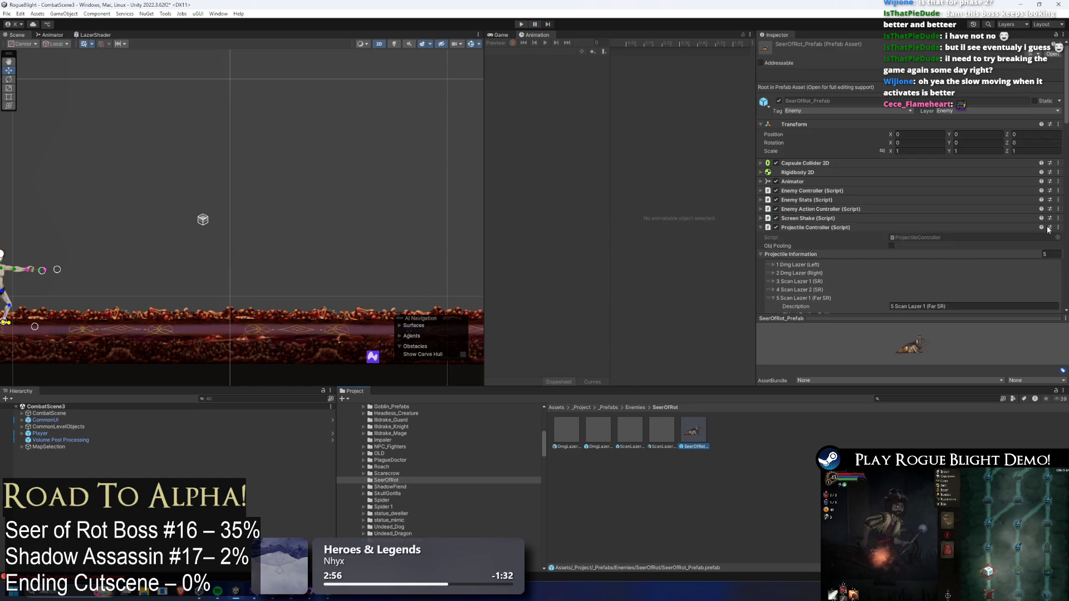
scroll(987, 153, down, 10)
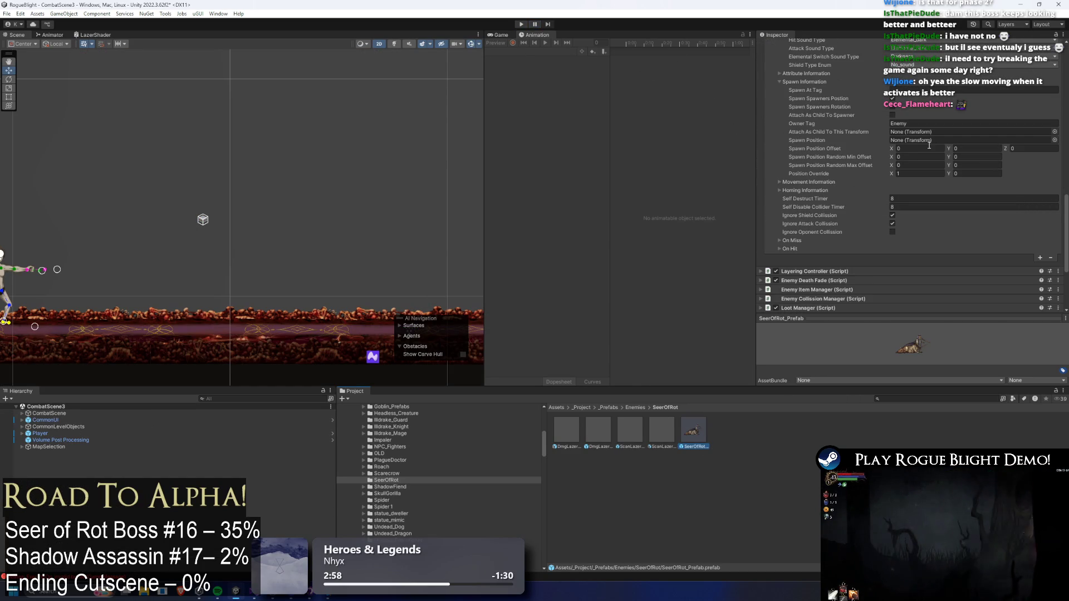
right_click(827, 148)
click(859, 174)
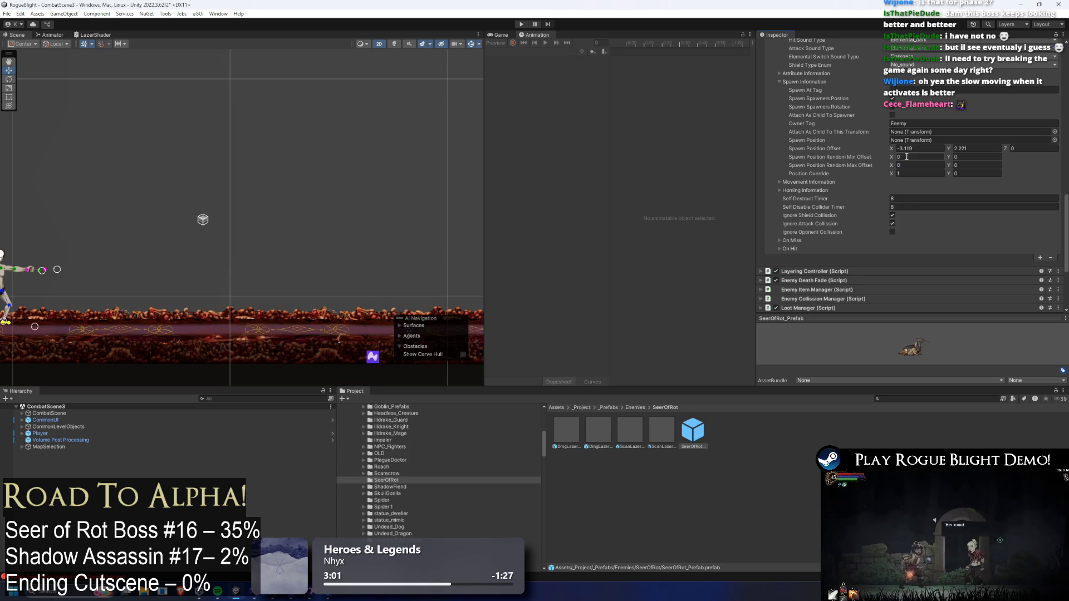
click(973, 173)
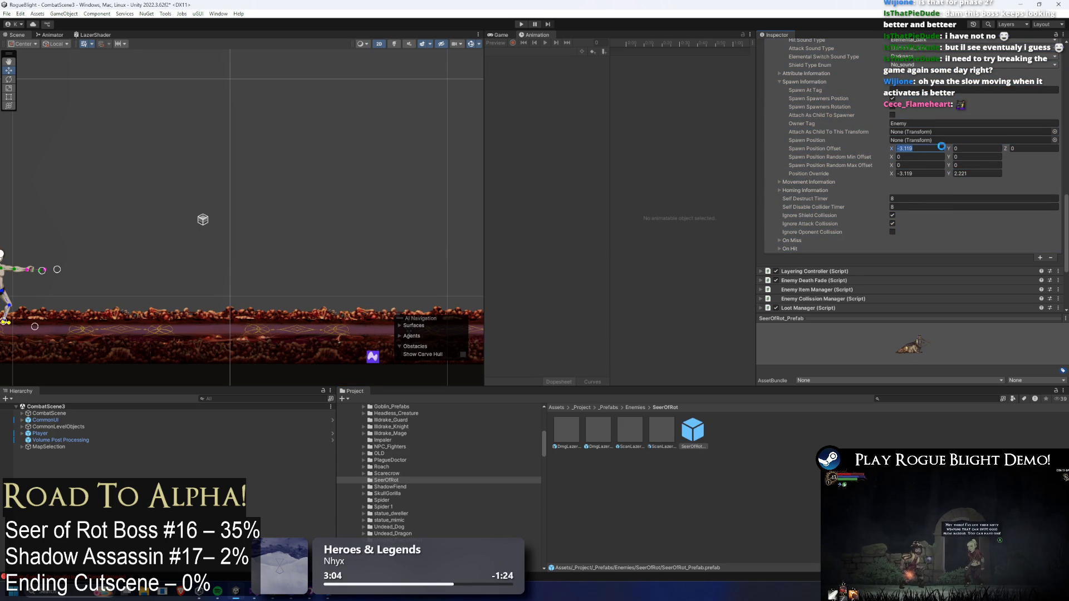
- Duplicate the 5 Scan Lazer 1 (Far SR) entry to add a sixth laser entry
scroll(953, 205, up, 5)
scroll(953, 206, down, 2)
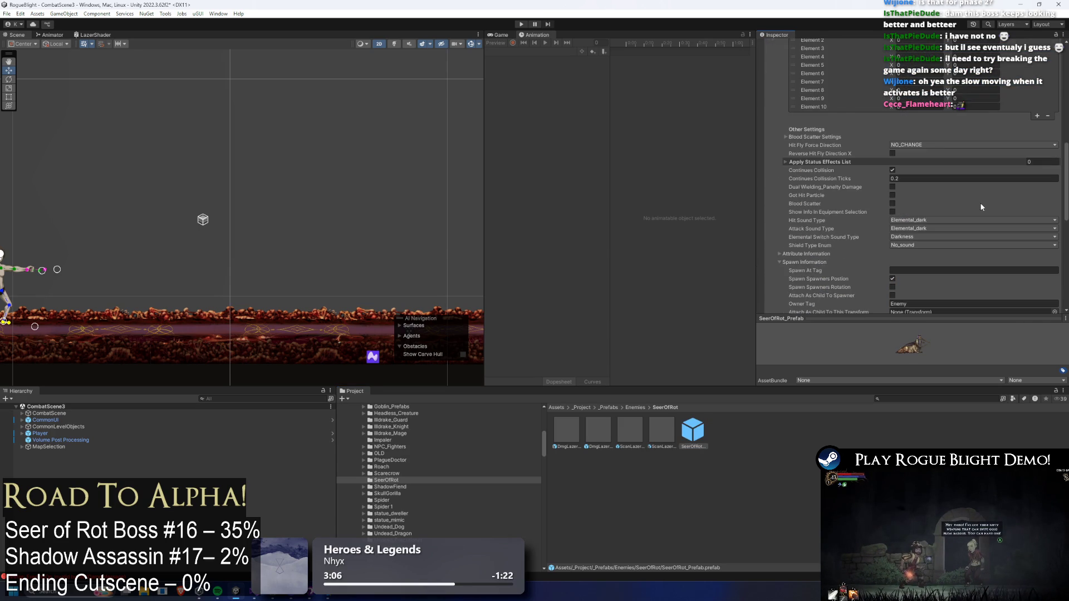
scroll(979, 202, down, 2)
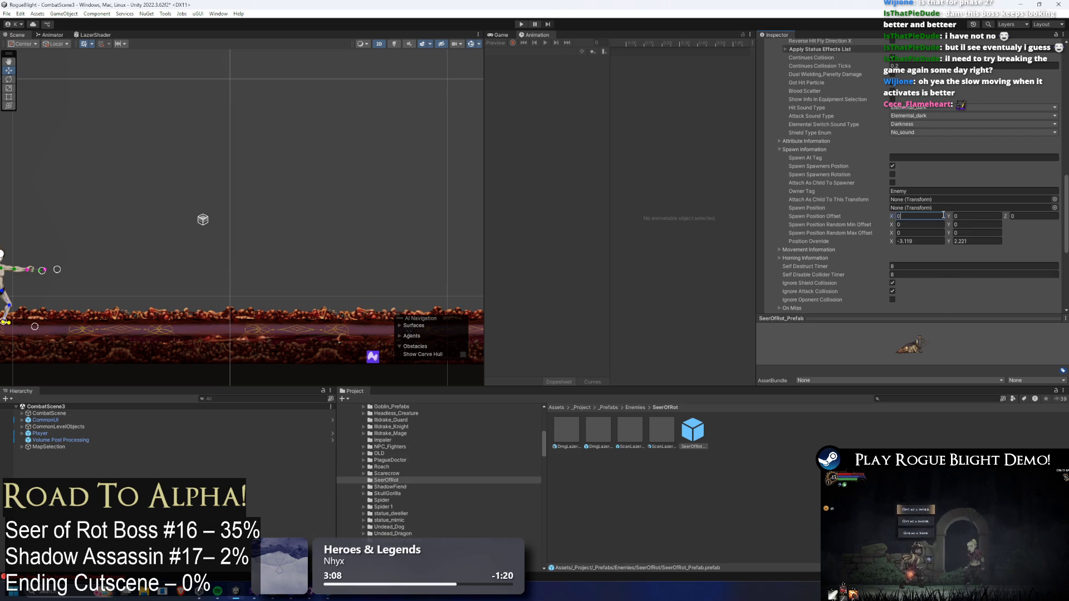
scroll(943, 214, up, 5)
right_click(807, 91)
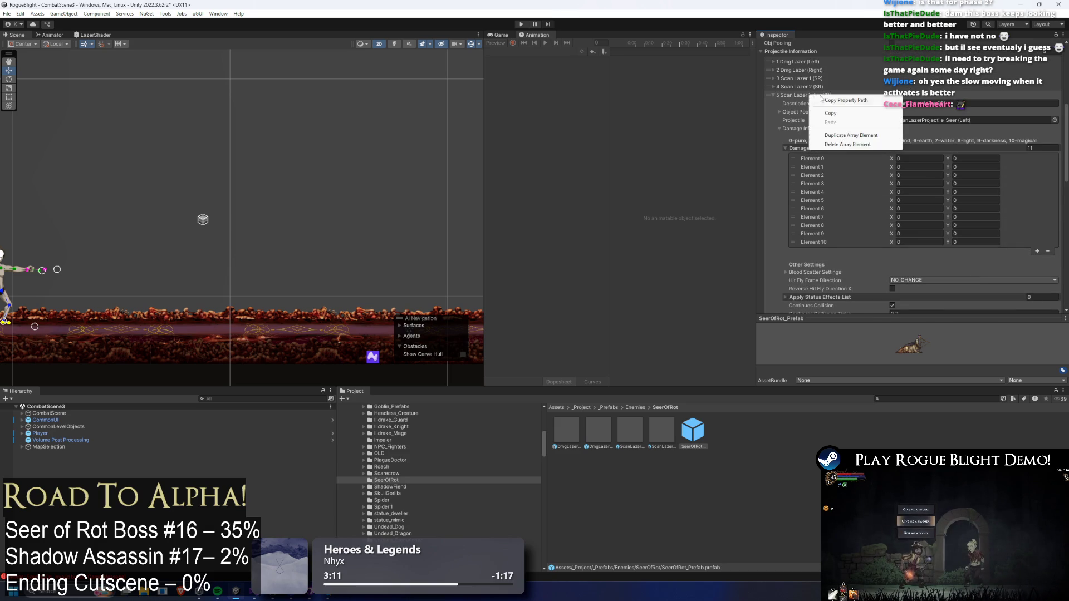
click(846, 113)
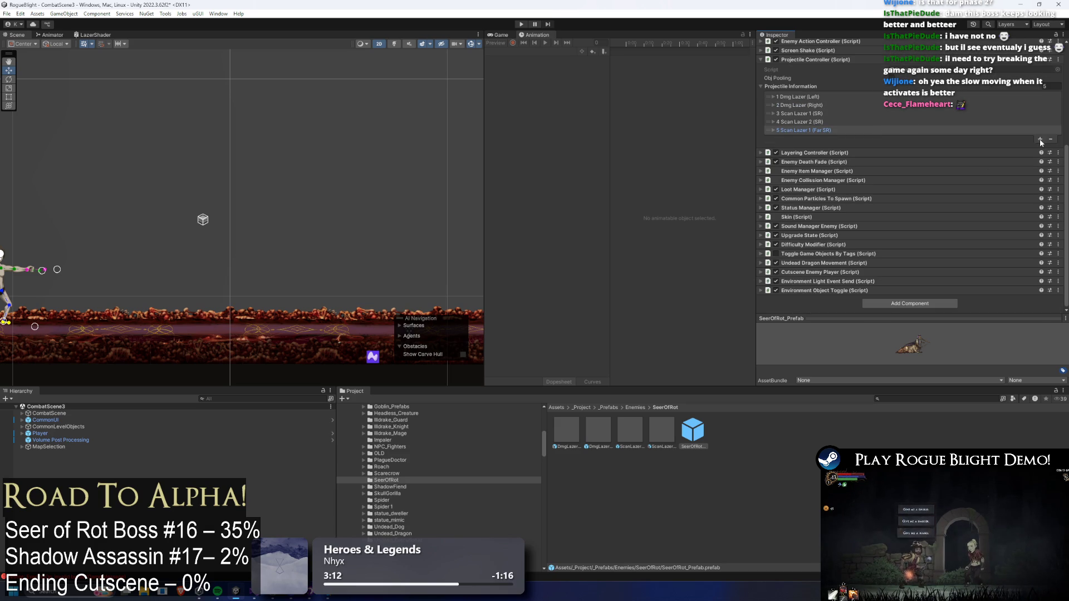
click(1040, 139)
click(834, 139)
- Save the SeerOfRot prefab with the new laser entry
click(977, 146)
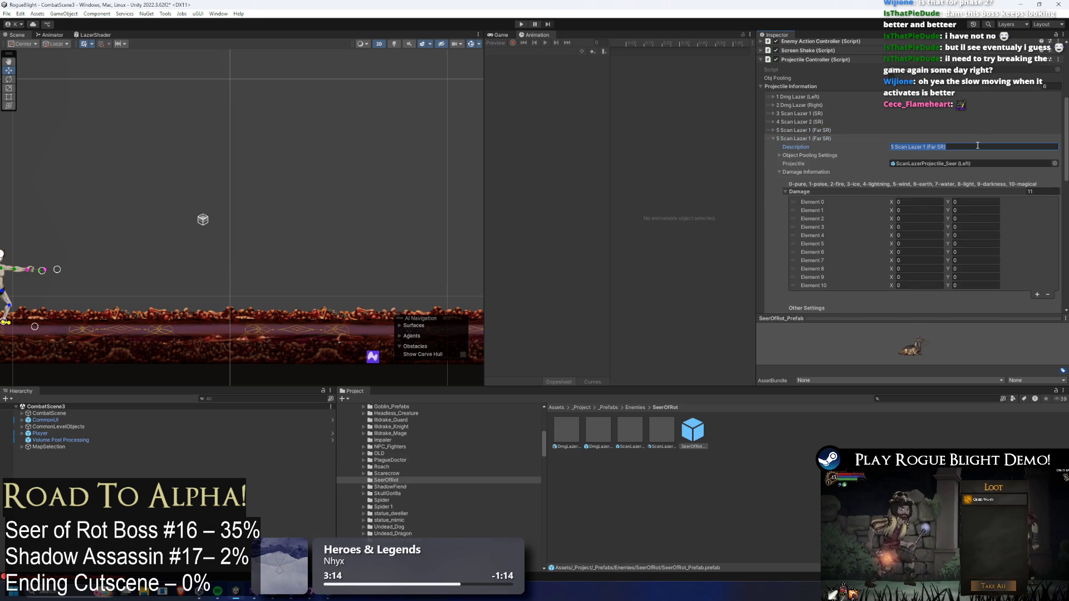
scroll(972, 139, down, 8)
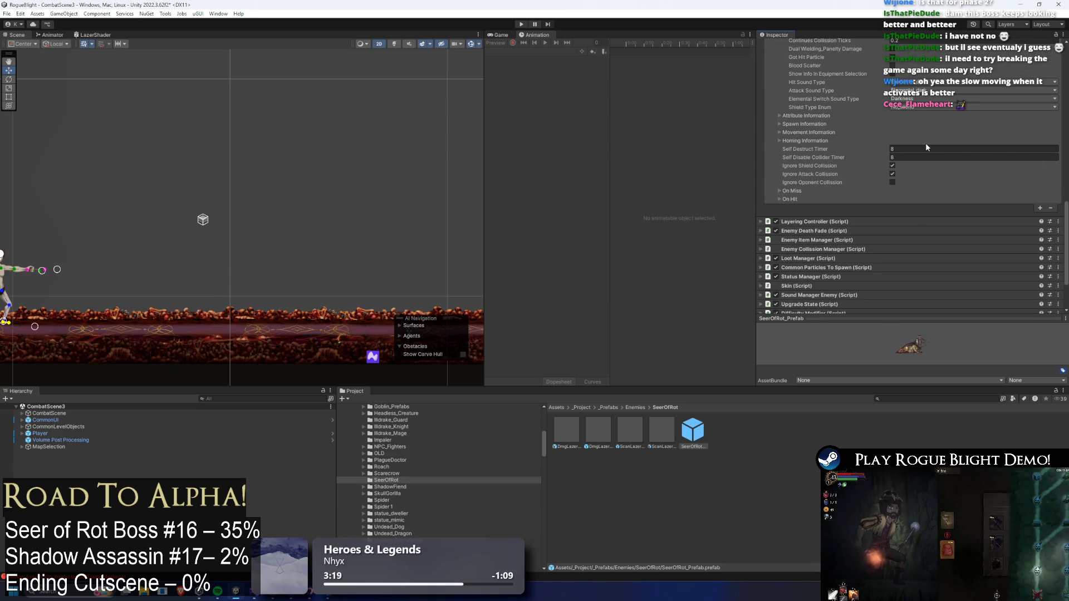
key(ctrl+s)
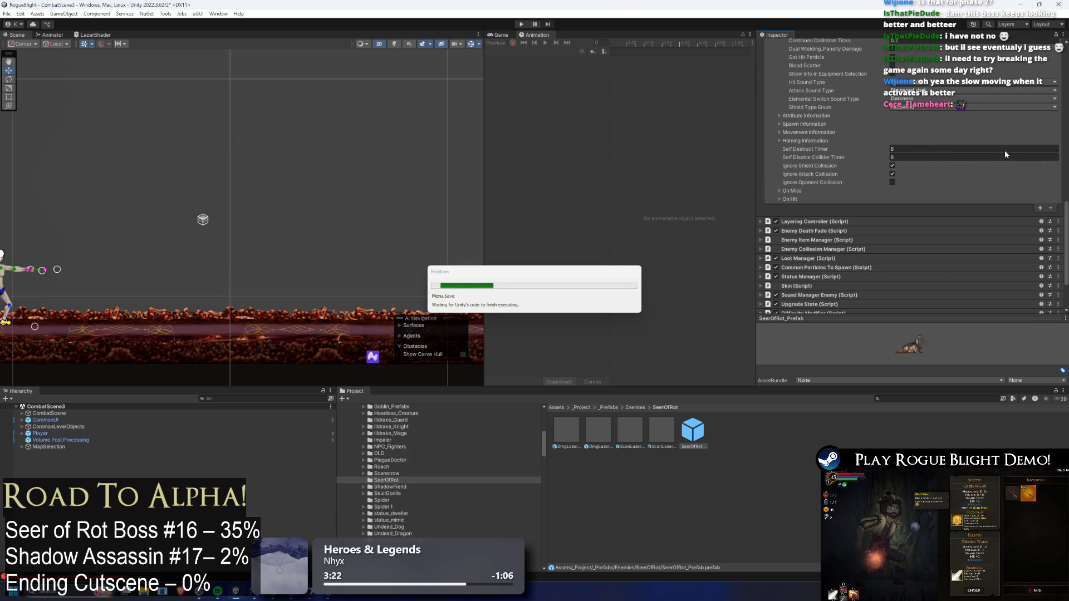
scroll(987, 138, up, 4)
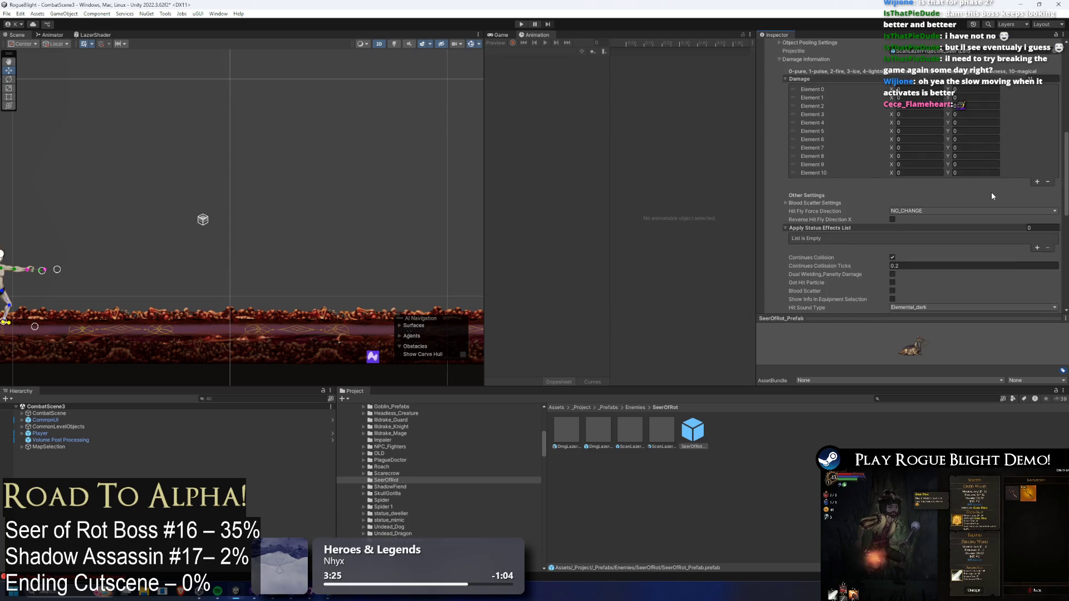
- Review the 6 Scan Lazer entry's Movement Information settings, then switch to the Animator graph
scroll(967, 163, up, 4)
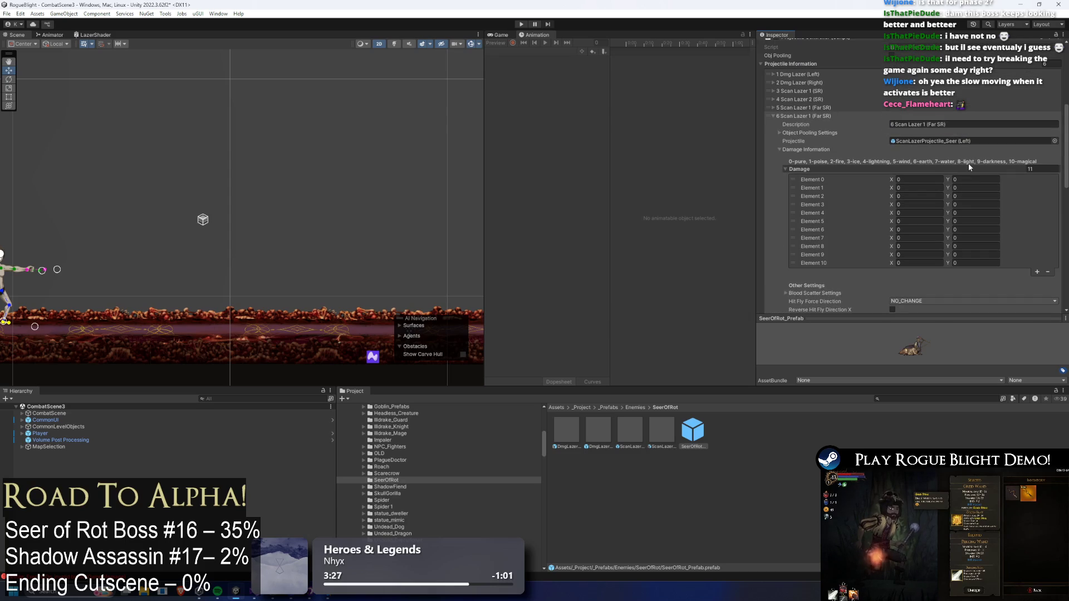
scroll(865, 125, down, 4)
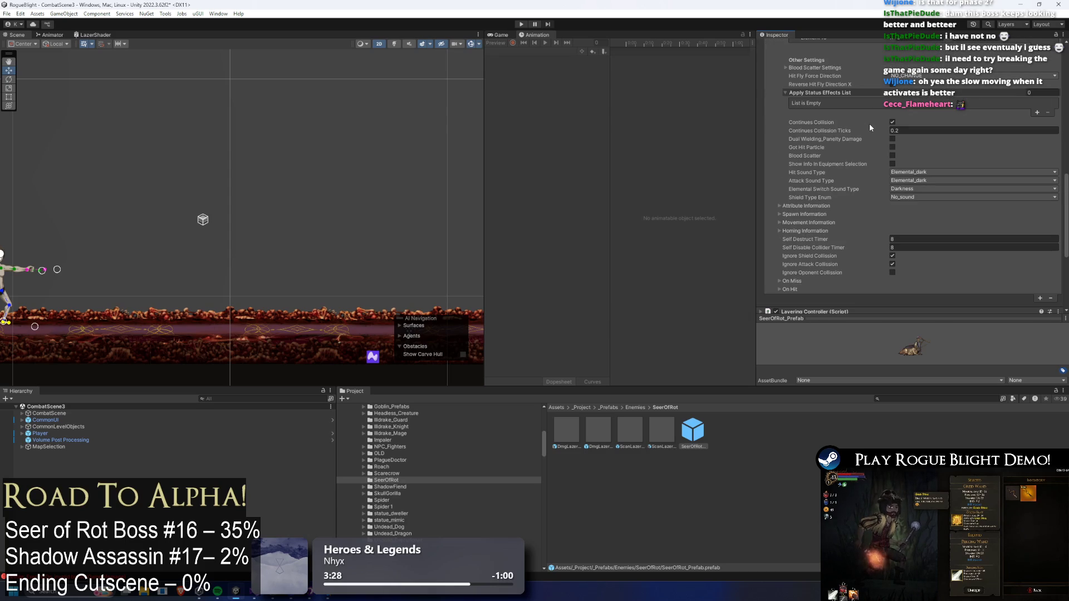
click(814, 225)
scroll(829, 214, down, 4)
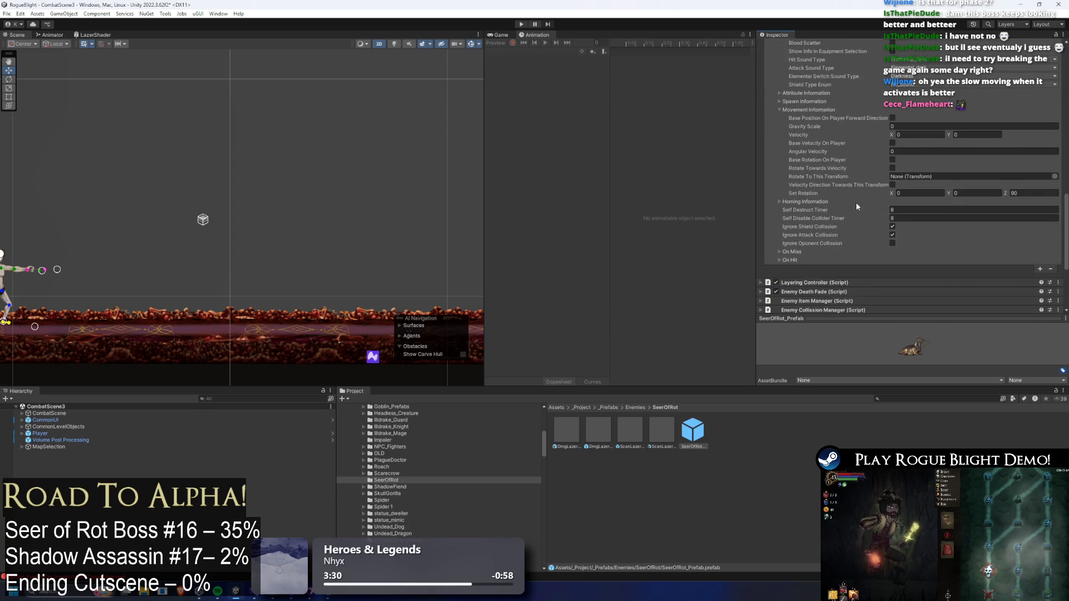
scroll(861, 201, up, 1)
click(810, 153)
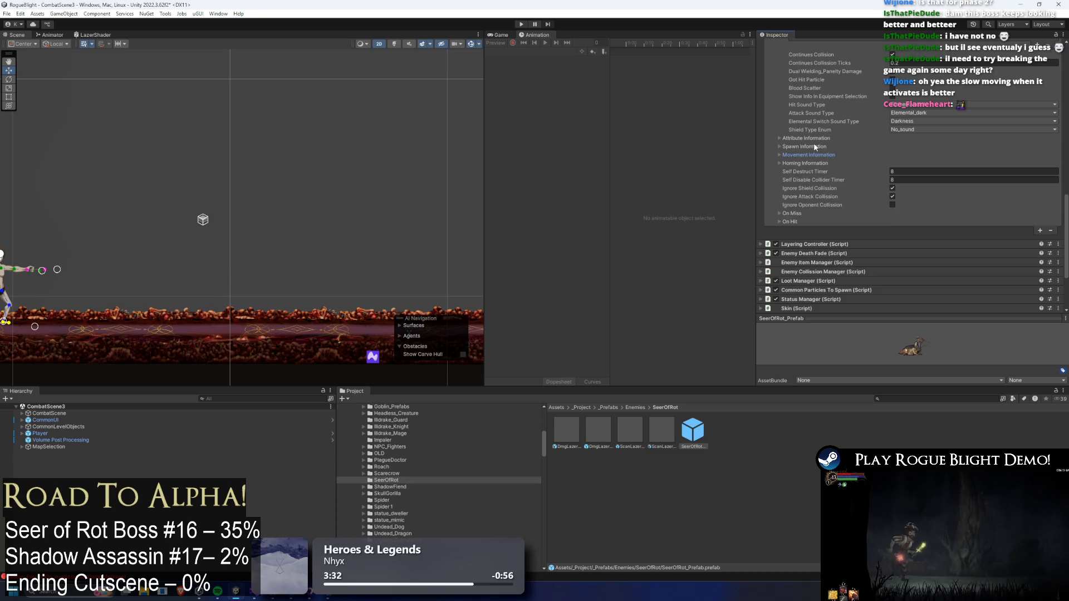
scroll(958, 139, down, 3)
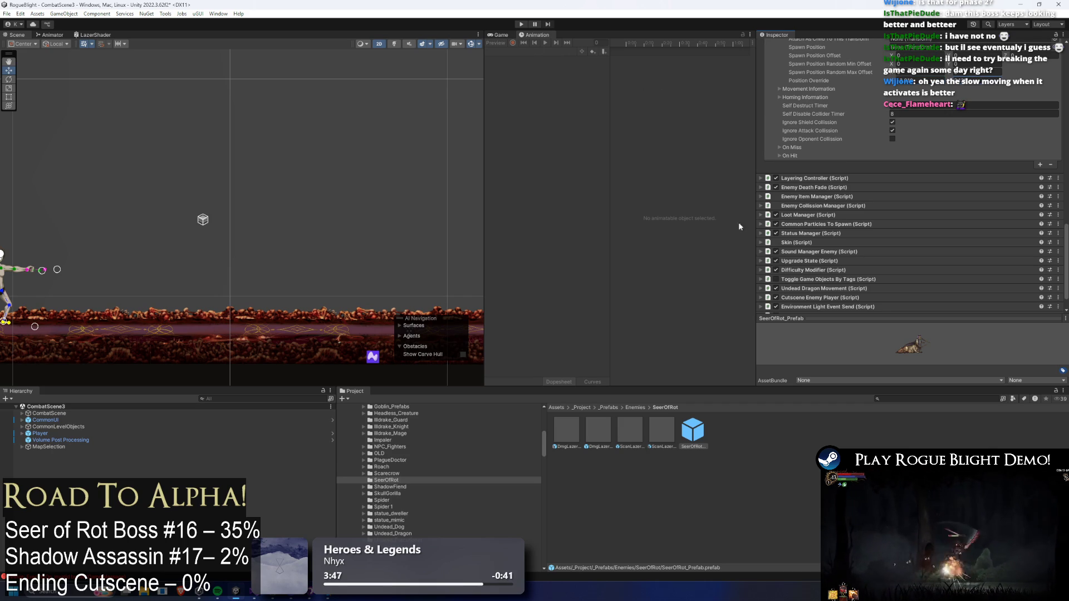
scroll(790, 109, up, 10)
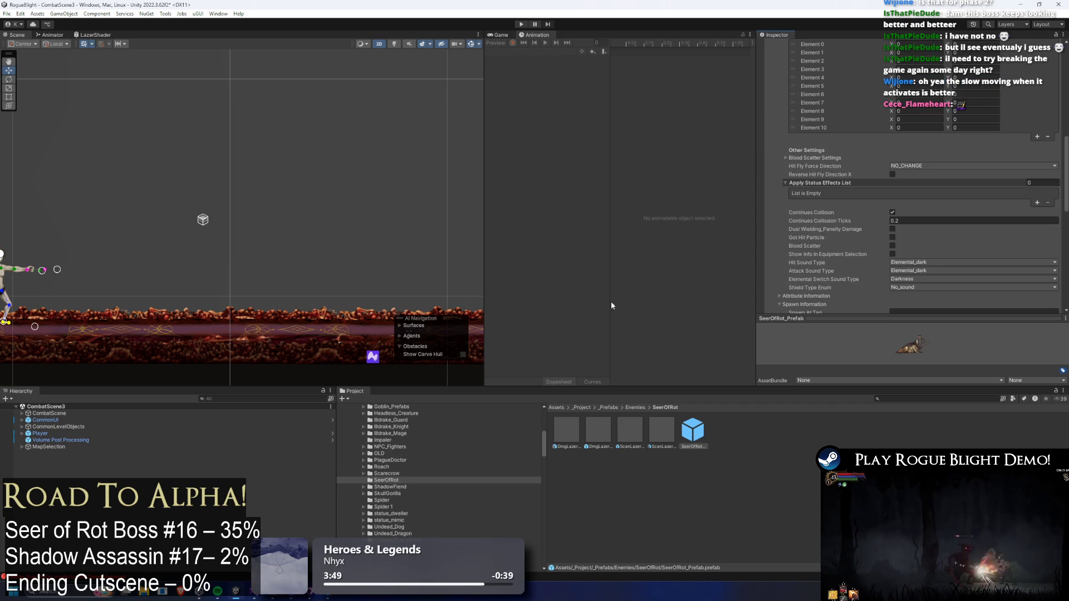
click(50, 34)
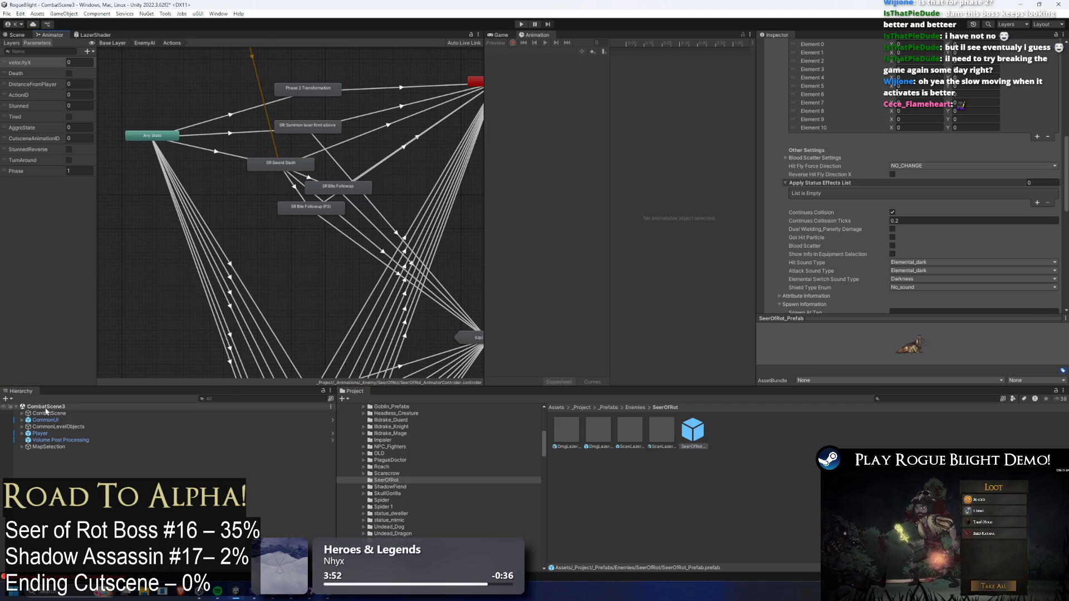
- Open the SeerOfRot prefab and load the summon_lazer_close_seer animation clip
double_click(700, 437)
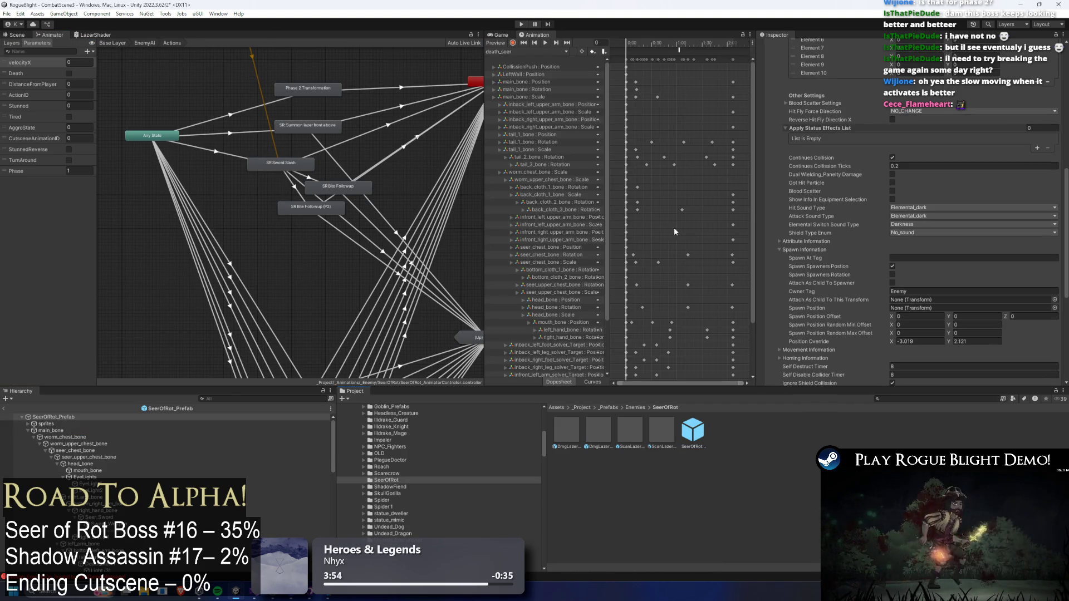
click(526, 51)
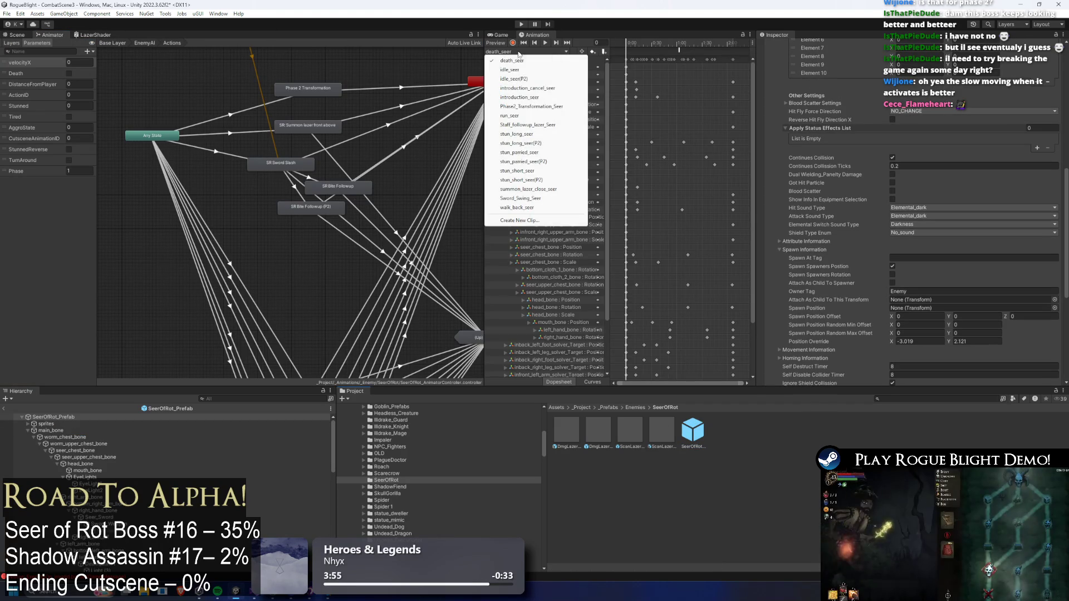
click(892, 140)
scroll(891, 139, up, 10)
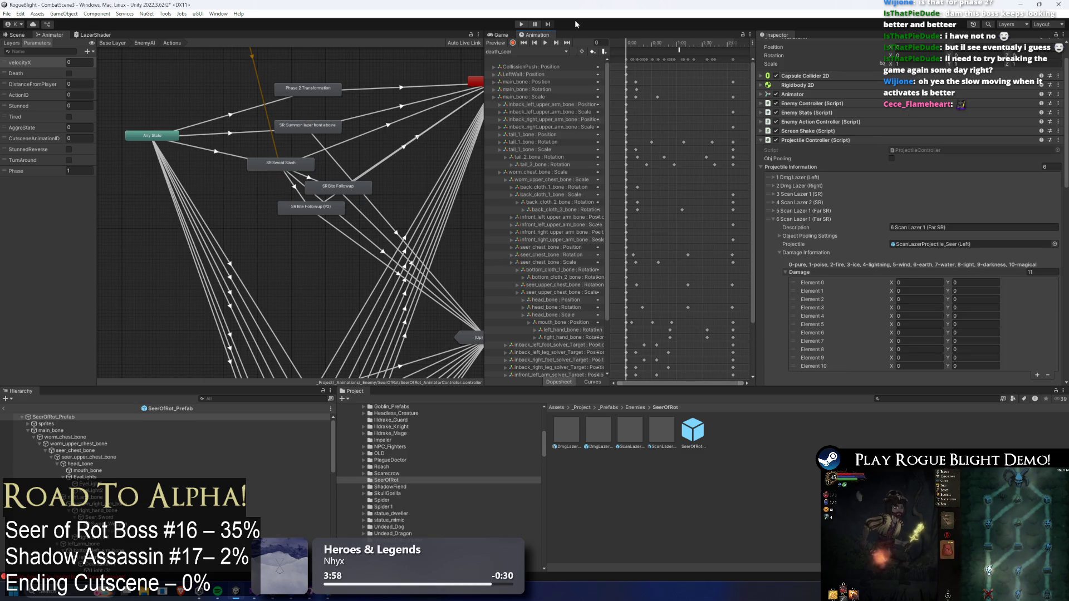
click(528, 51)
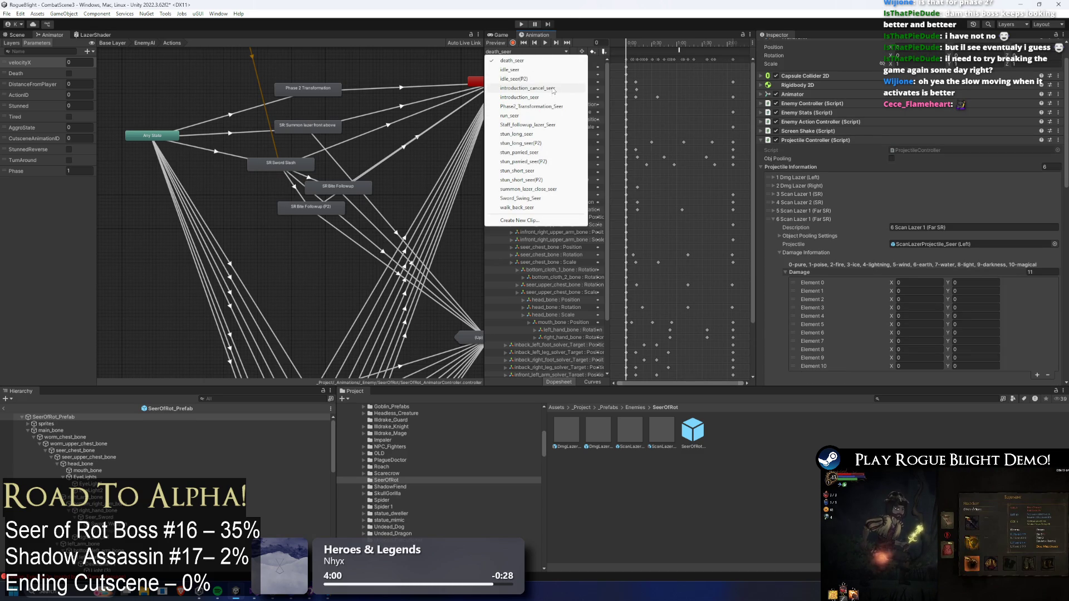
click(527, 189)
- Set the clip's SpawnProjectile event Int values to 3 and 6, then enter Play mode
click(678, 49)
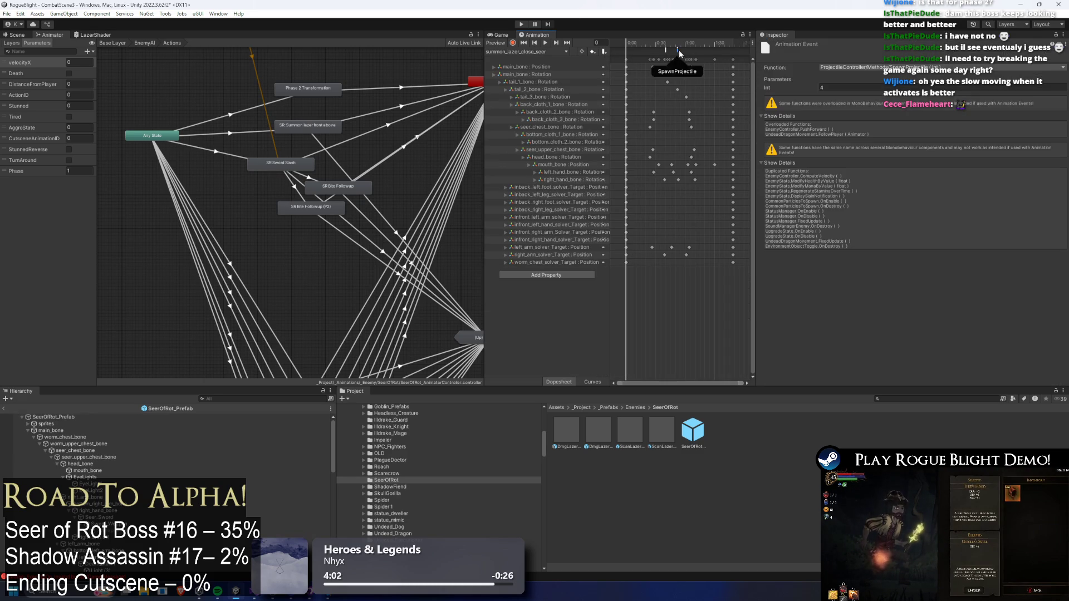
text(3)
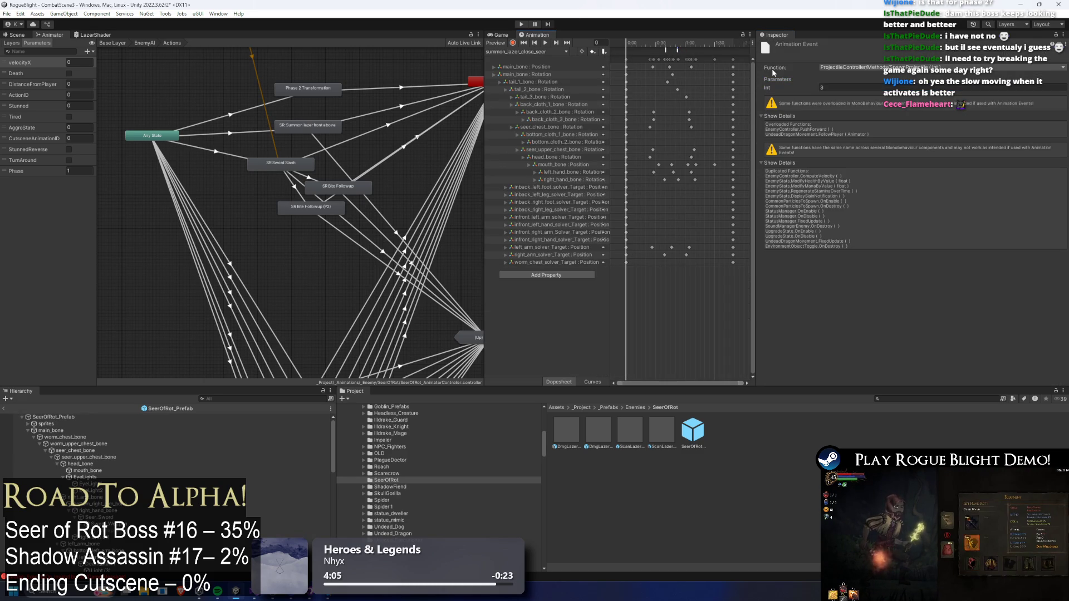
click(680, 48)
text(6)
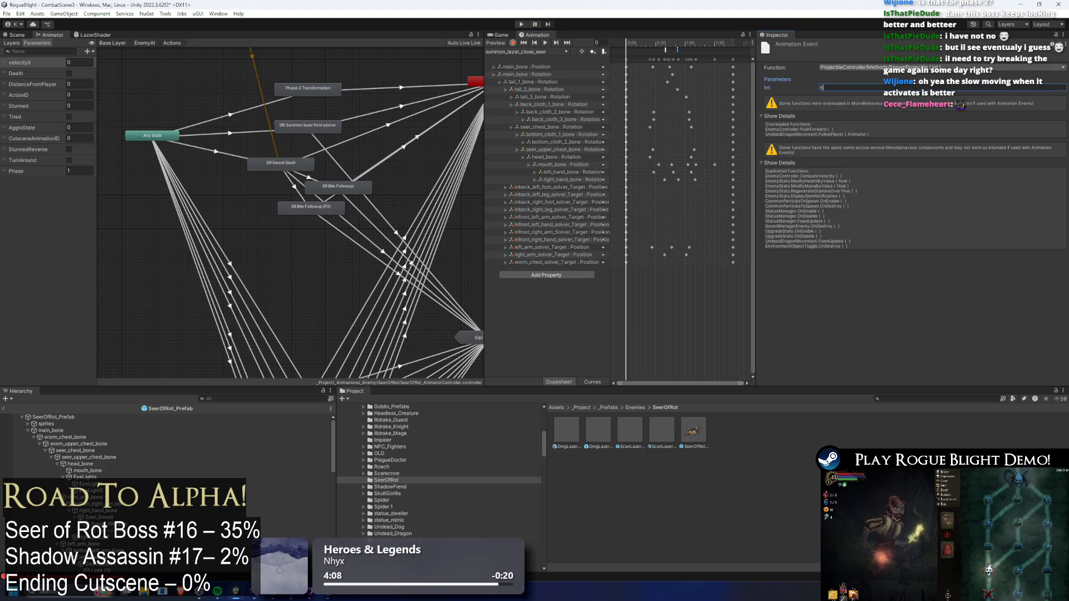
click(521, 24)
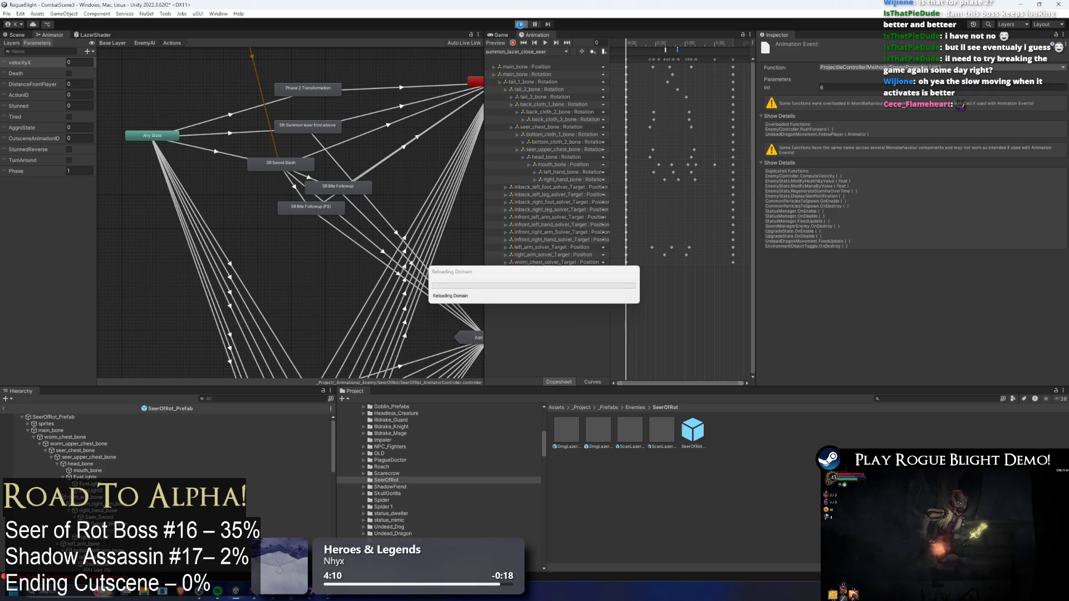
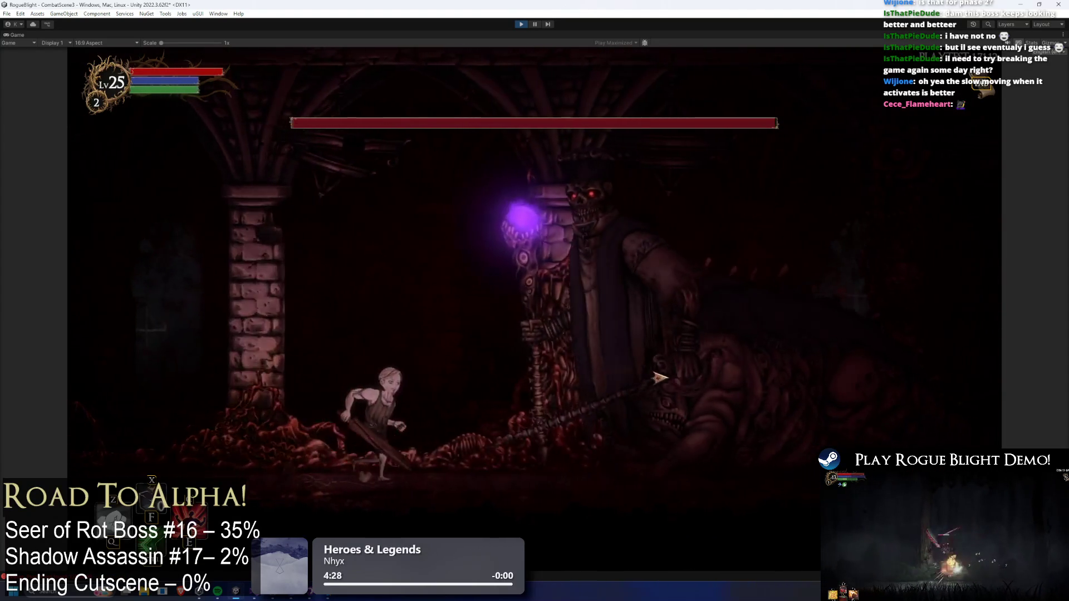
- Run the player back and forth around the Seer of Rot, then pause the game
key(d)
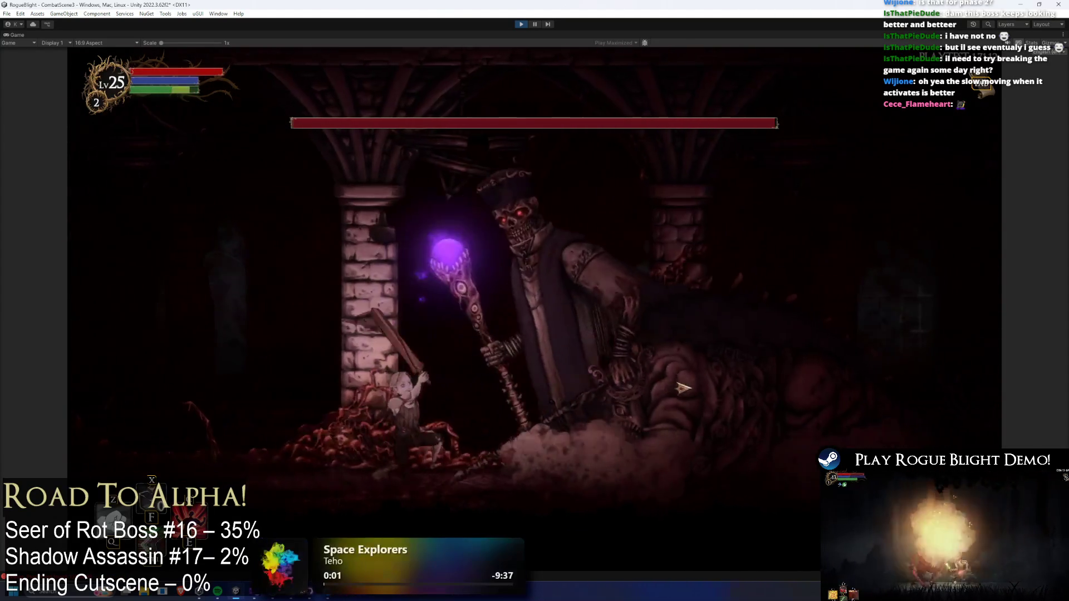
key(a)
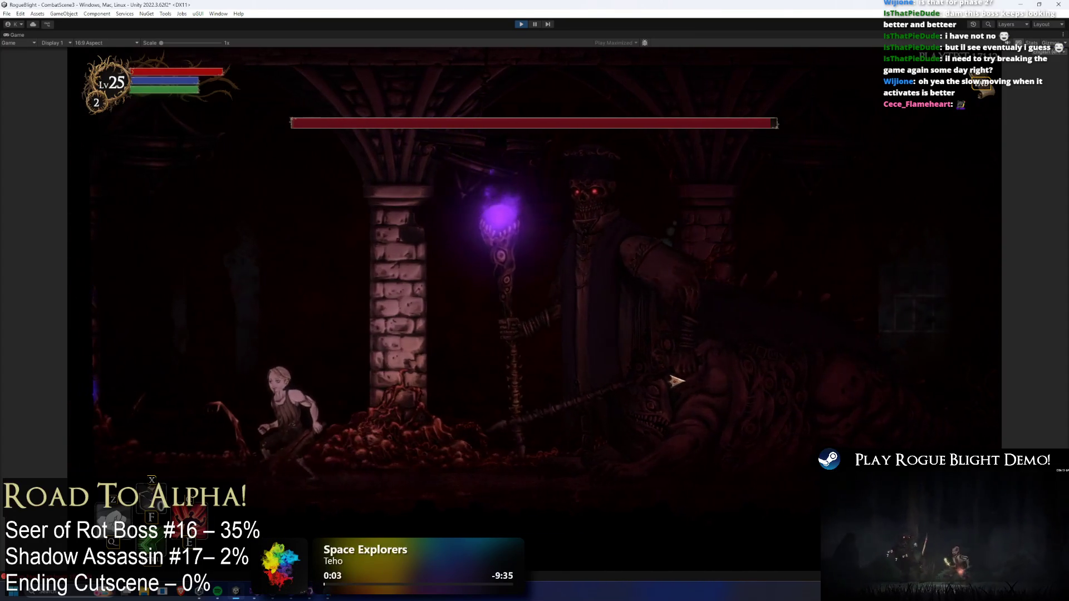
key(a)
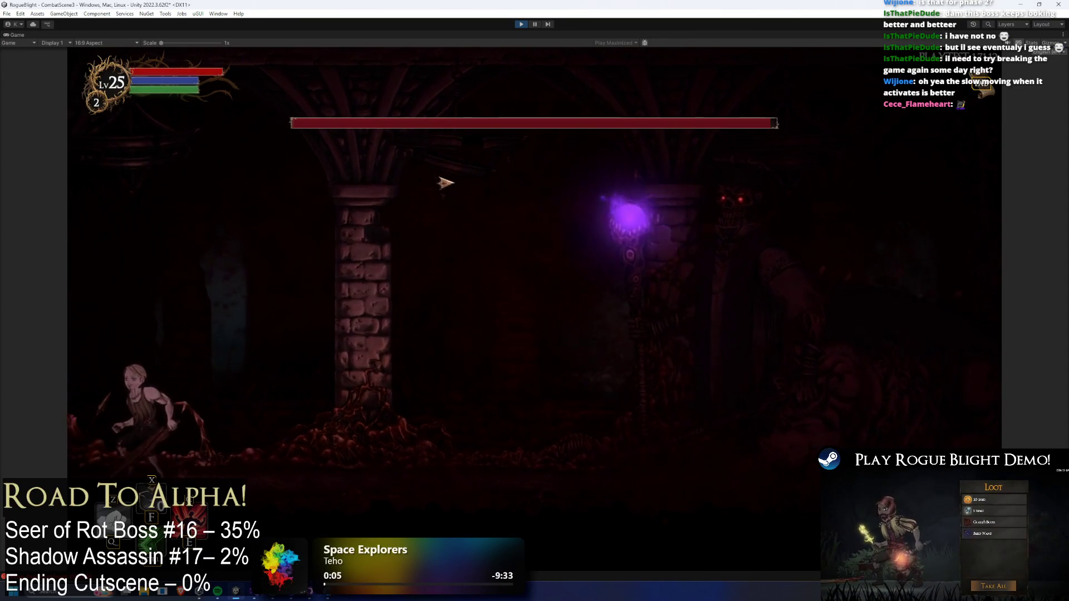
key(d)
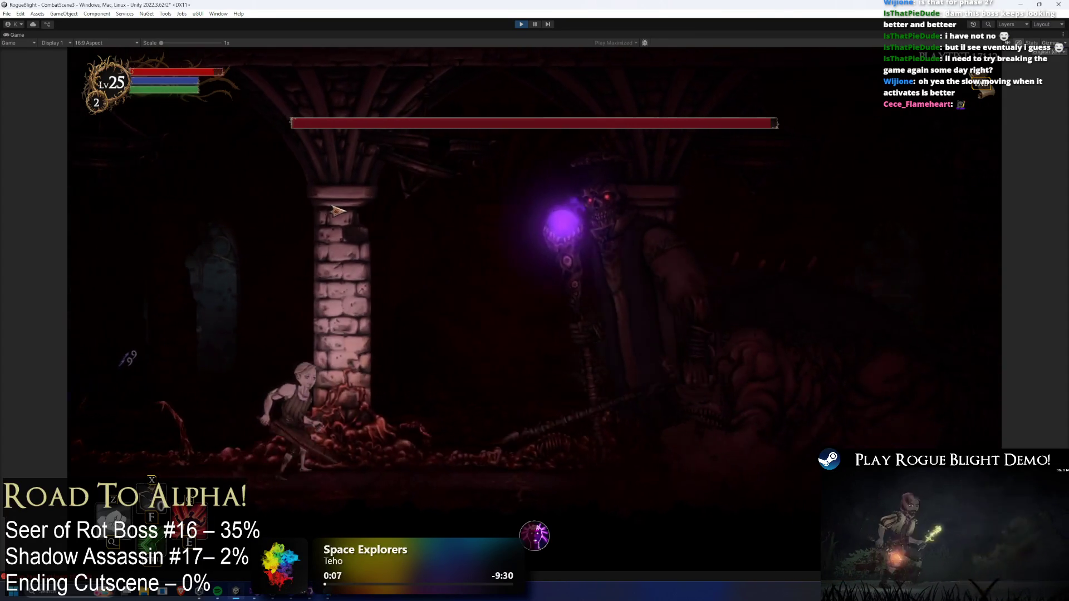
key(a)
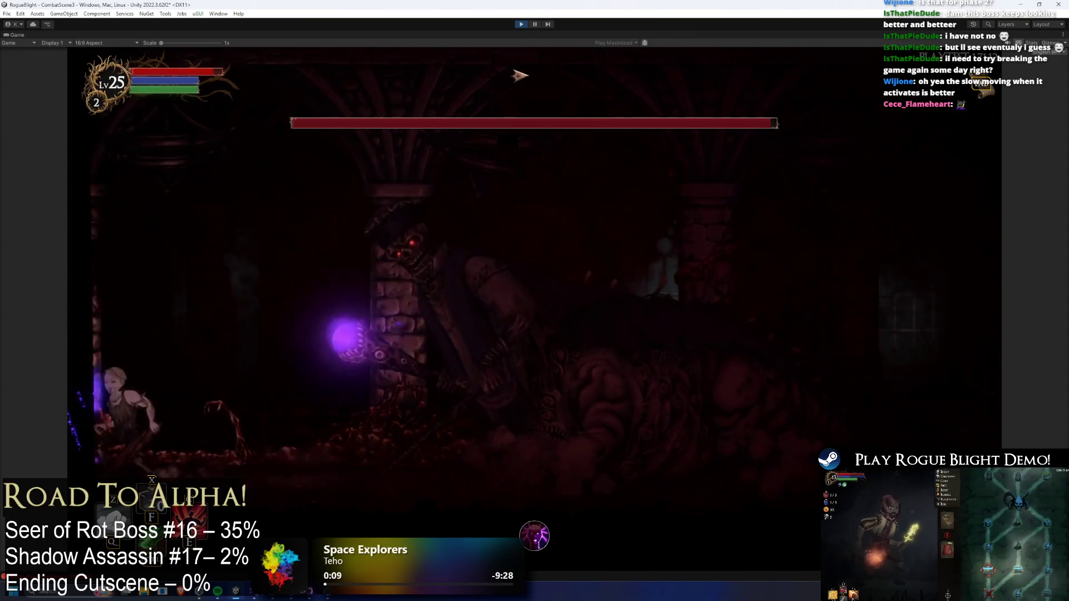
key(a)
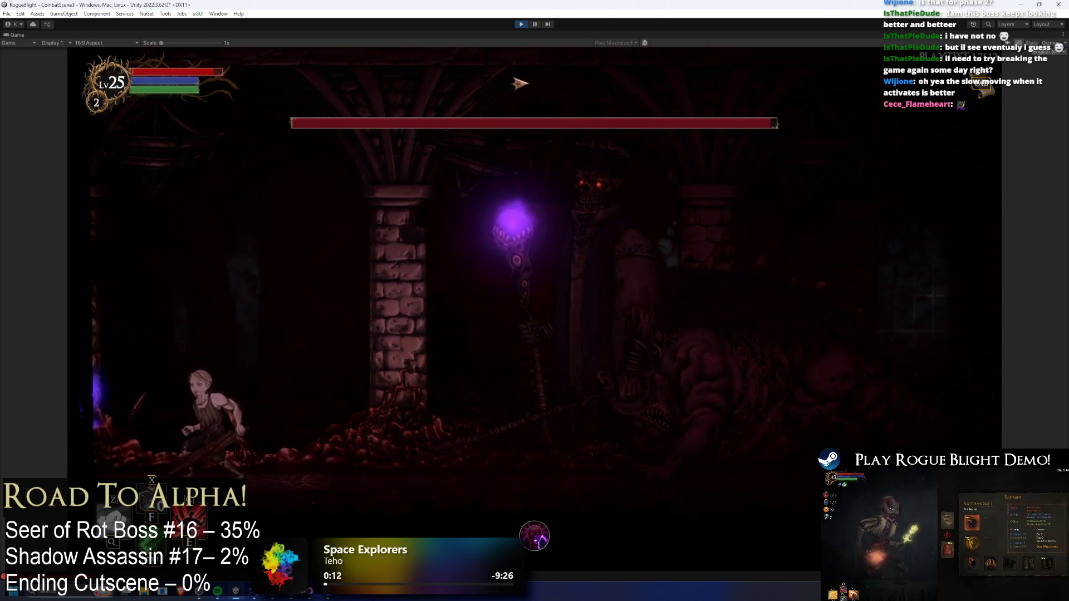
key(d)
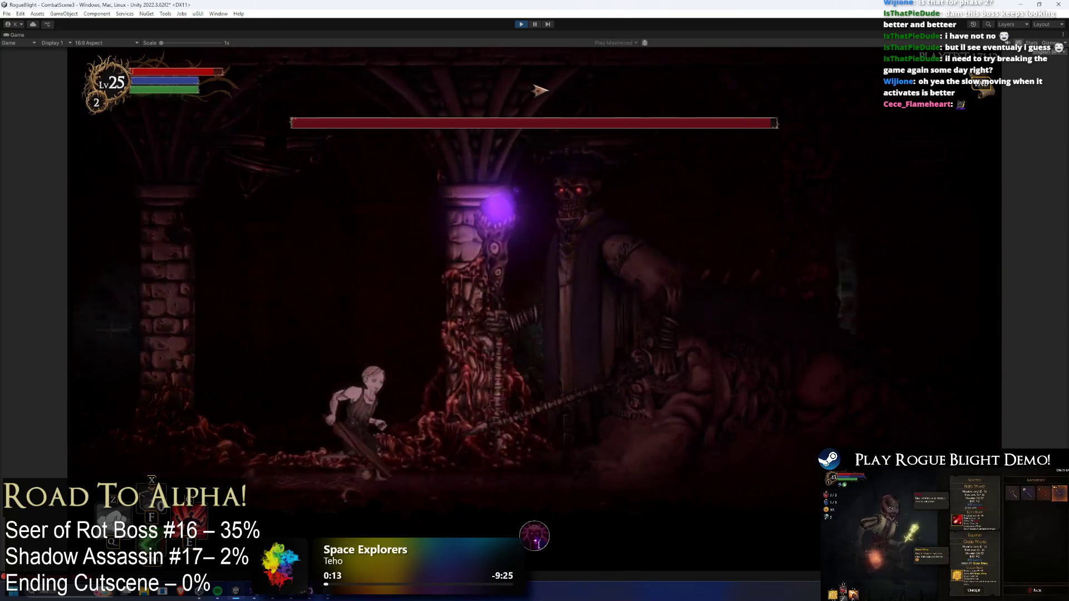
click(535, 24)
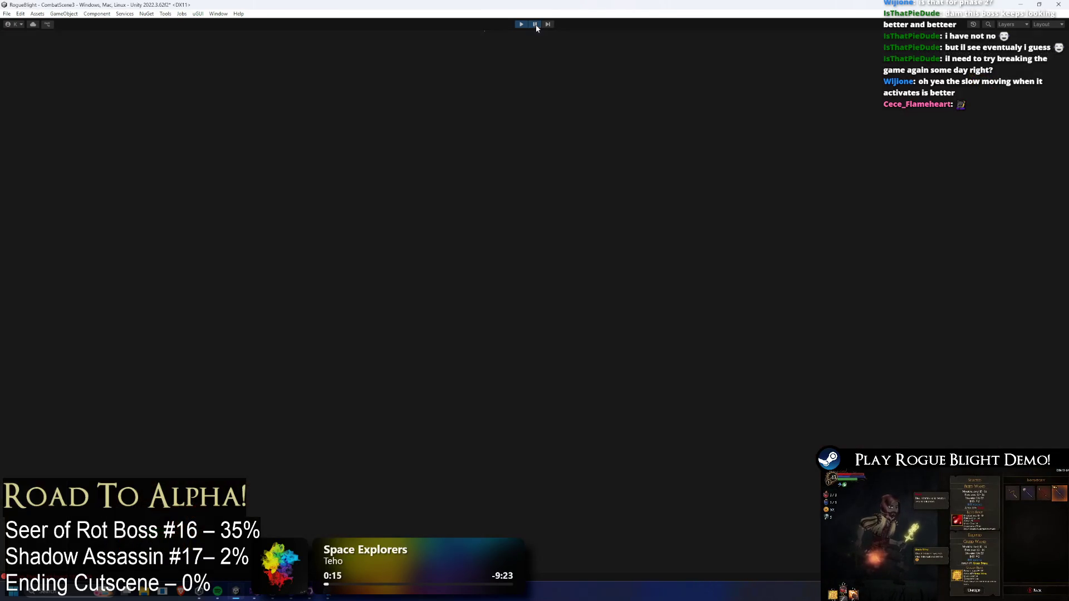
- Frame the paused scene around the player in the Scene view
click(17, 35)
key(f)
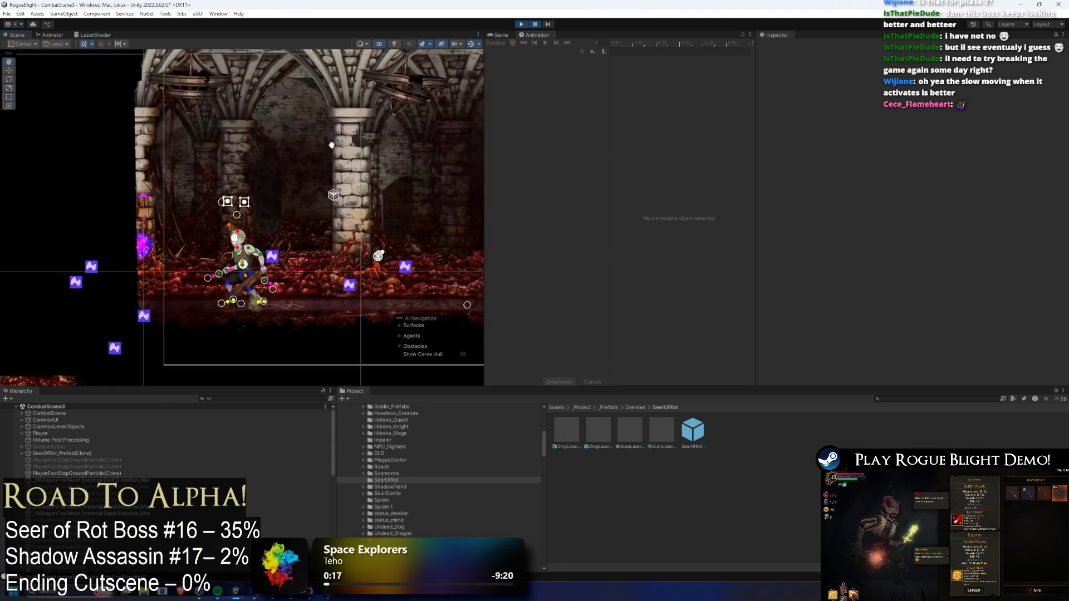
scroll(245, 219, up, 1)
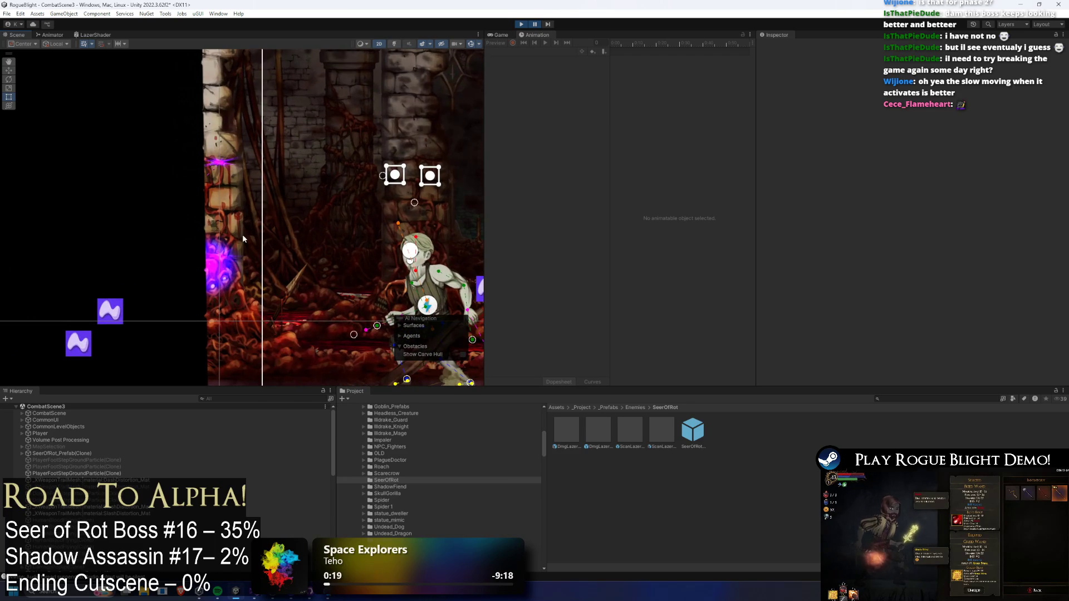
scroll(243, 235, up, 1)
scroll(169, 448, down, 5)
scroll(116, 452, up, 5)
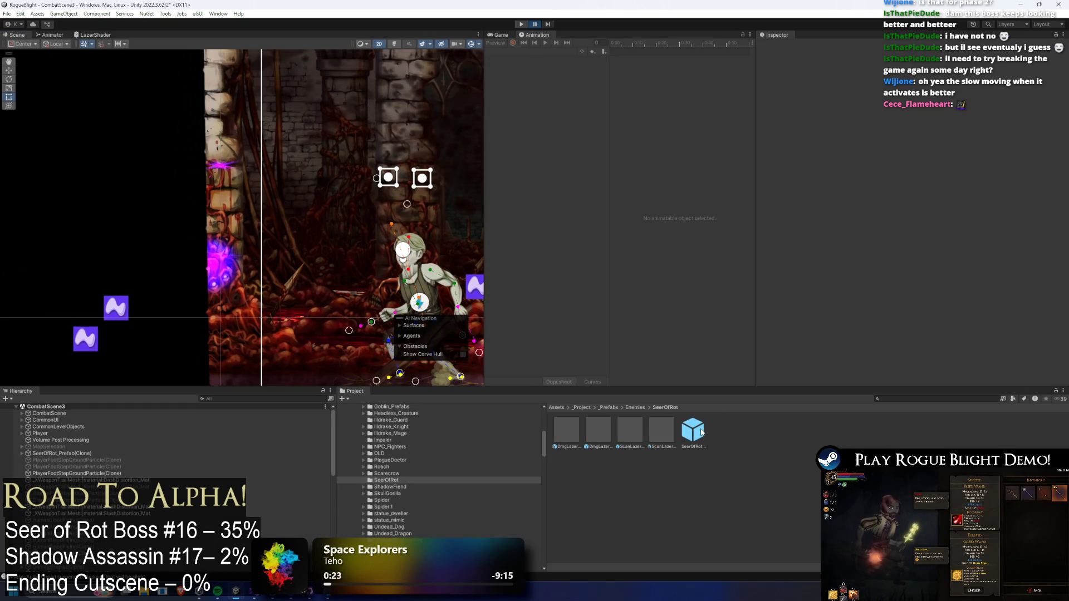
- Open the SeerOfRot prefab and find the scan laser's Position Override X field
double_click(701, 432)
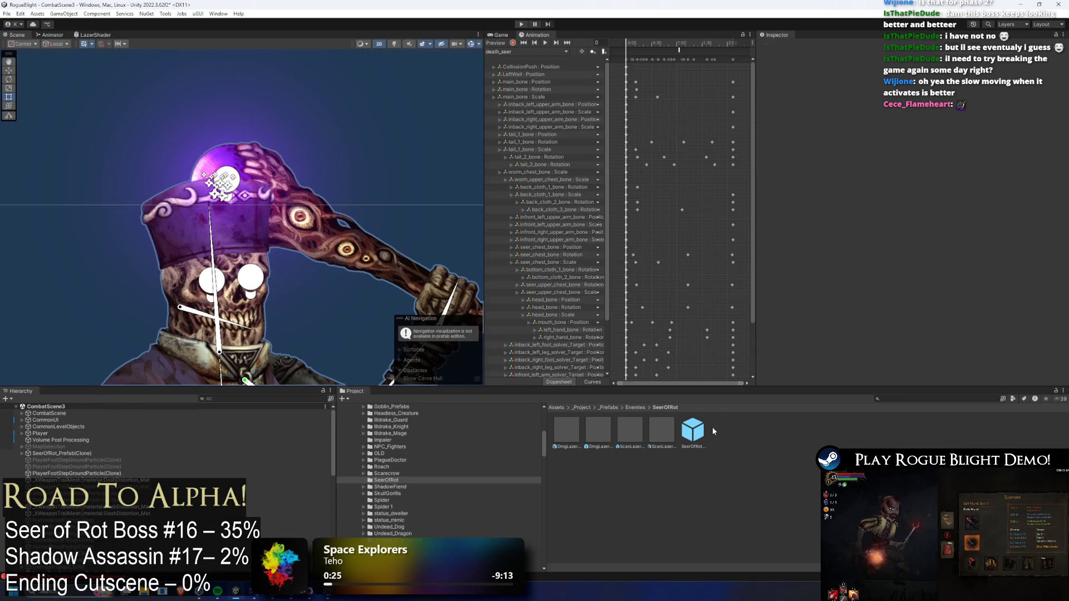
scroll(969, 202, up, 5)
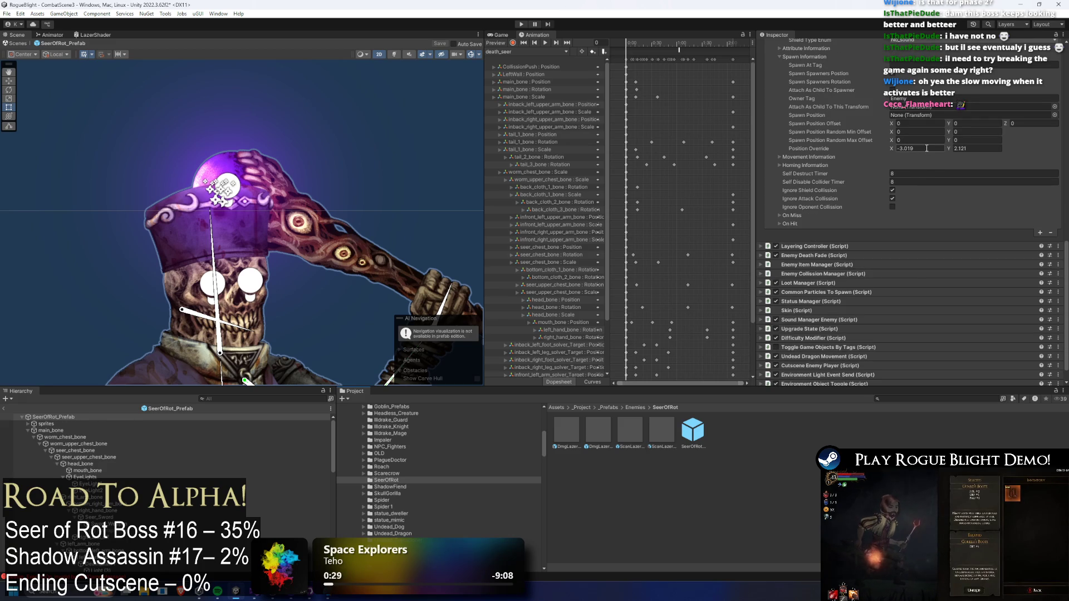
click(925, 148)
text(-2.9)
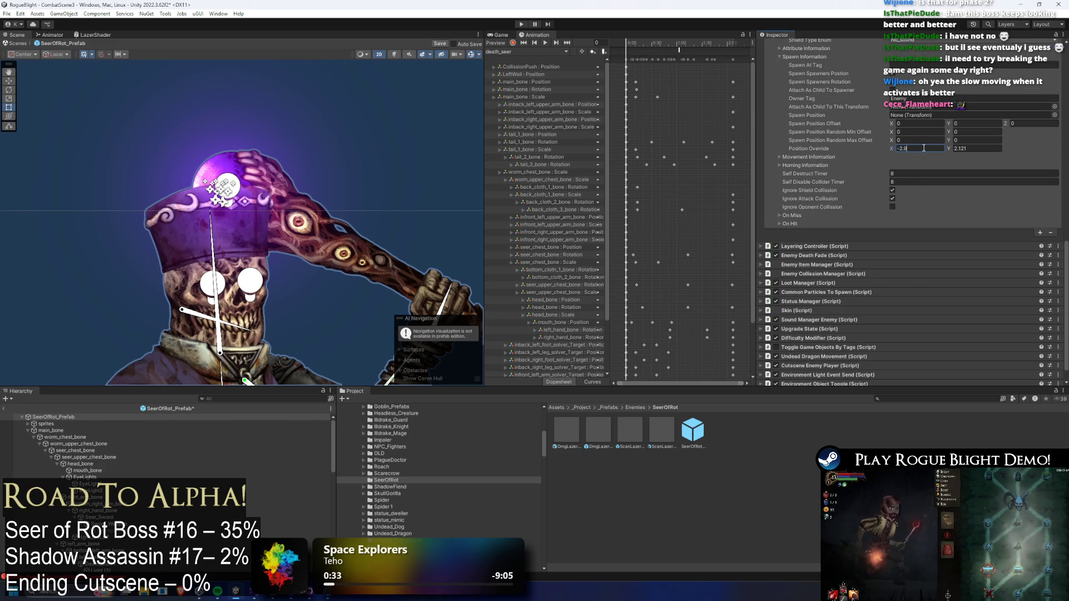
scroll(901, 139, up, 10)
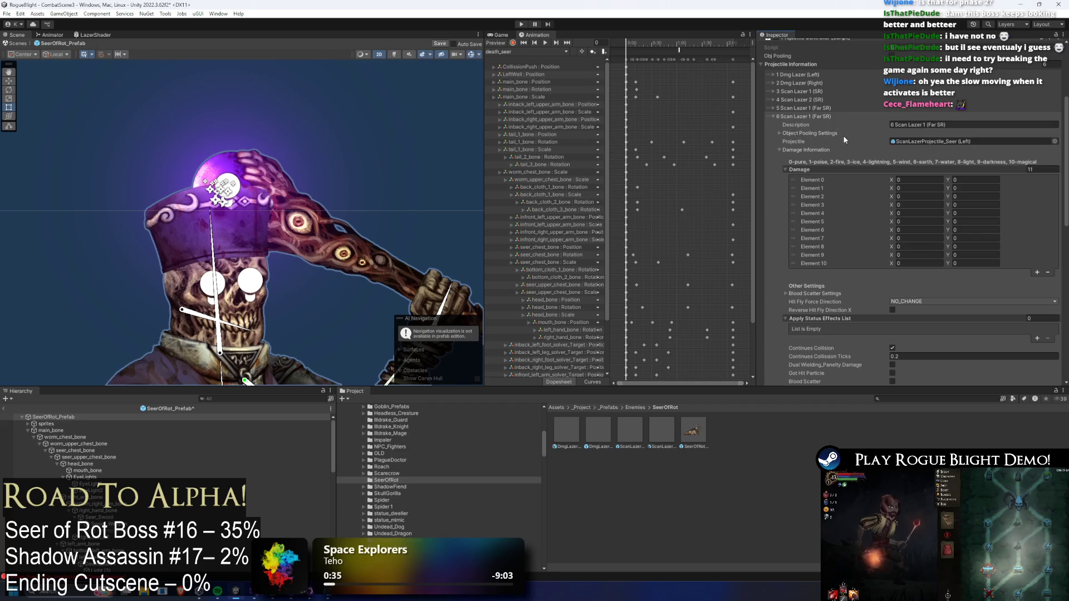
scroll(926, 179, down, 10)
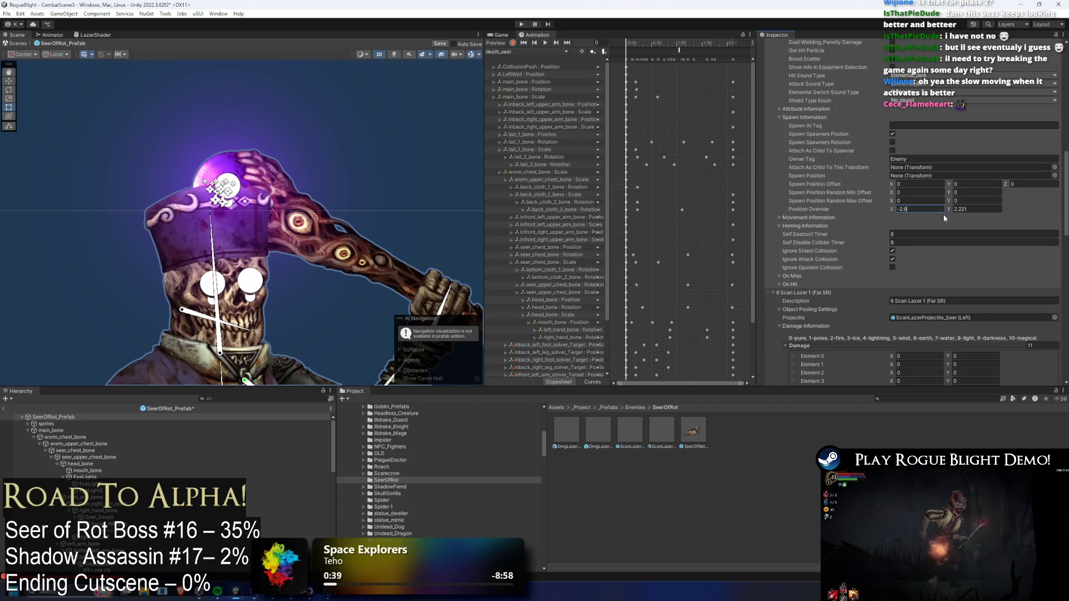
scroll(943, 214, down, 10)
- Set the laser's Position Override X to -2.8 and start Play mode to test it
click(905, 235)
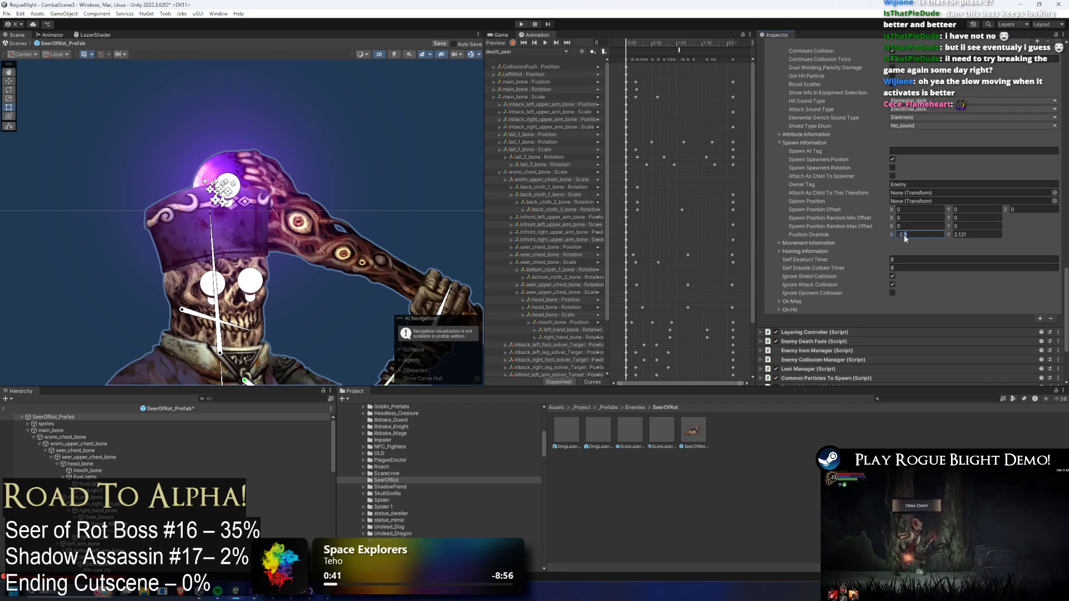
text(8)
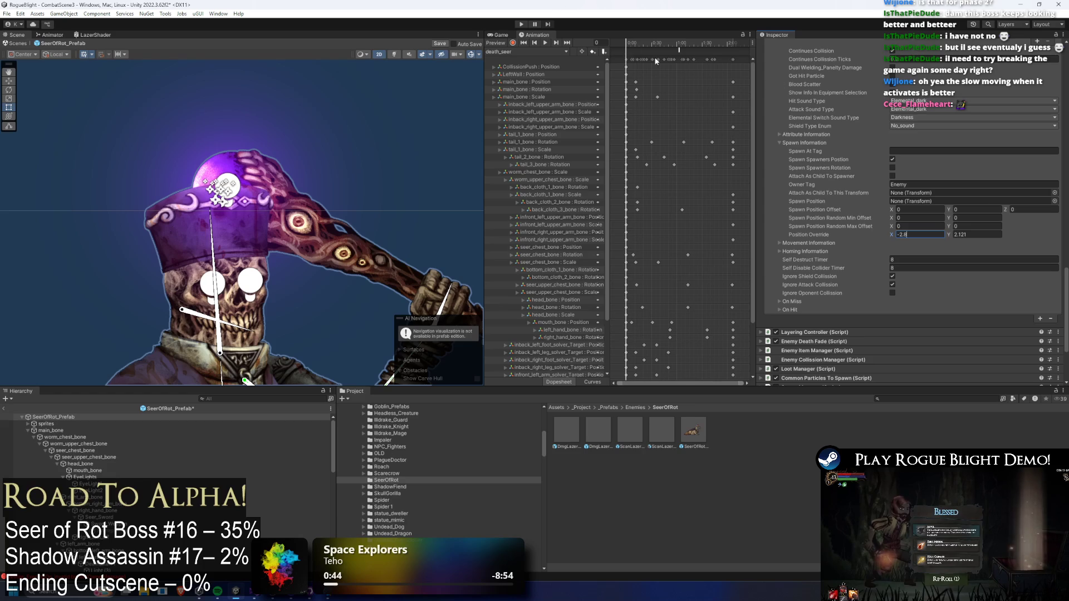
click(521, 25)
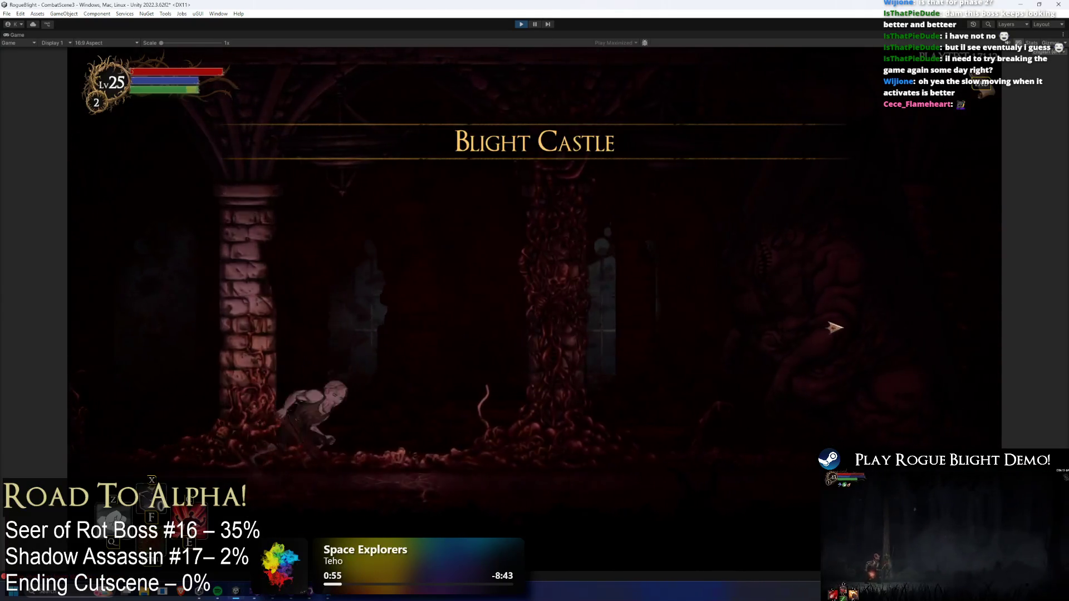
click(679, 328)
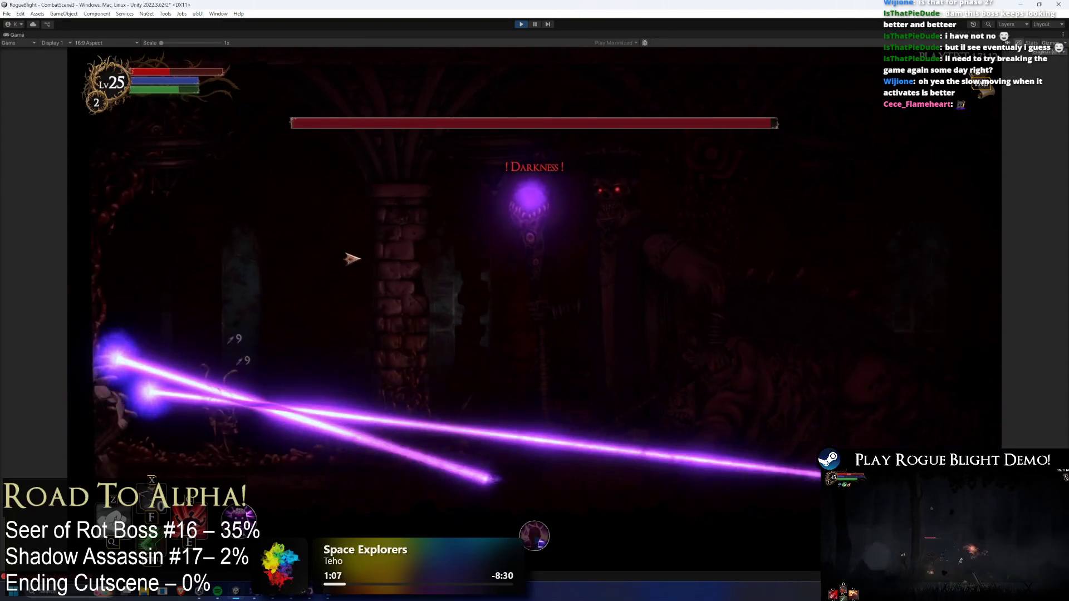
- Refill health and mana with the F1 cheat, then reopen the SeerOfRot prefab
key(F1)
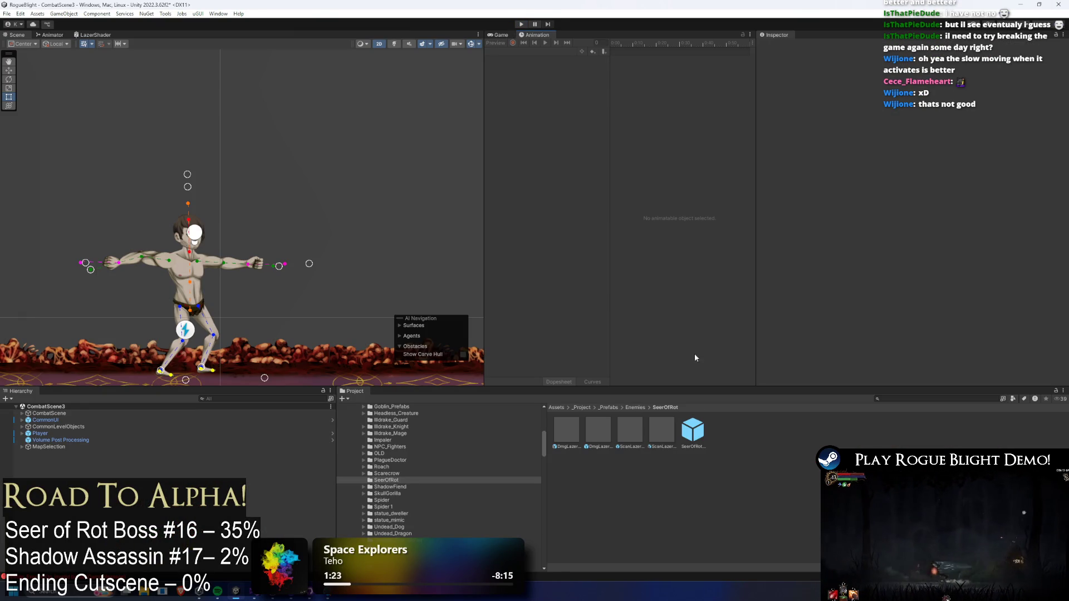
double_click(704, 430)
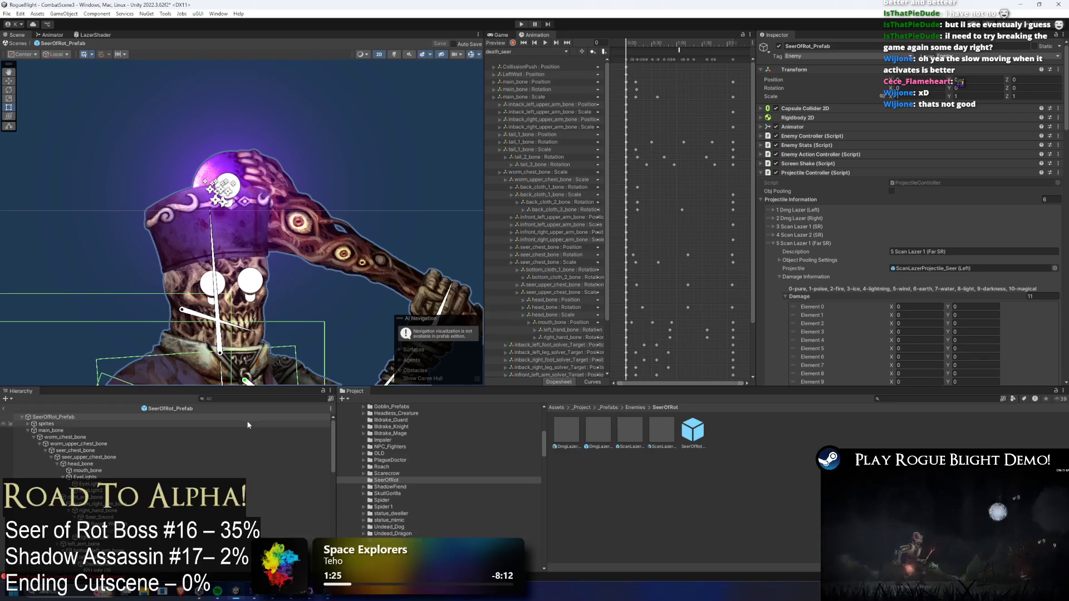
- Enter 2.2 in the last Scan Lazer entry's Position Override Y field
scroll(953, 252, down, 10)
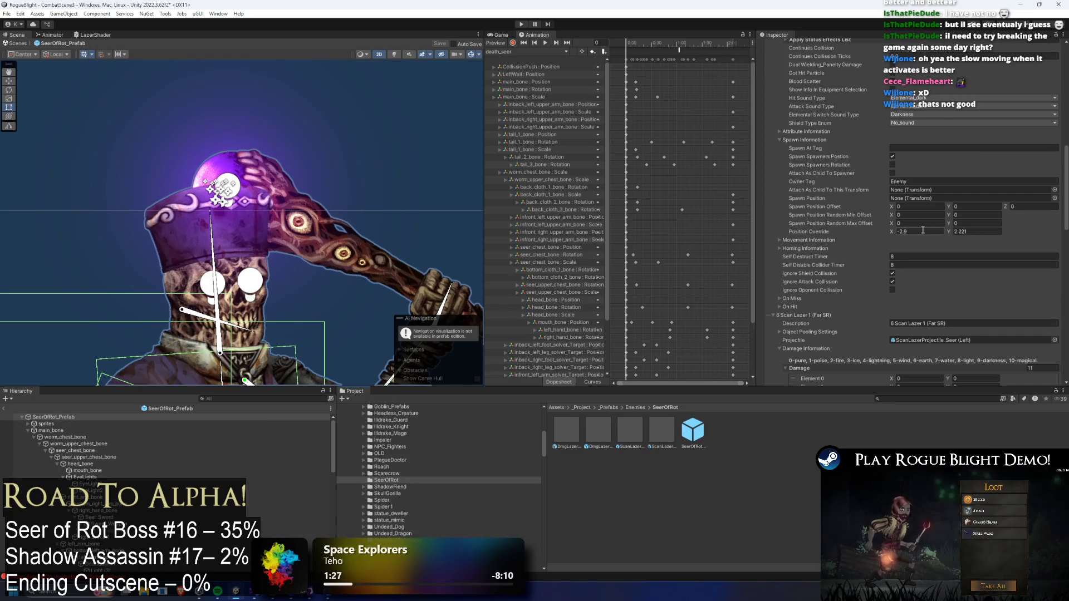
click(956, 232)
text(2.2)
key(Return)
- Expand the laser's status effects list and reselect the Position Override Y field
scroll(936, 222, up, 5)
scroll(920, 198, down, 5)
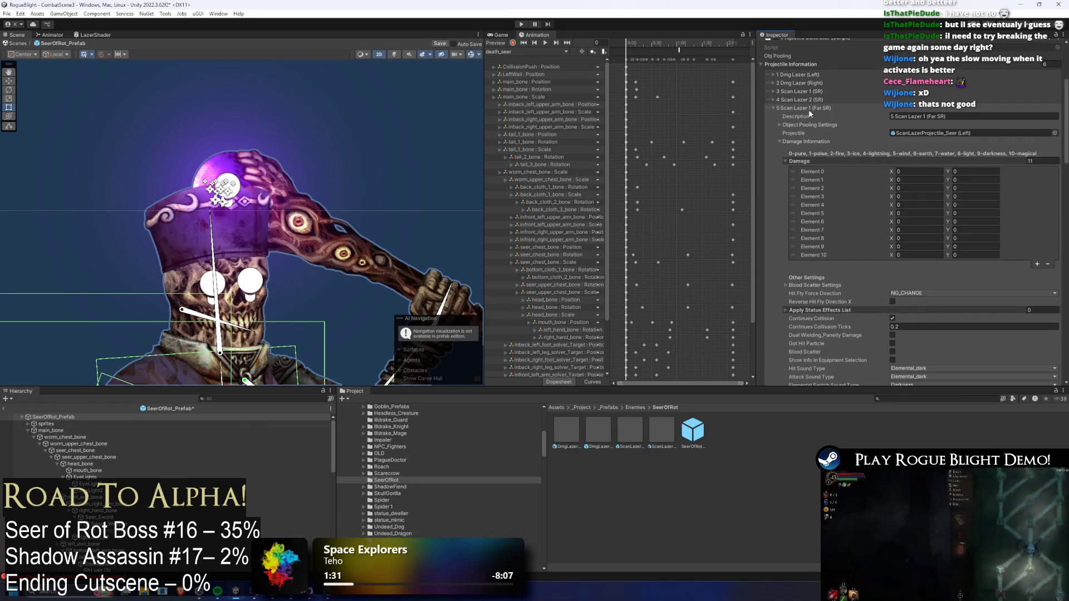
click(818, 161)
scroll(975, 221, down, 3)
click(991, 280)
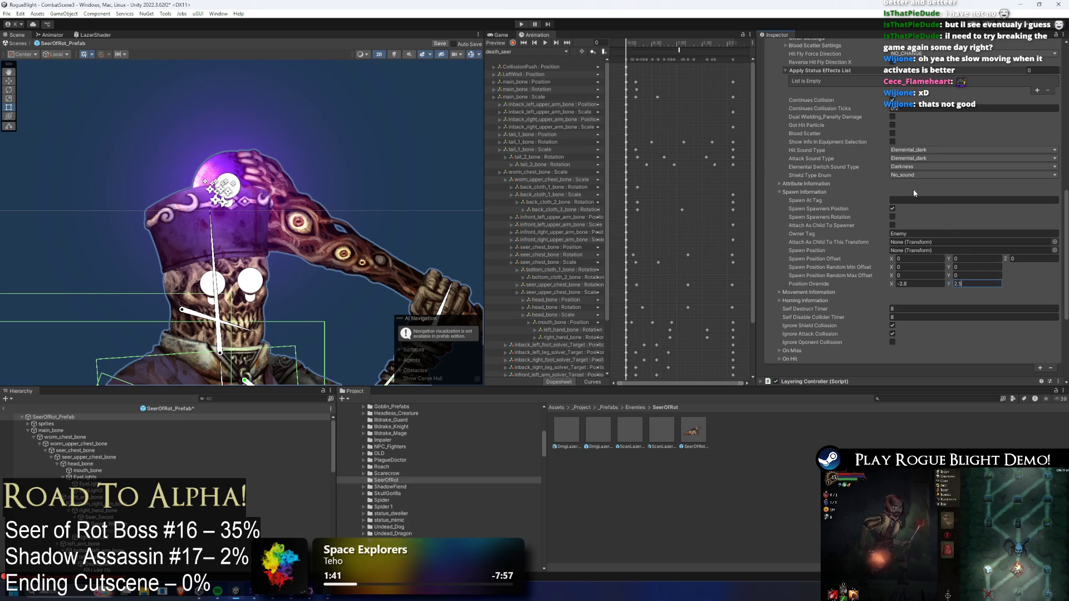
scroll(957, 217, up, 10)
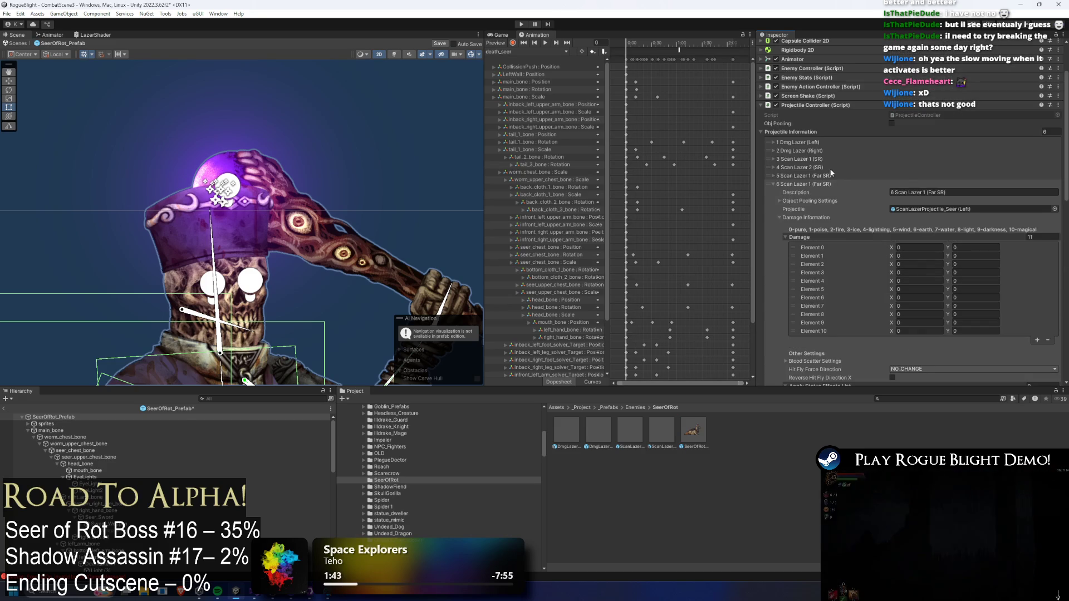
scroll(984, 285, down, 5)
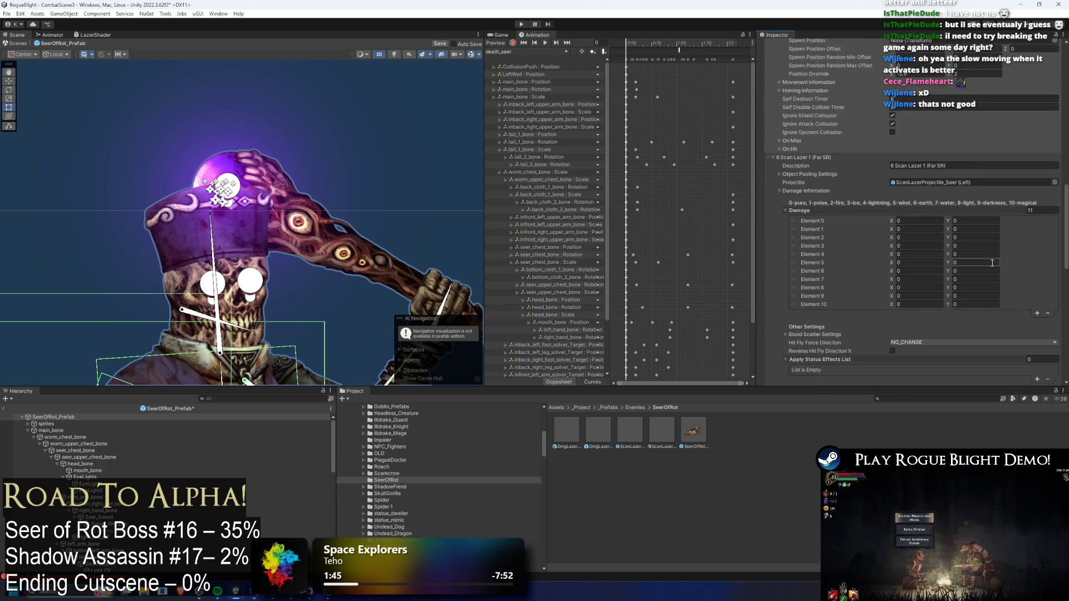
scroll(984, 285, down, 8)
- Enter -2.6 in the Scan Lazer's Position Override field, apply it, and start a test run
click(981, 279)
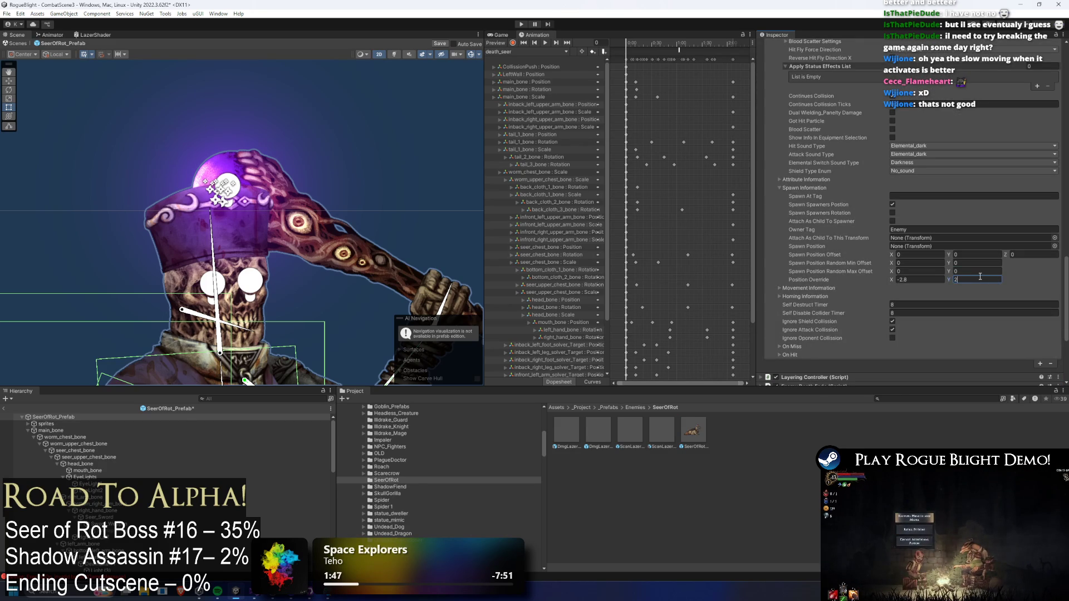
scroll(953, 189, down, 5)
text(.3)
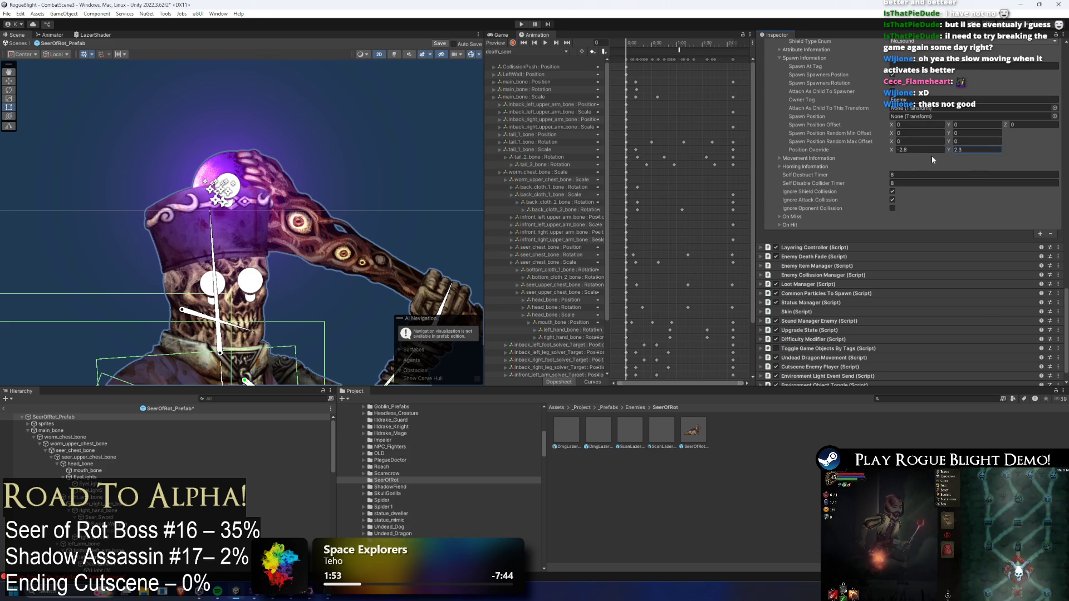
text(-2.6)
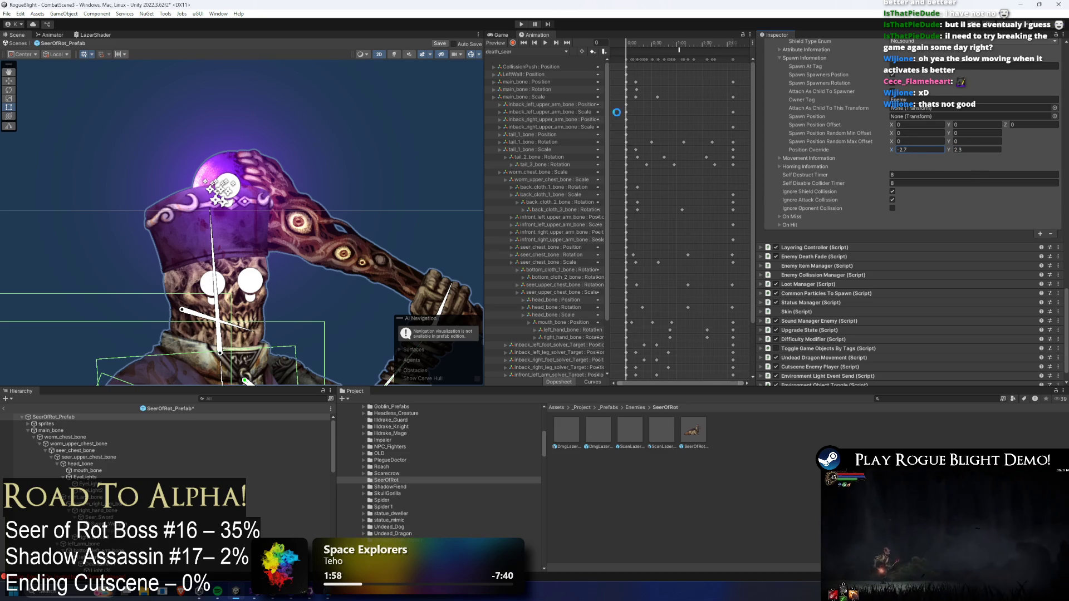
click(1040, 234)
scroll(988, 236, down, 2)
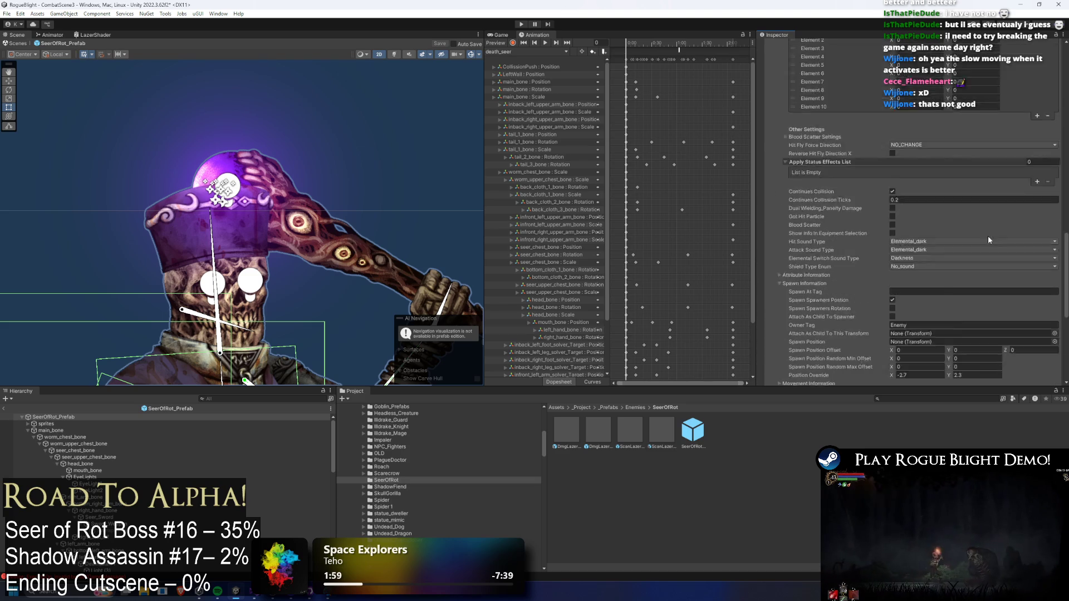
scroll(974, 235, up, 8)
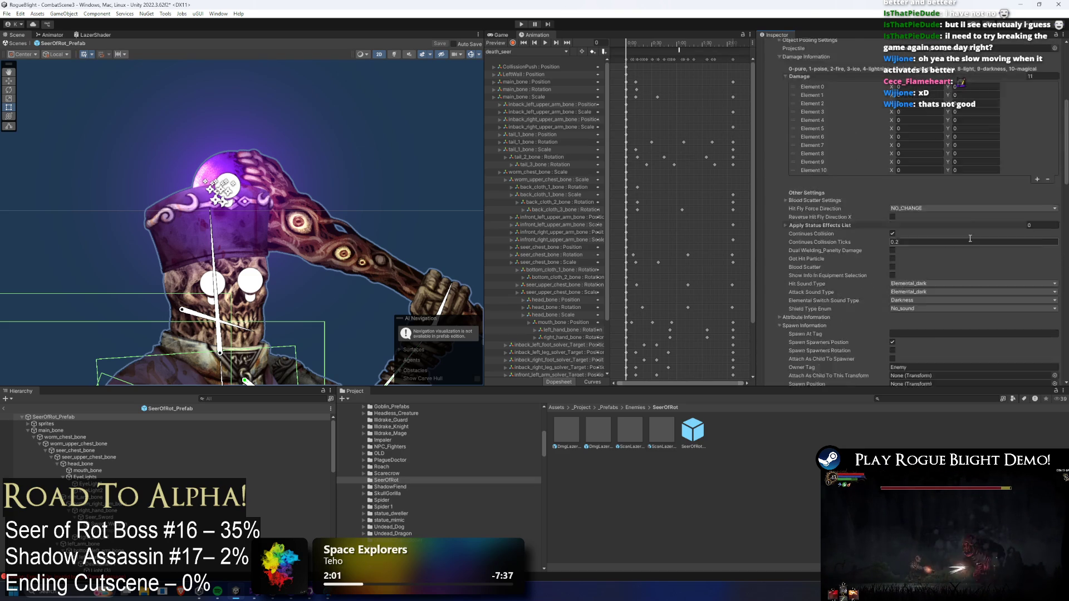
click(525, 24)
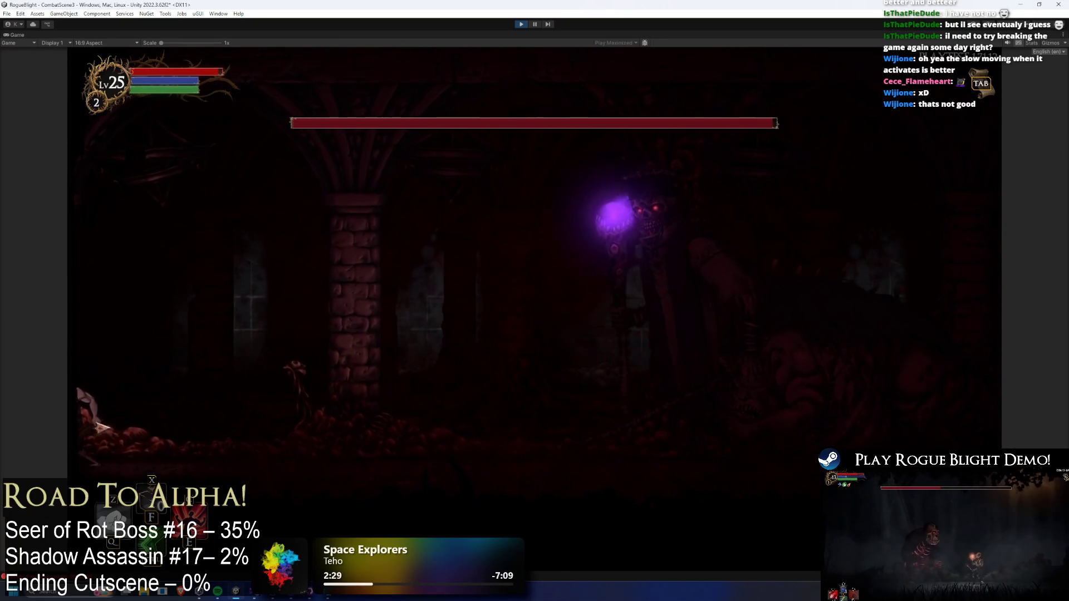
- Stop the boss-fight test run to return to the CombatScene3 editor layout
click(522, 24)
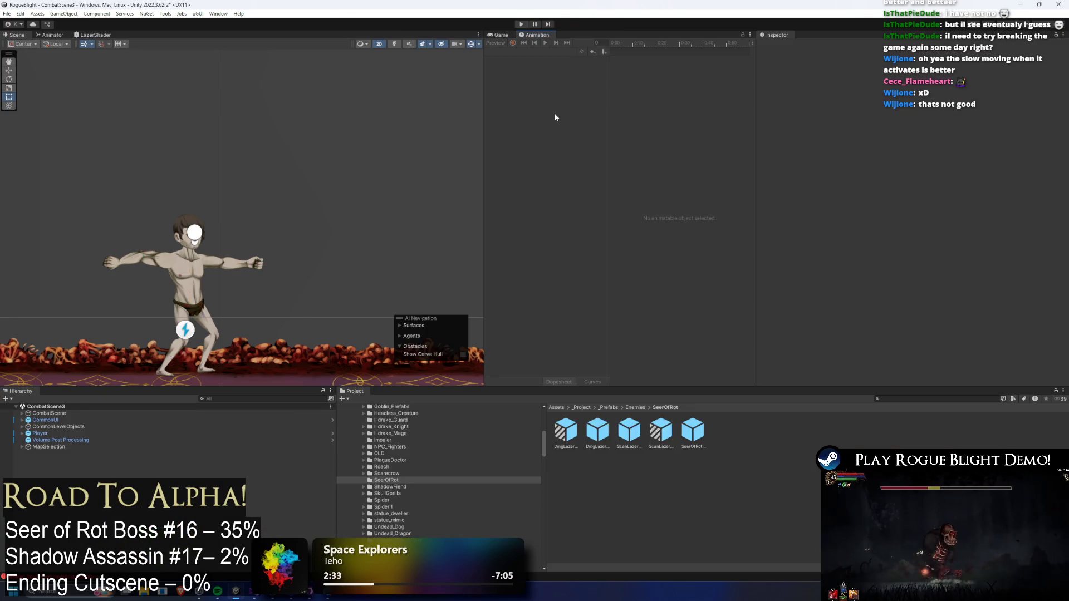
- Reopen the SeerOfRot prefab and select Scan Lazer 1 (Far SR)'s Position Override X field
double_click(693, 431)
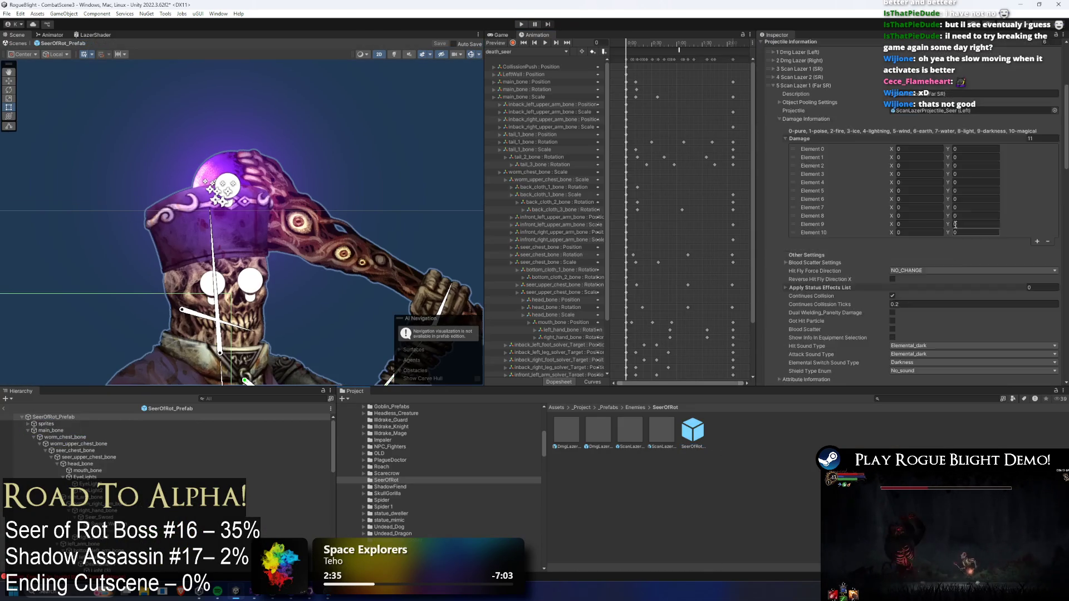
scroll(958, 218, down, 3)
scroll(983, 192, down, 10)
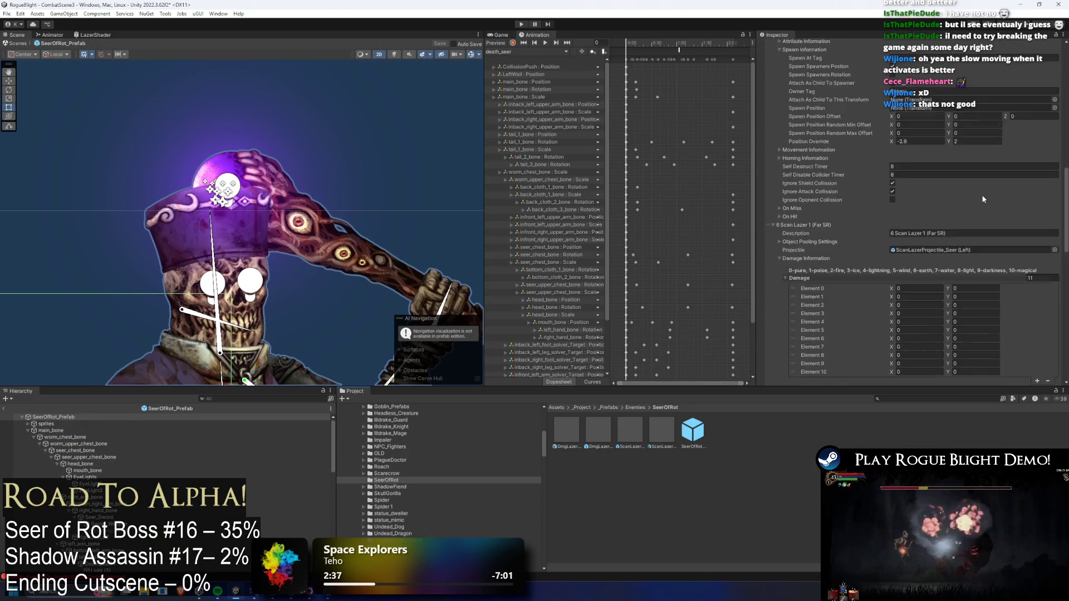
click(905, 236)
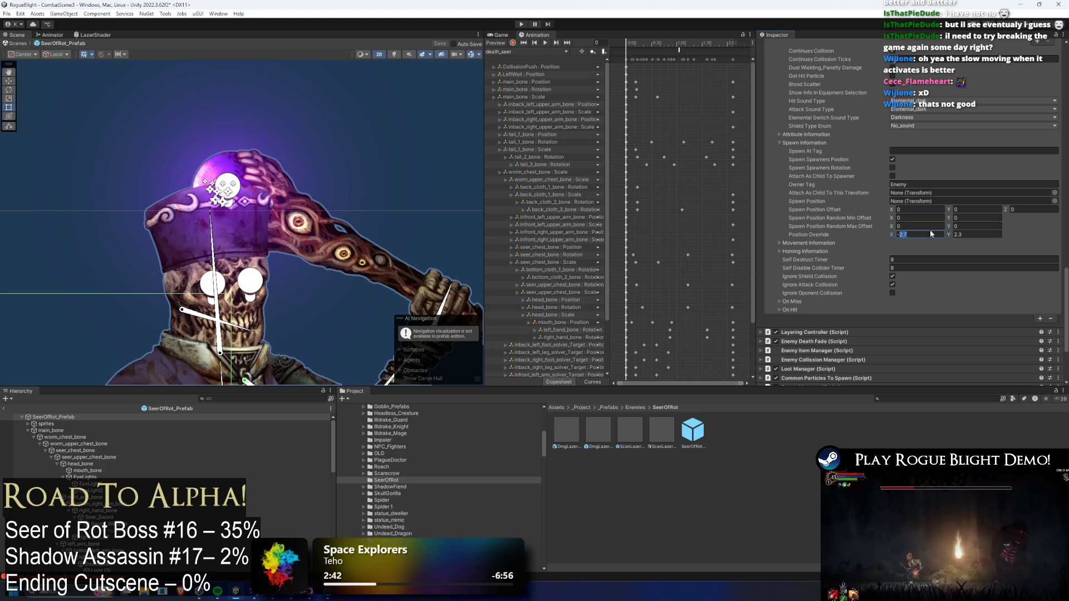
- Focus the Position Override Y field, then start another test run of the boss fight
scroll(997, 249, up, 8)
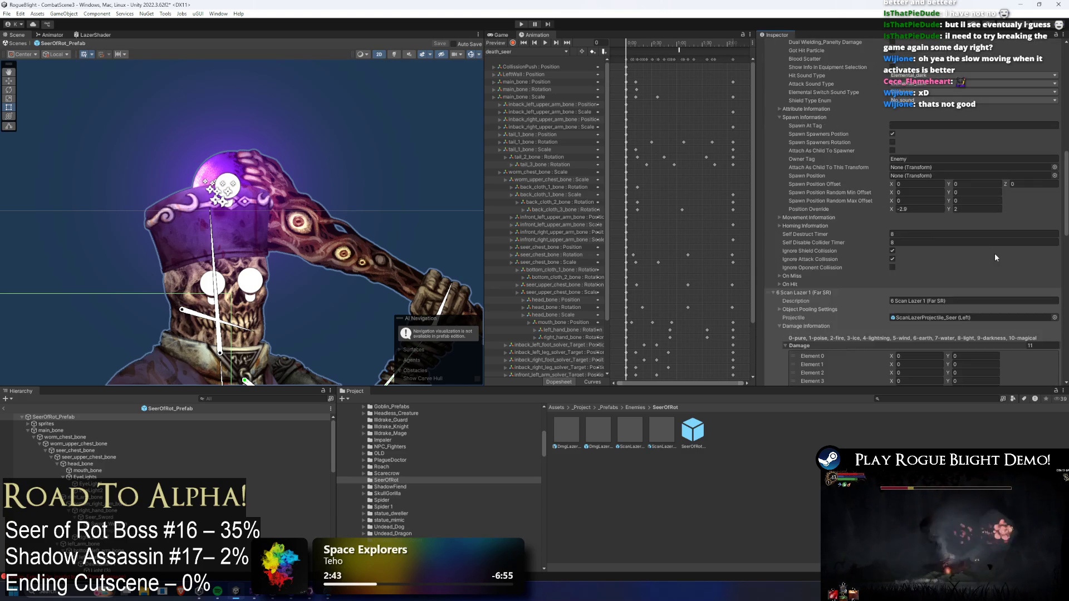
scroll(991, 256, down, 9)
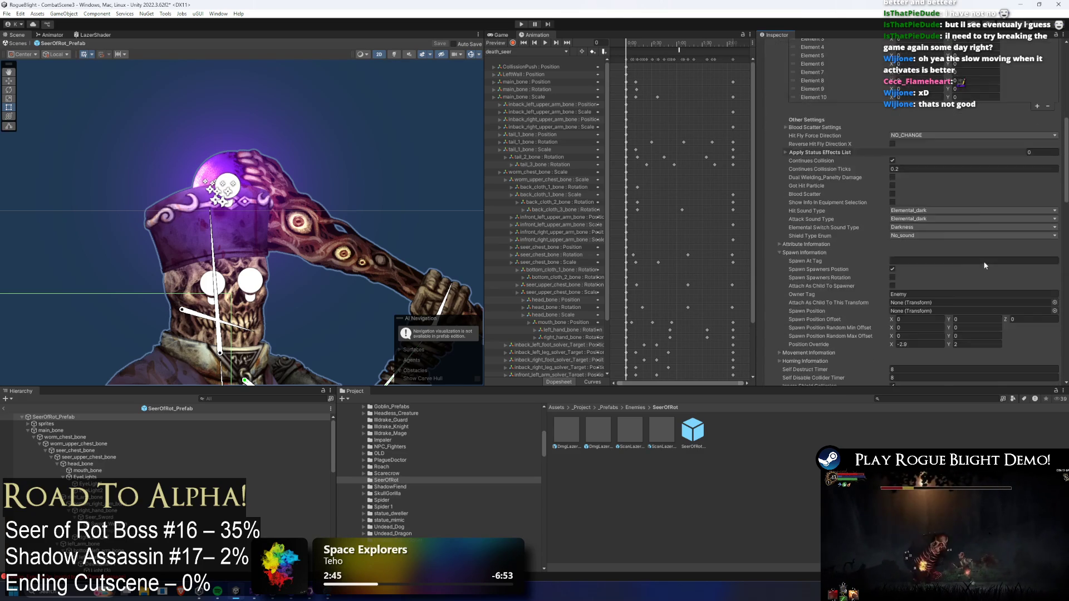
scroll(986, 262, down, 6)
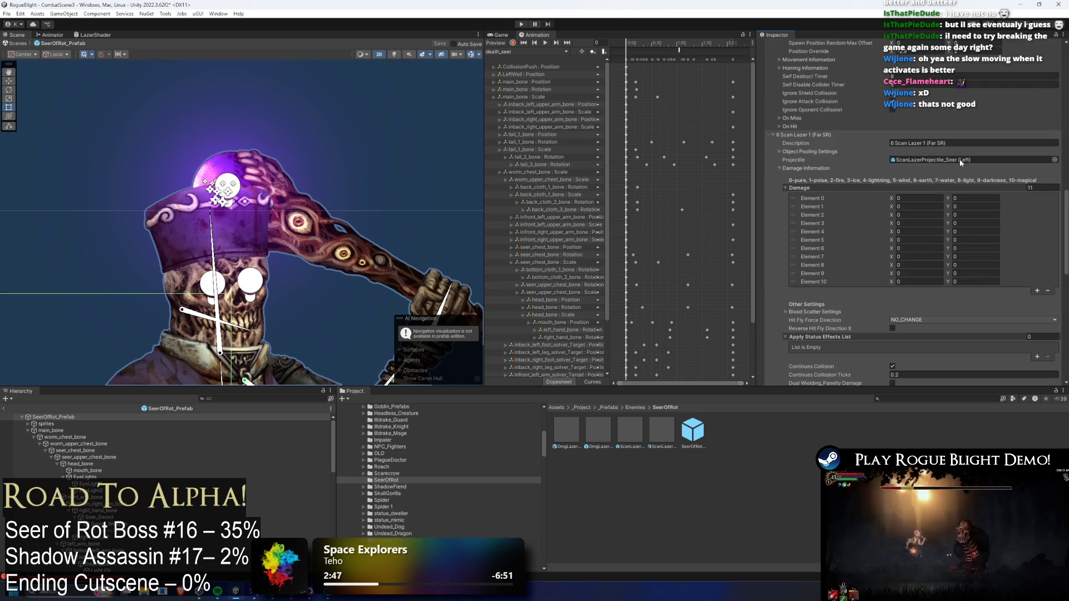
click(969, 72)
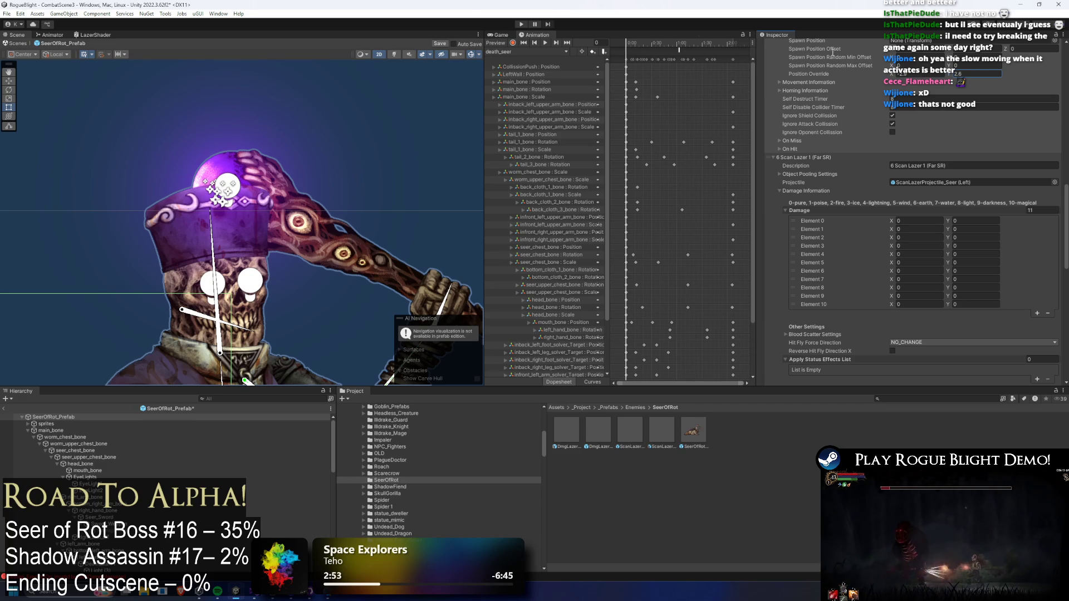
click(519, 26)
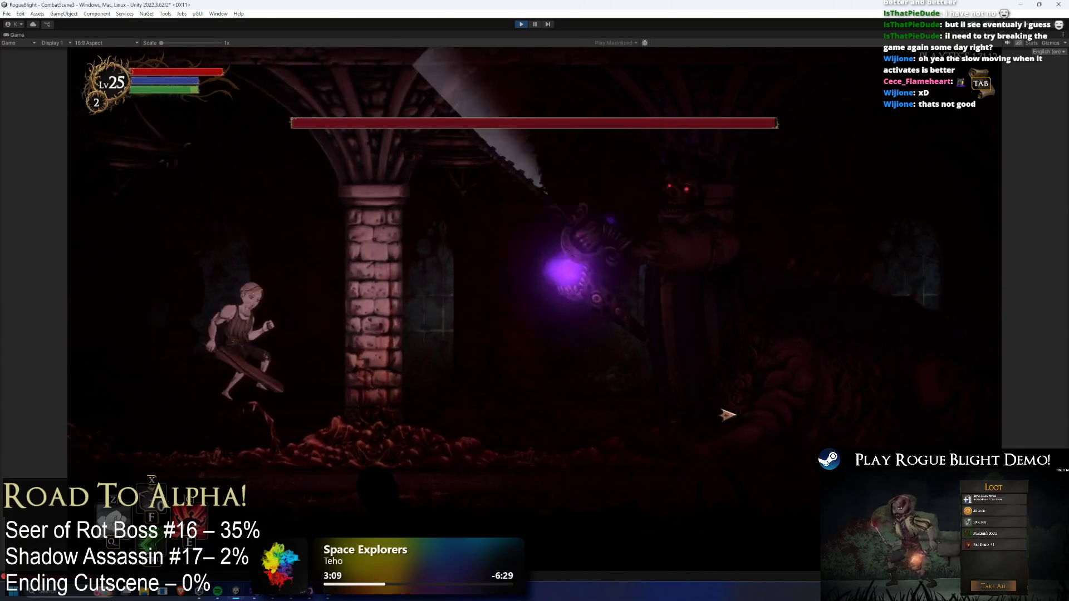
- Advance on the Seer of Rot, hit its staff, reposition, and strike it again
key(d)
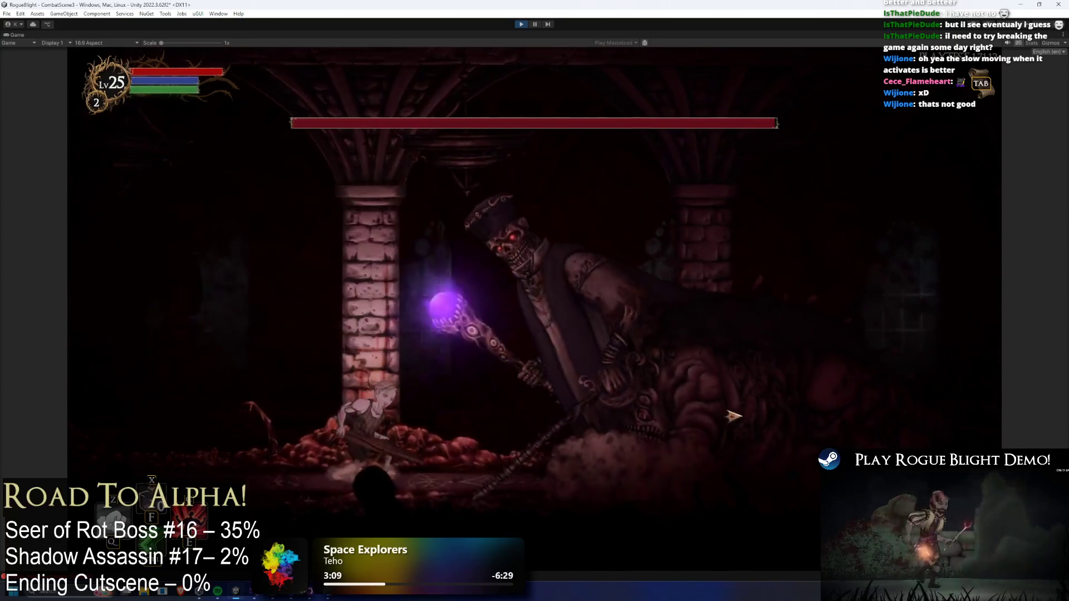
click(674, 412)
key(a)
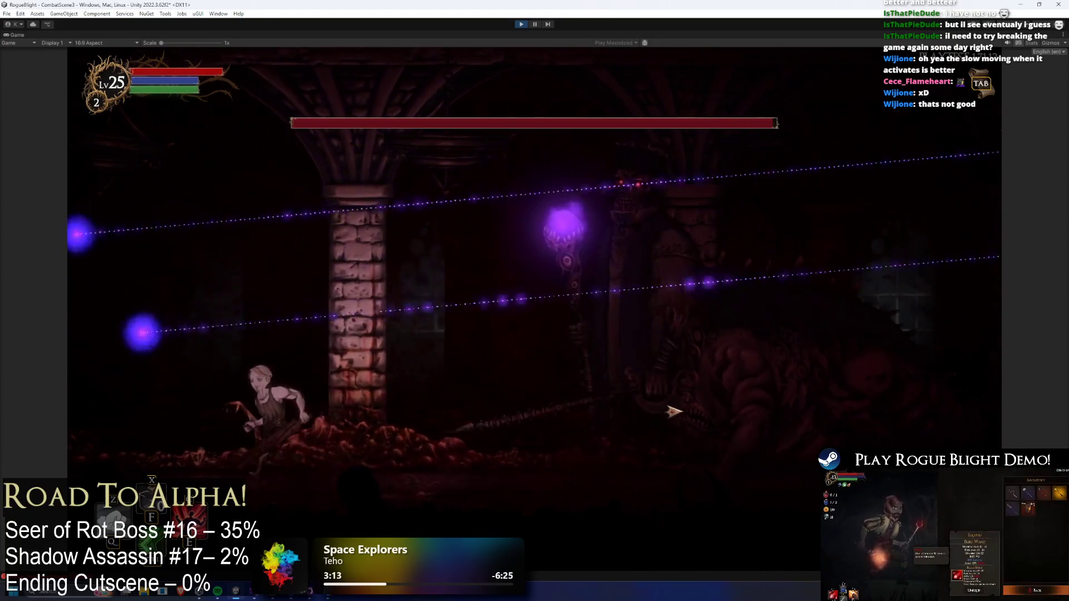
key(a)
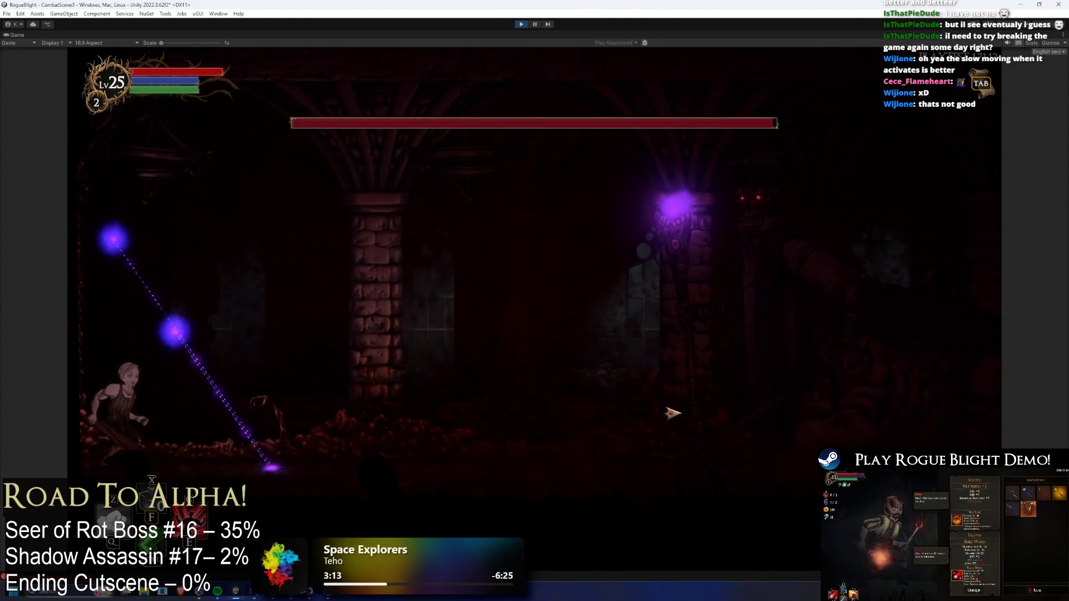
key(d)
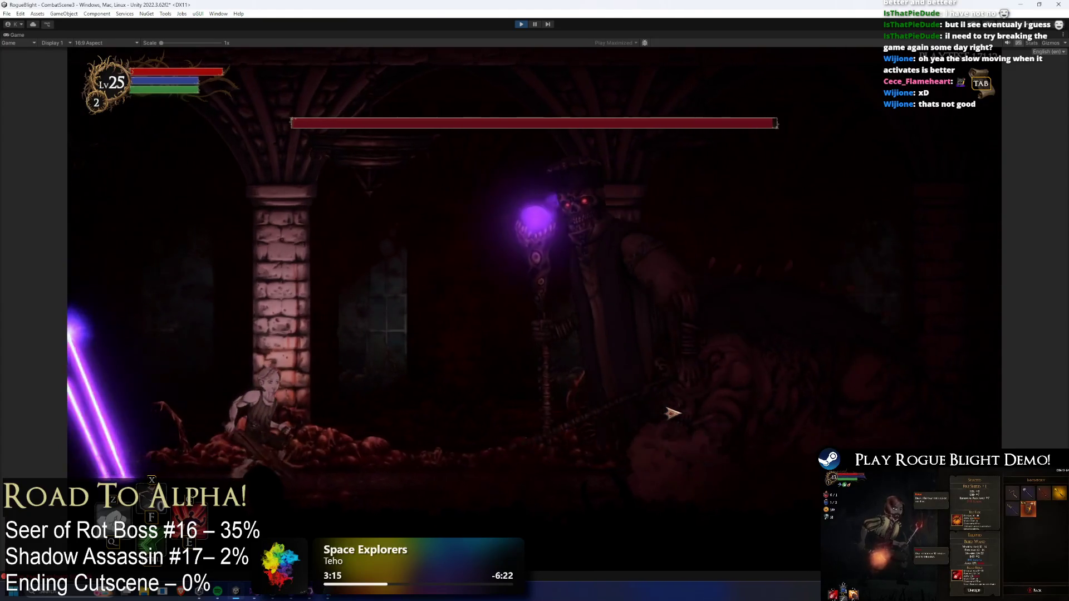
key(a)
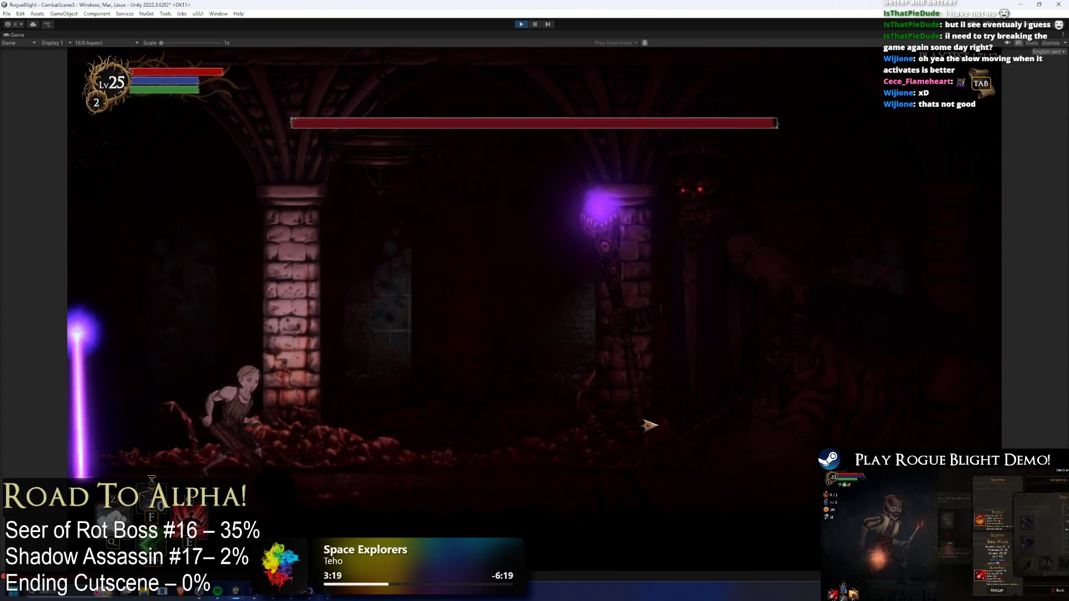
key(d)
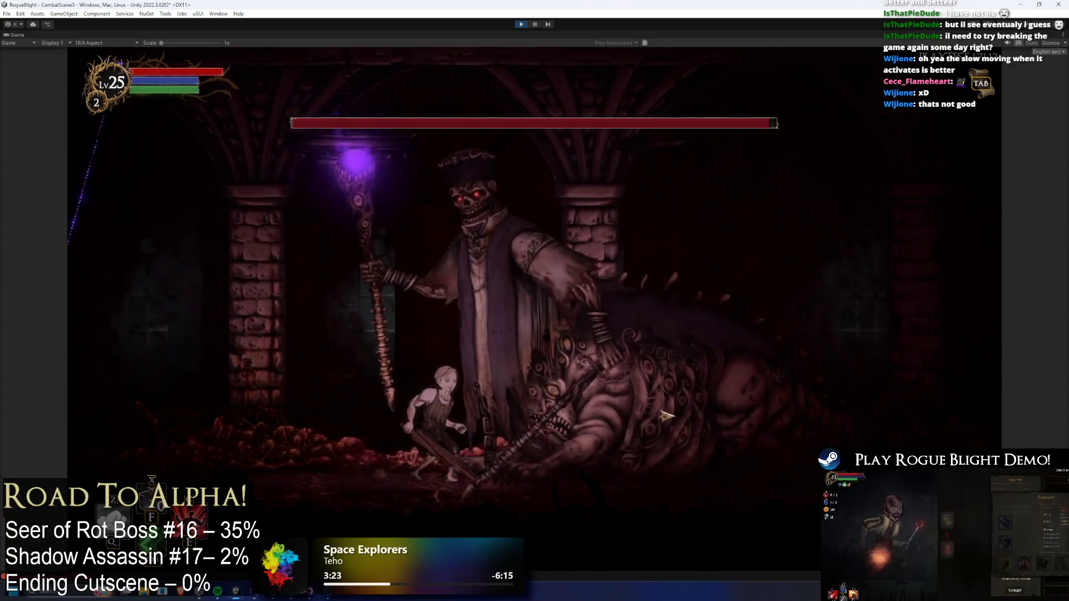
click(690, 429)
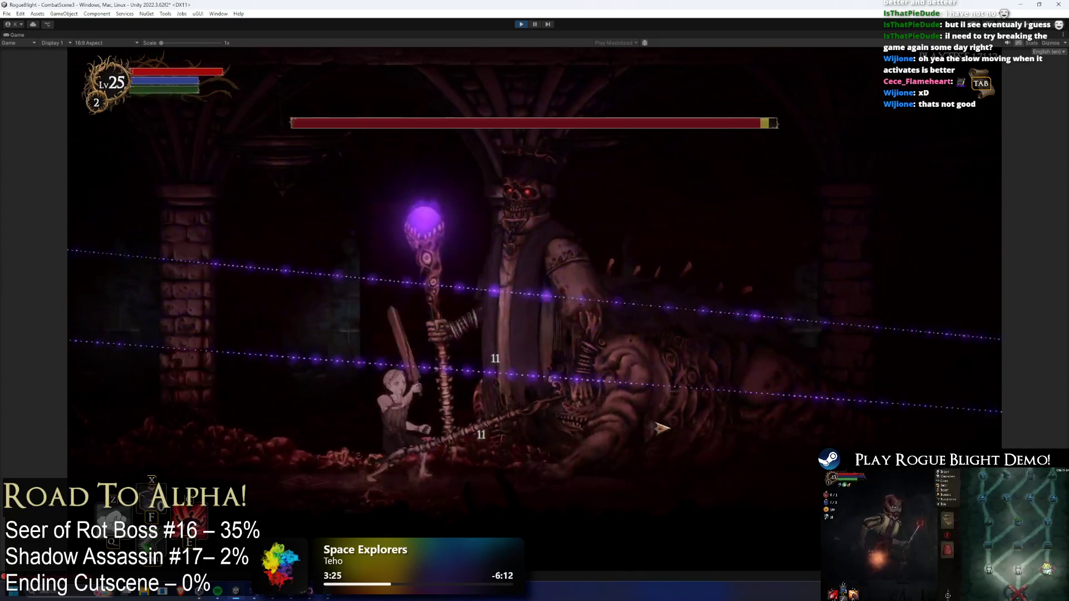
- Dodge the boss's beams around the pillar with runs and jumps, then slash it twice
key(a)
key(a)
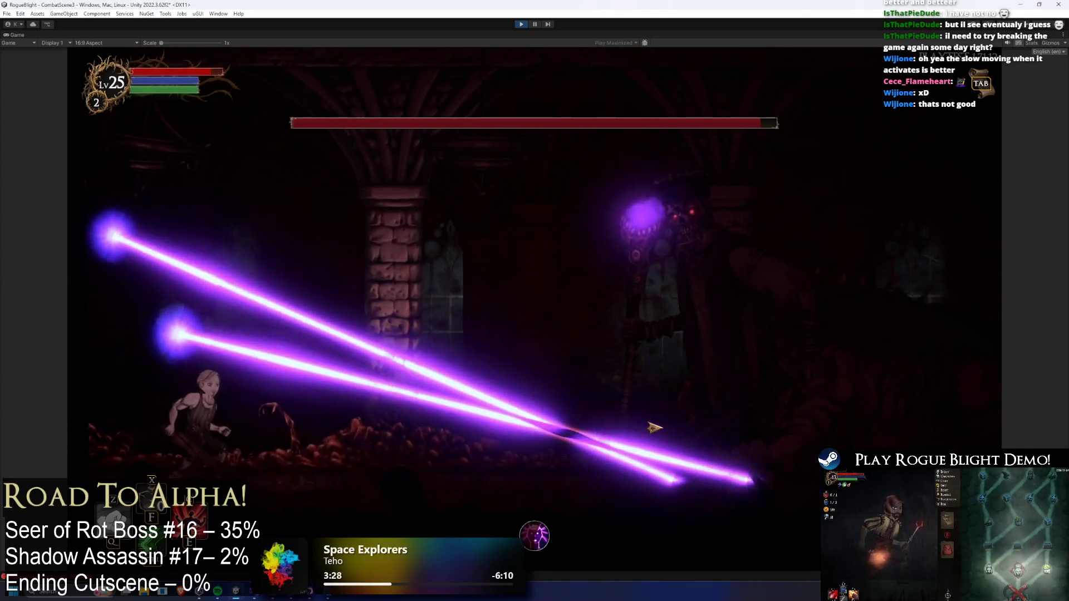
key(d)
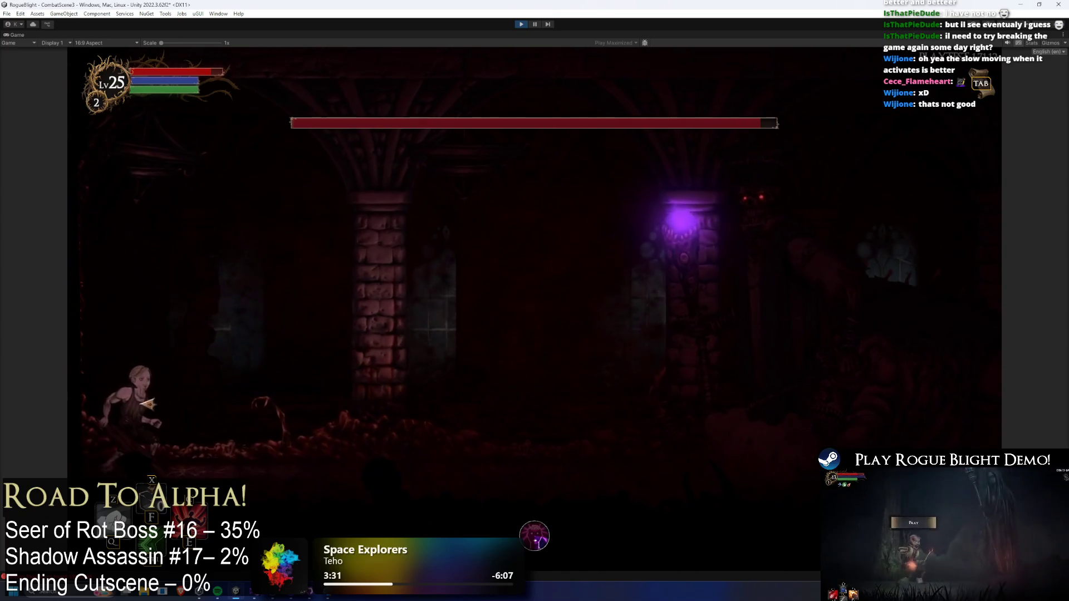
key(d)
key(a)
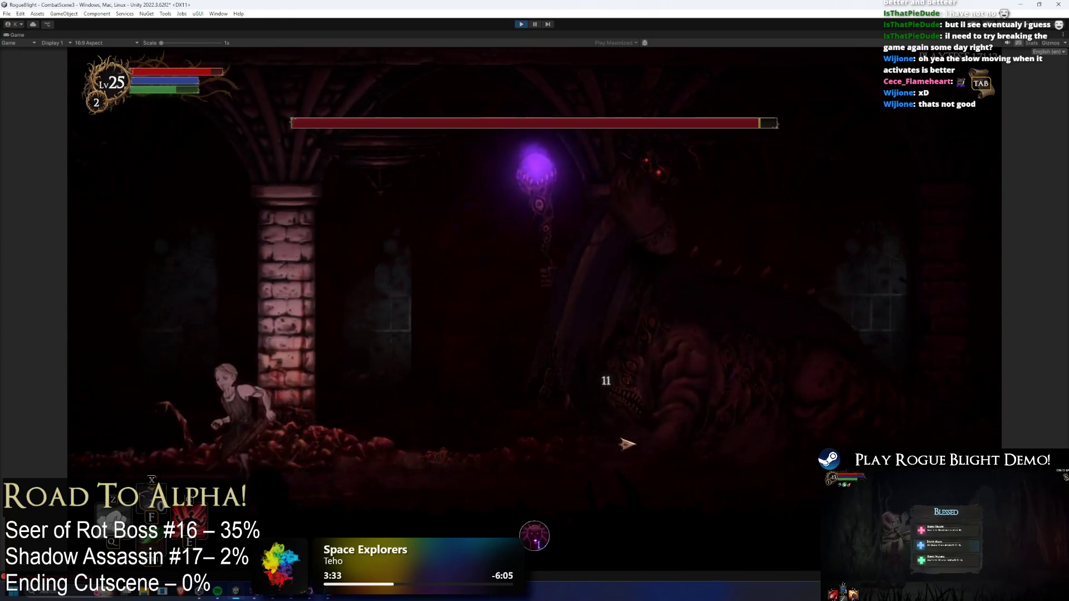
key(d)
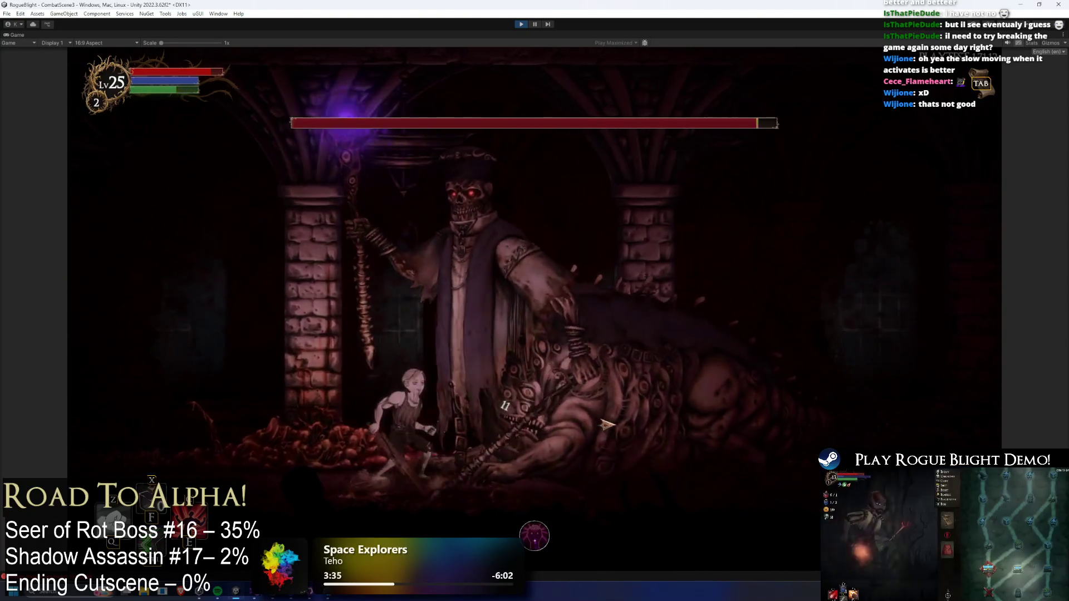
key(a)
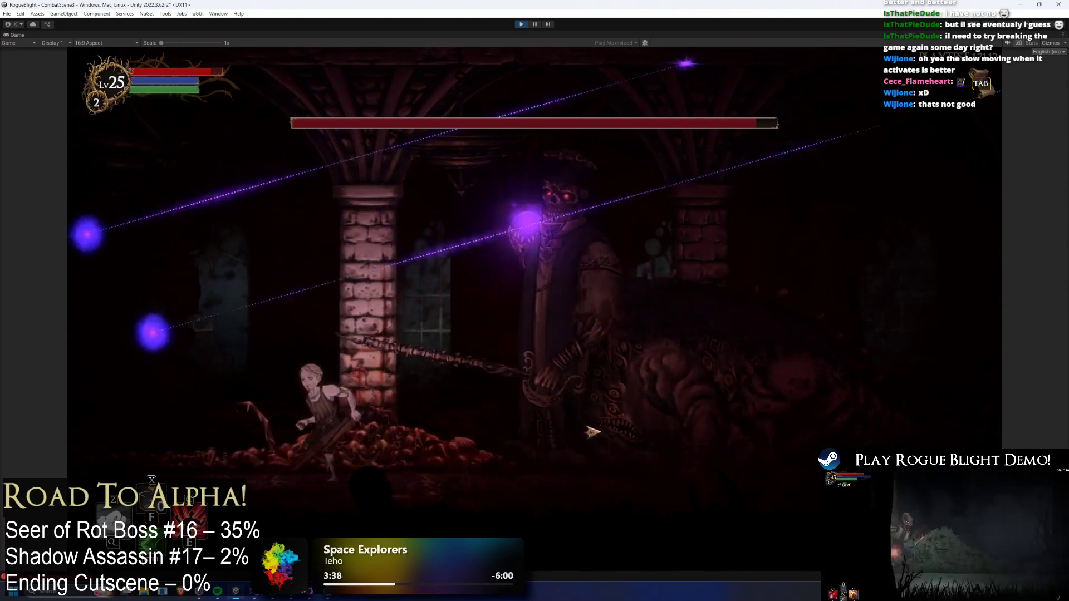
key(d)
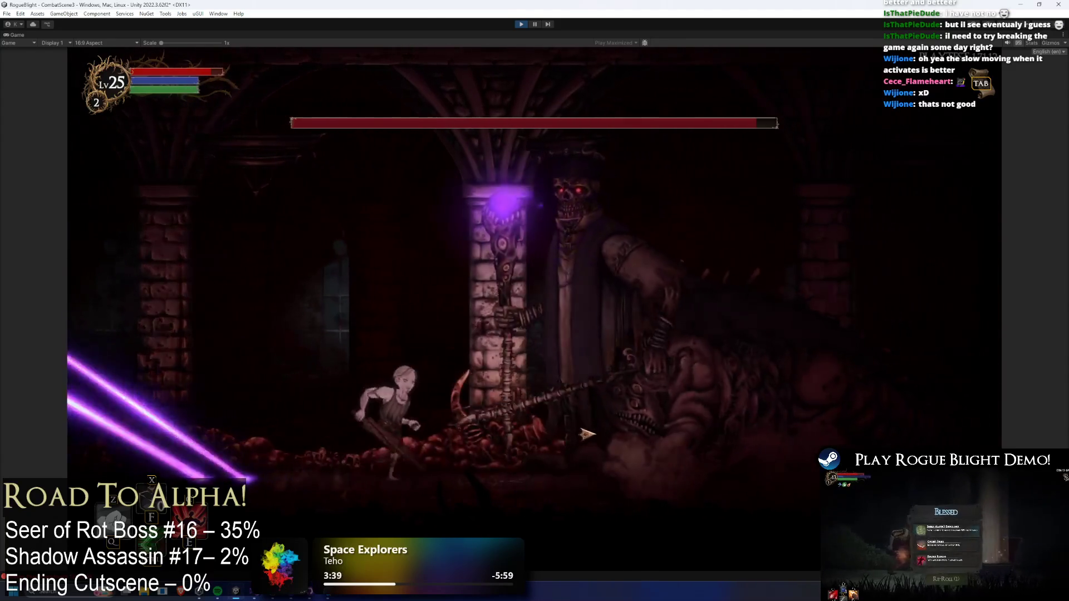
key(space)
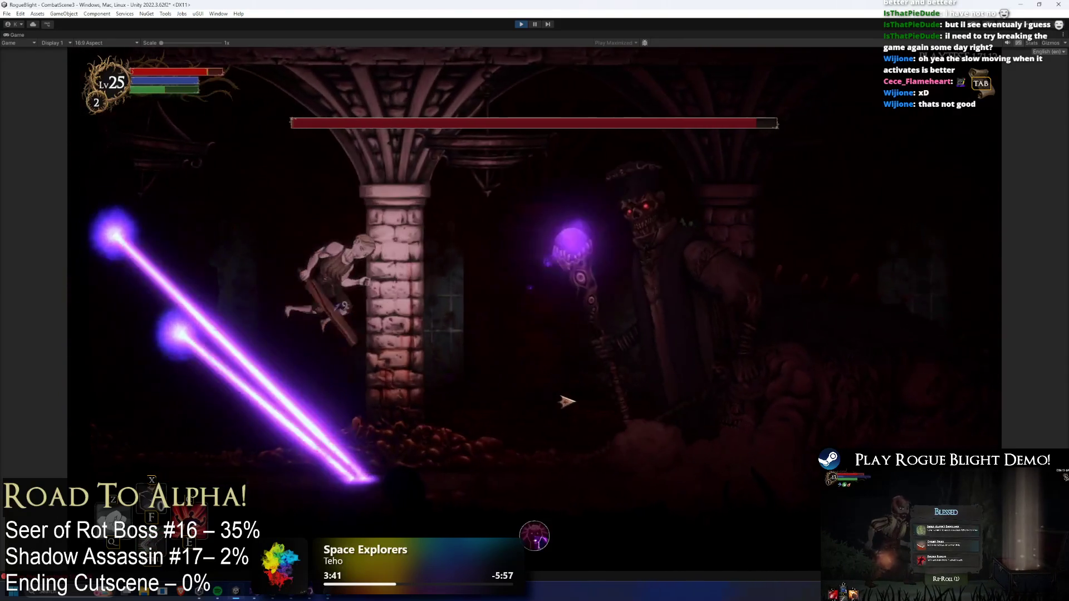
key(d)
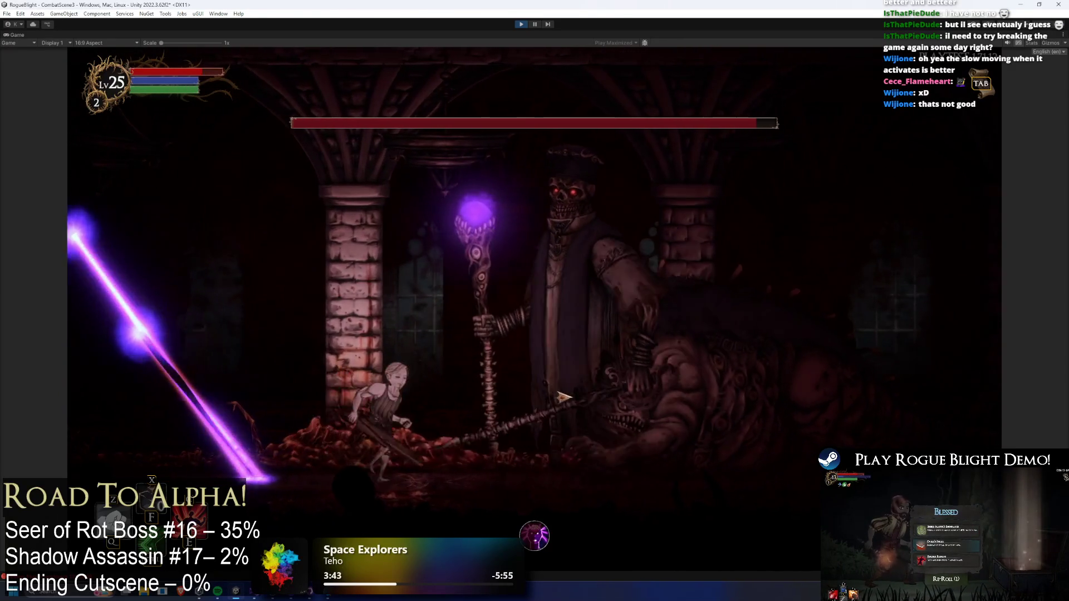
key(a)
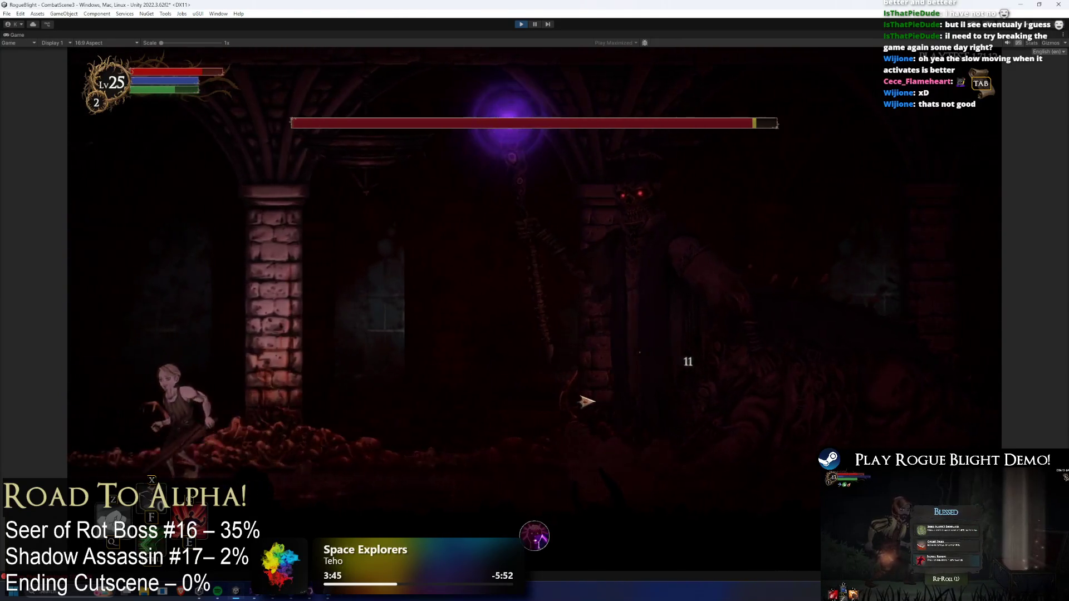
key(d)
key(space)
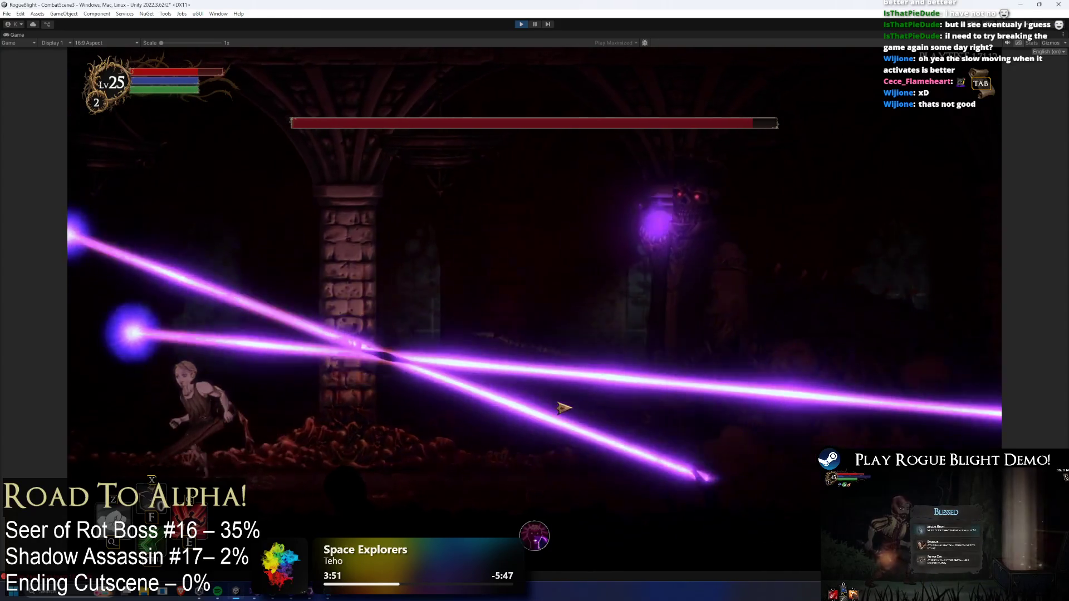
key(a)
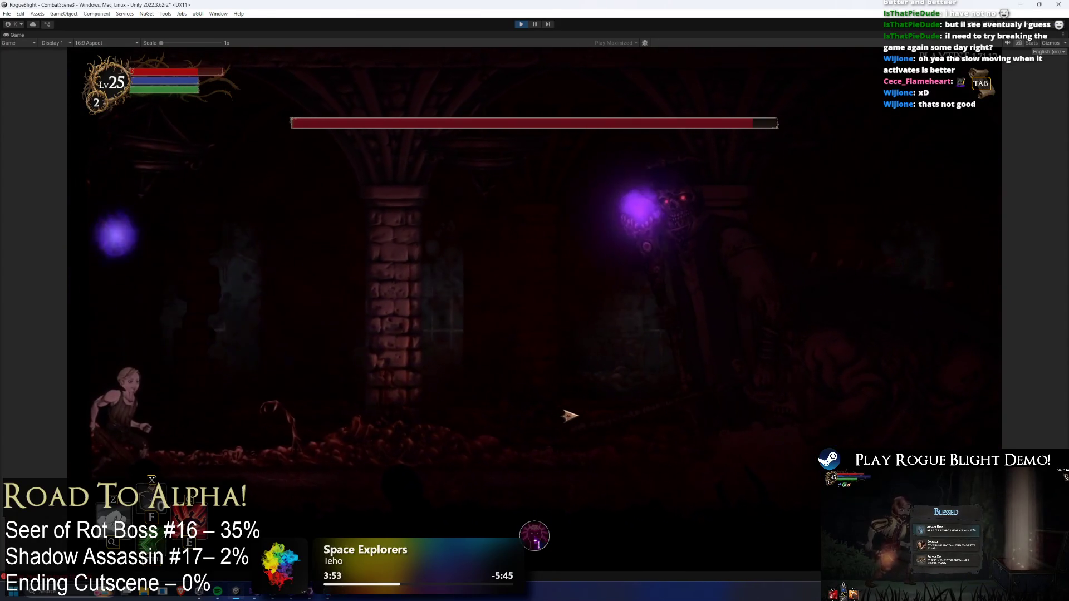
key(space)
click(579, 406)
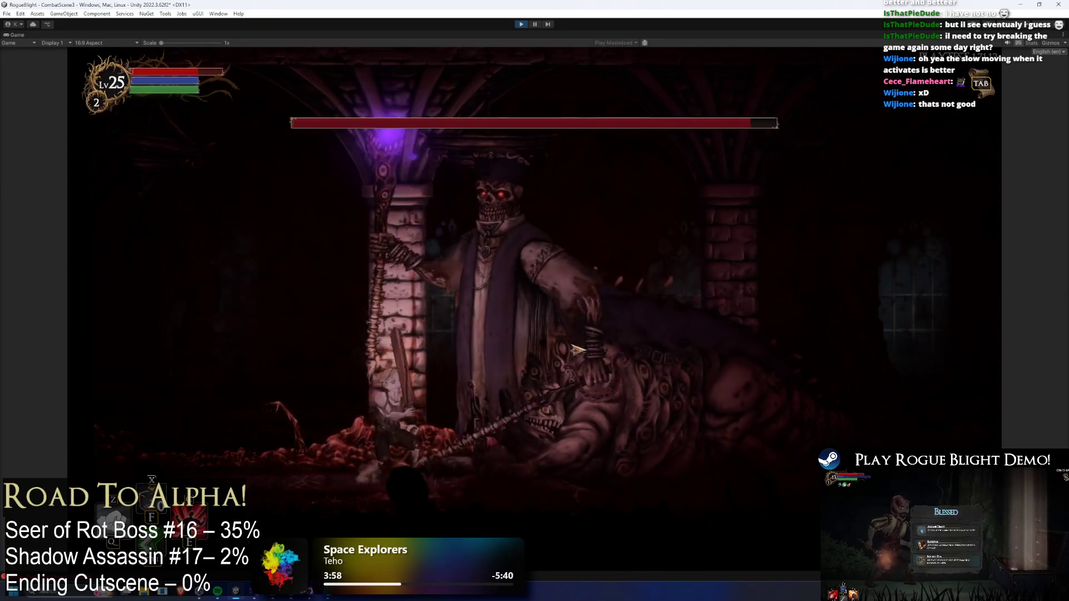
click(577, 349)
- Retreat, return to slash the landing boss, and enable F1 cheats for health and mana
key(a)
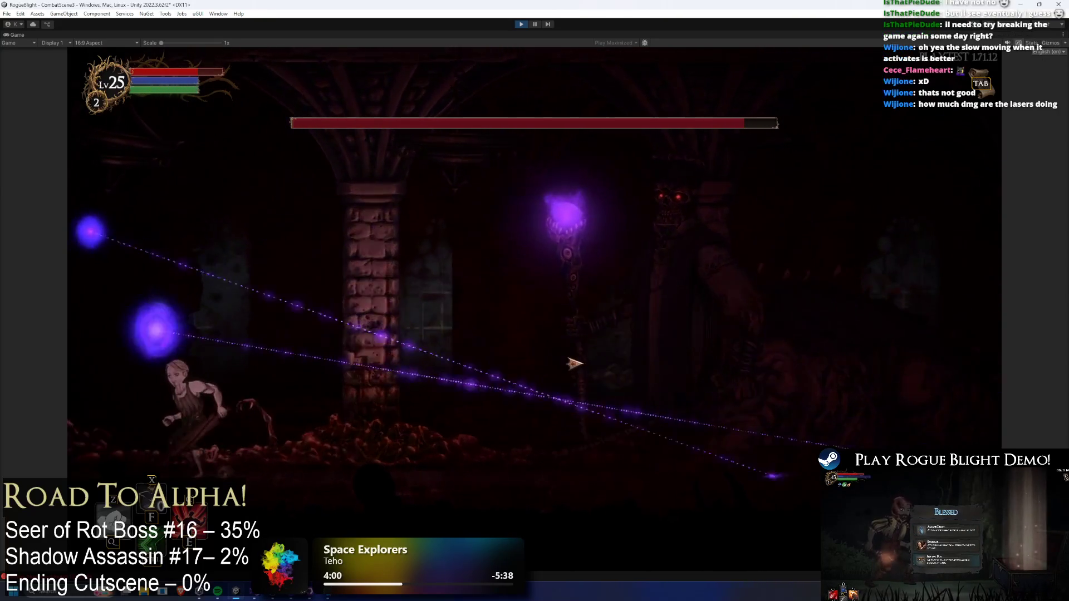
key(a)
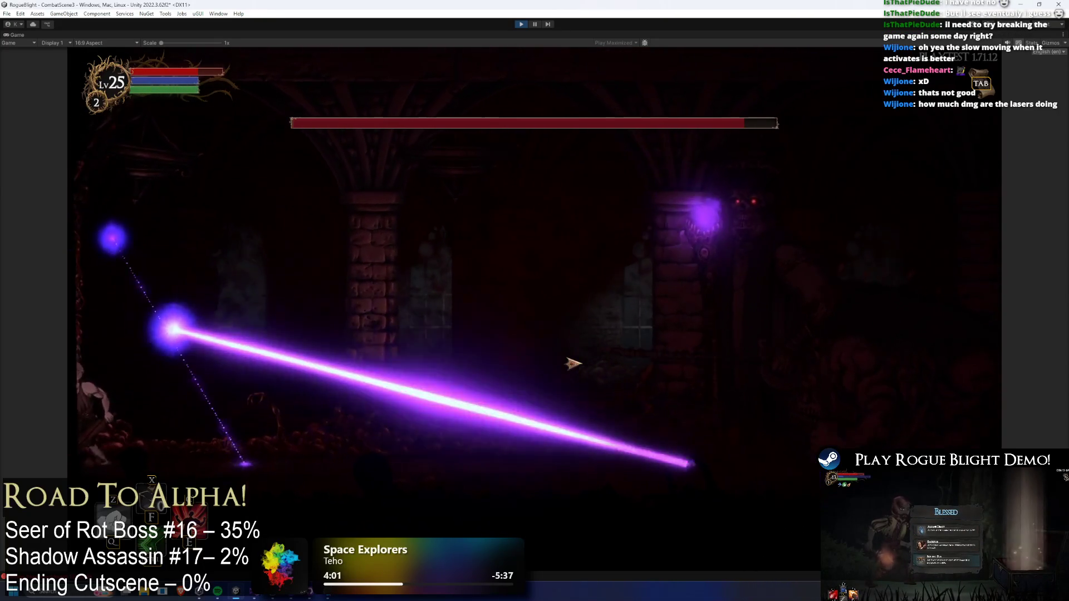
key(d)
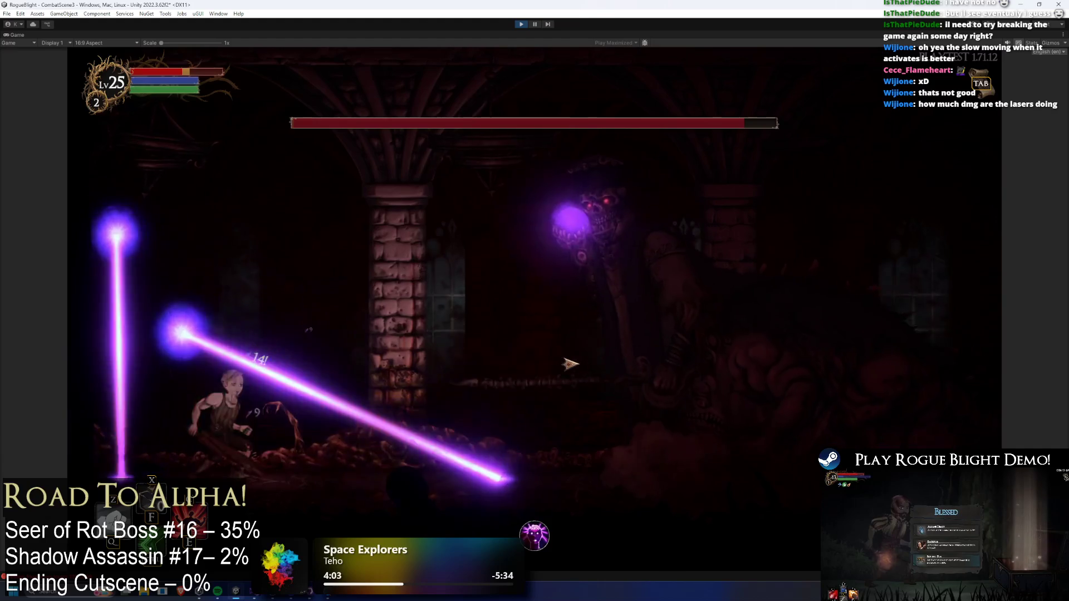
key(d)
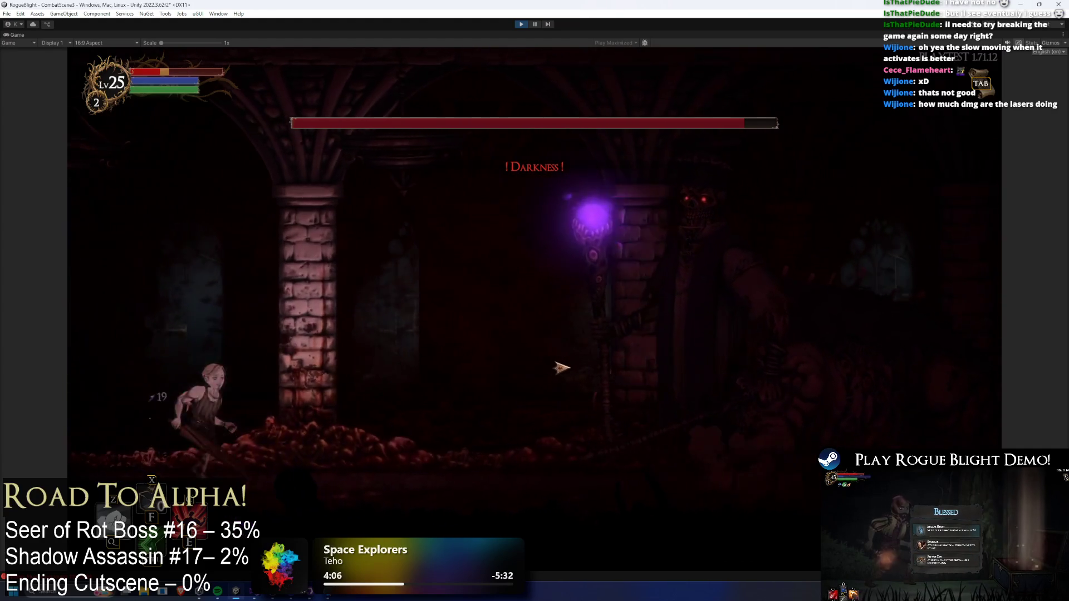
key(a)
key(d)
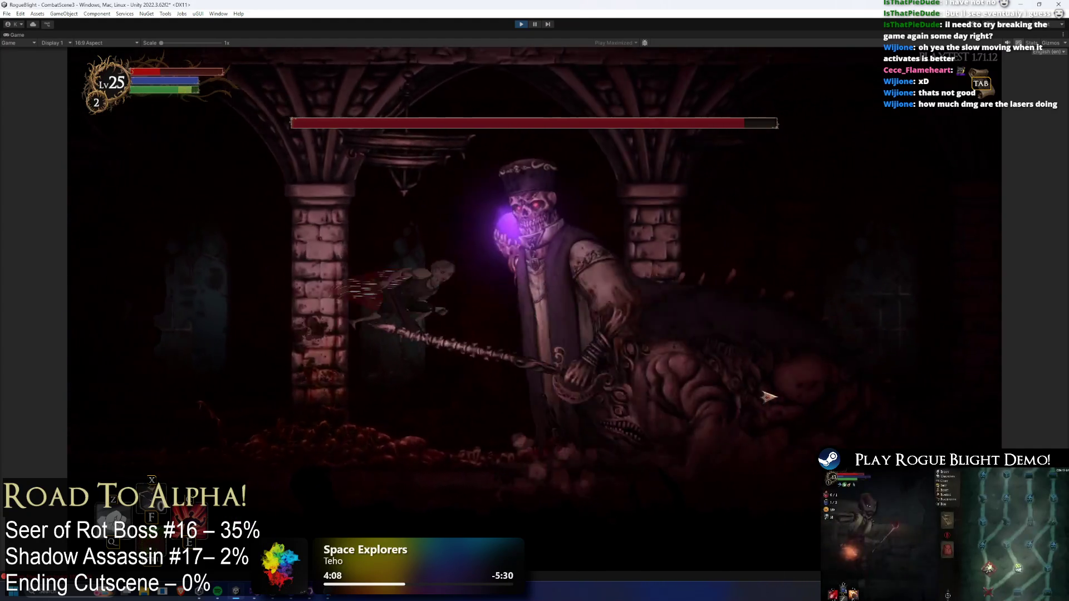
click(646, 378)
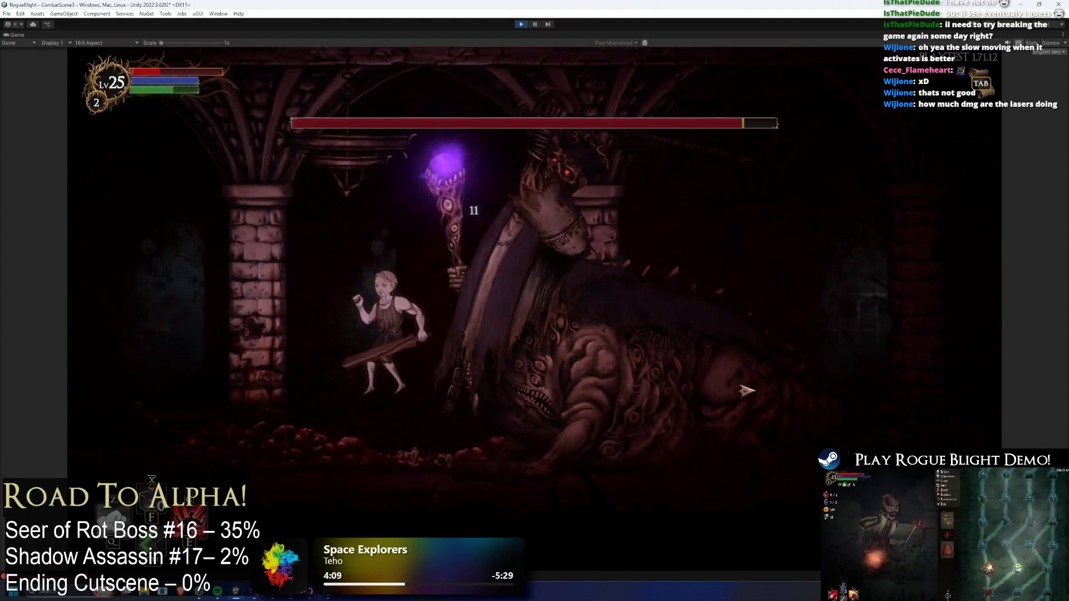
key(d)
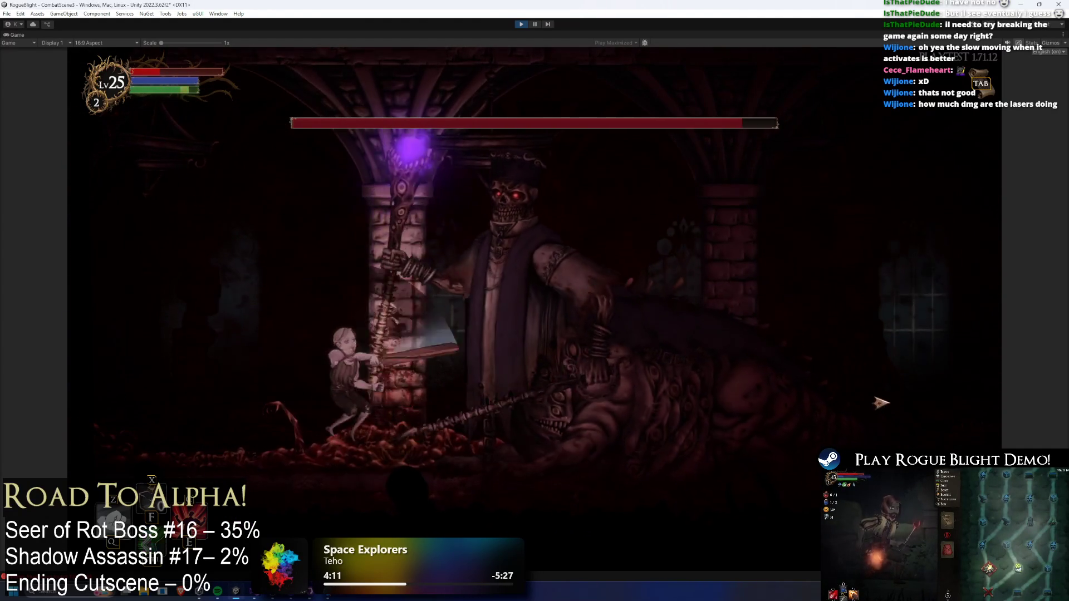
key(d)
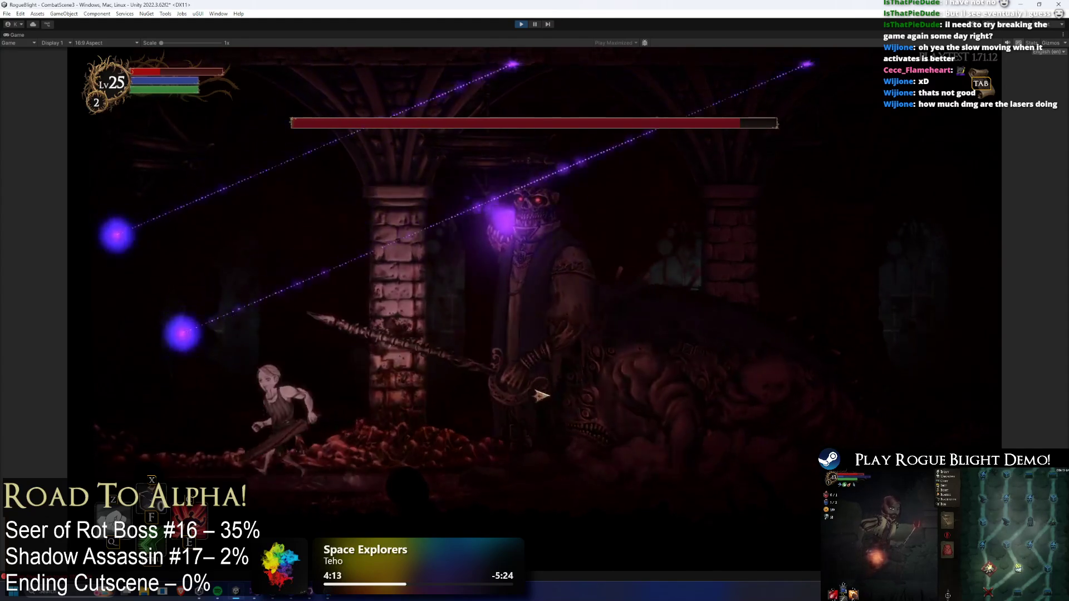
key(F1)
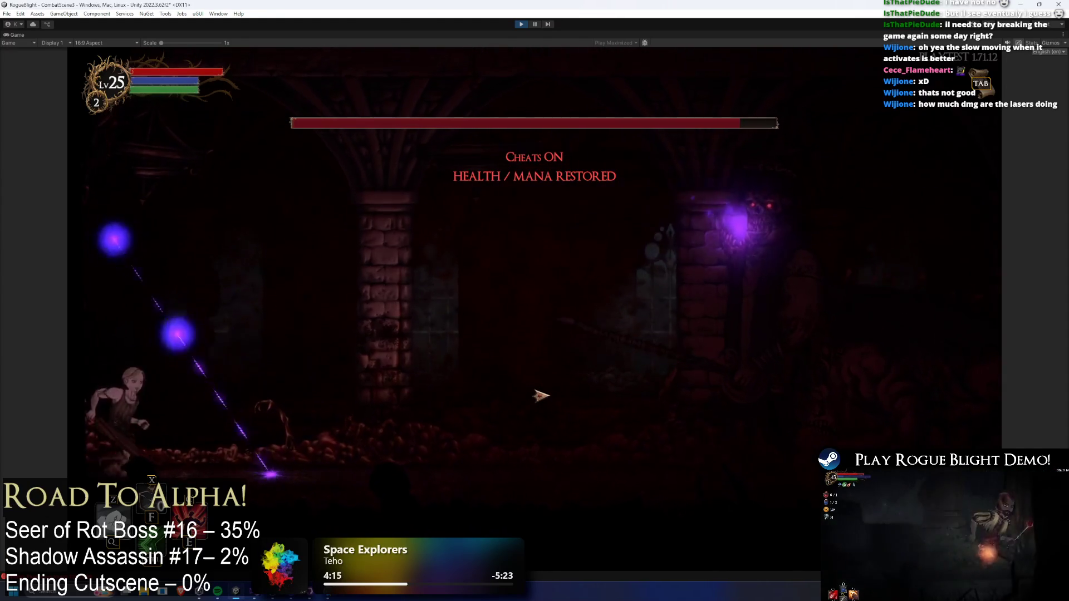
- Dodge the lasers and refill health and mana again with the F1 cheat
key(d)
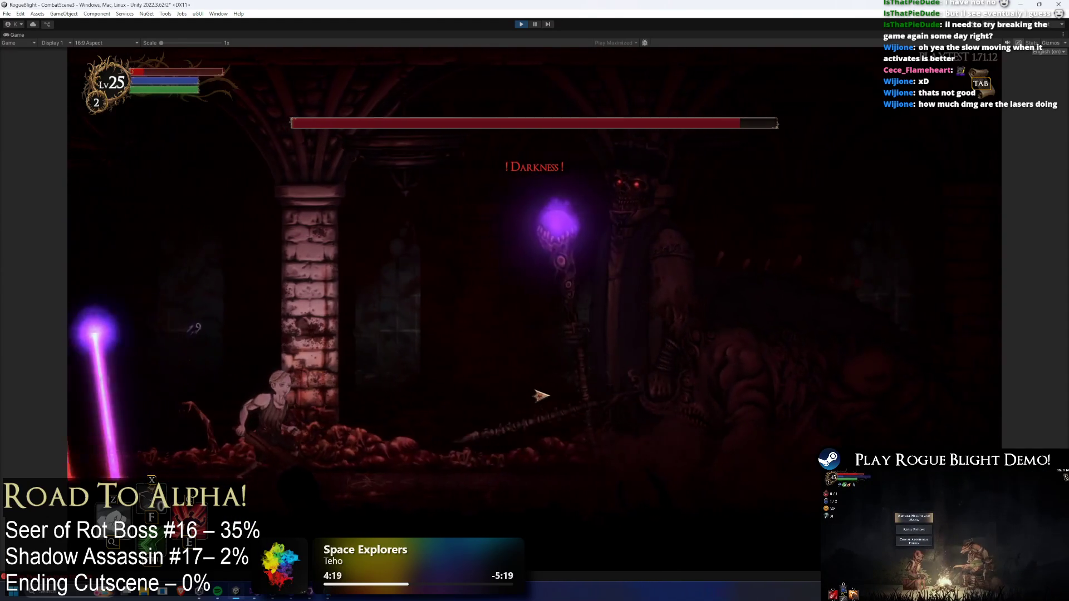
key(F1)
key(a)
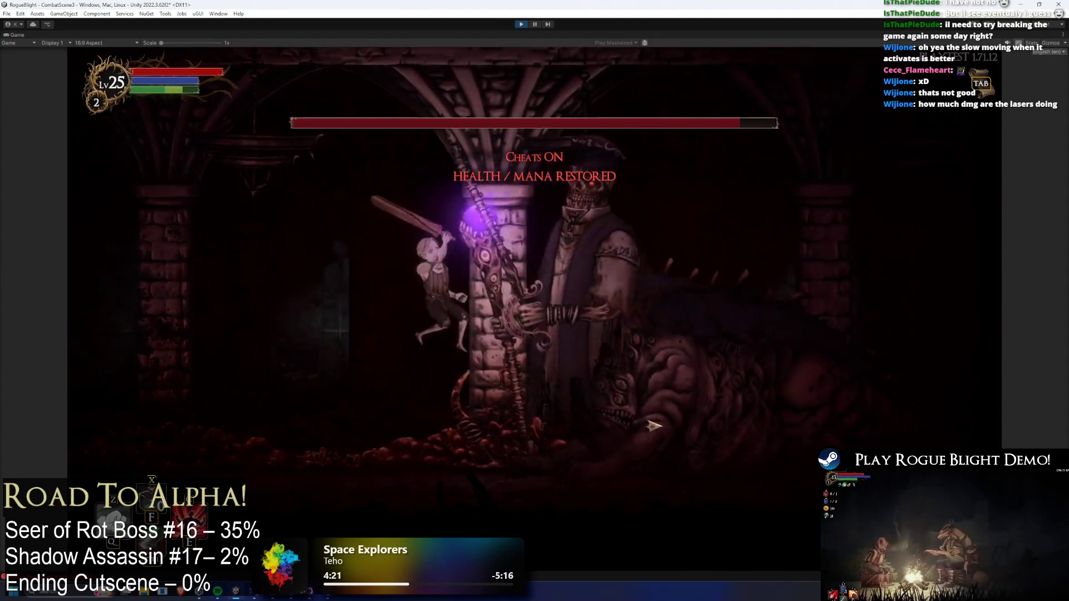
key(space)
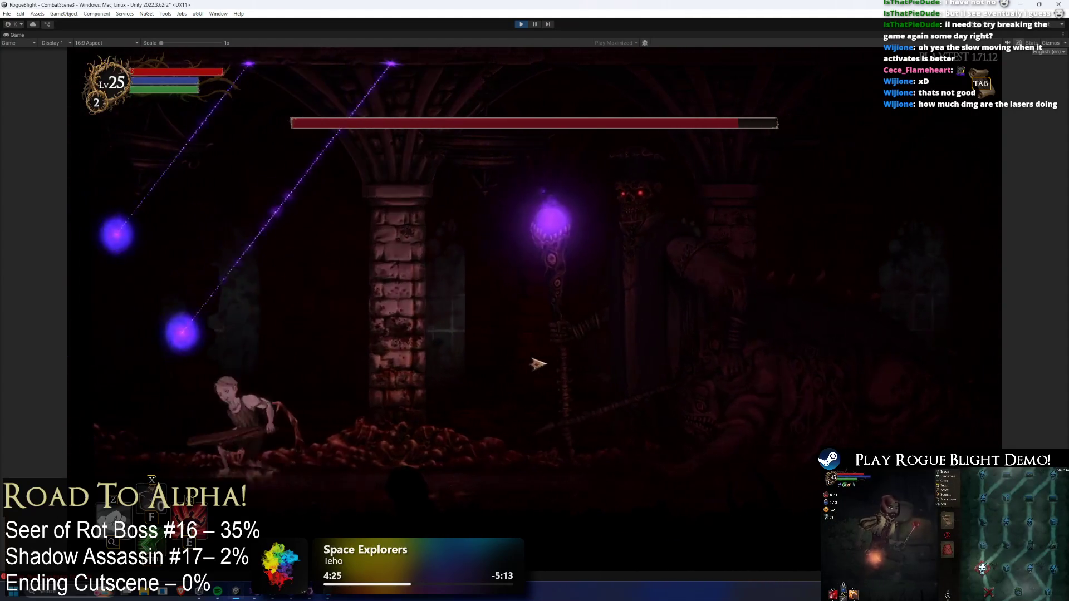
key(d)
key(a)
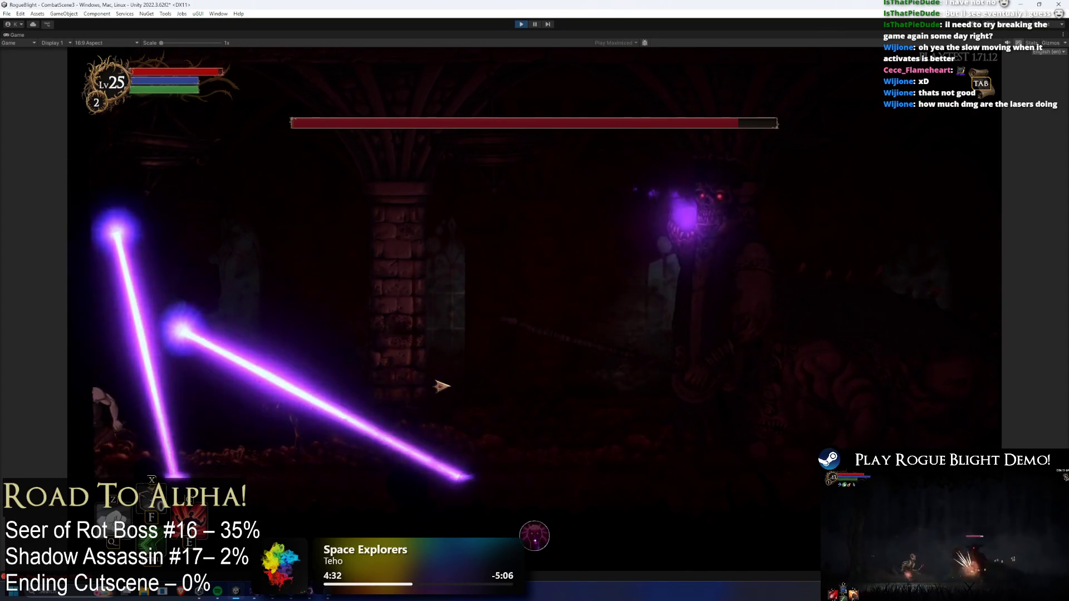
- Keep running left and right across the arena to avoid the boss's lasers
key(d)
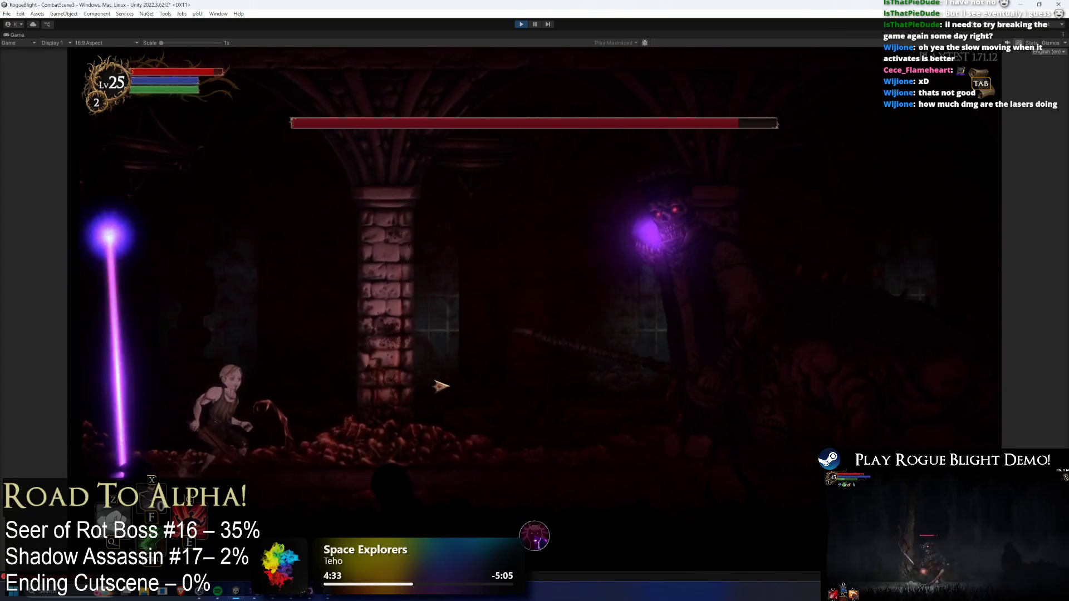
key(d)
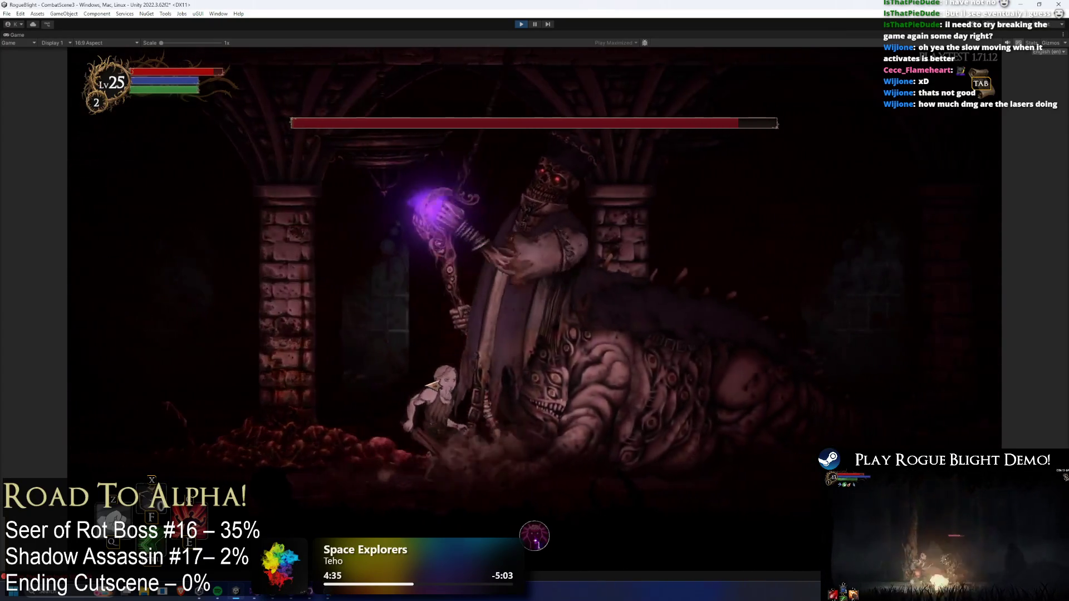
key(a)
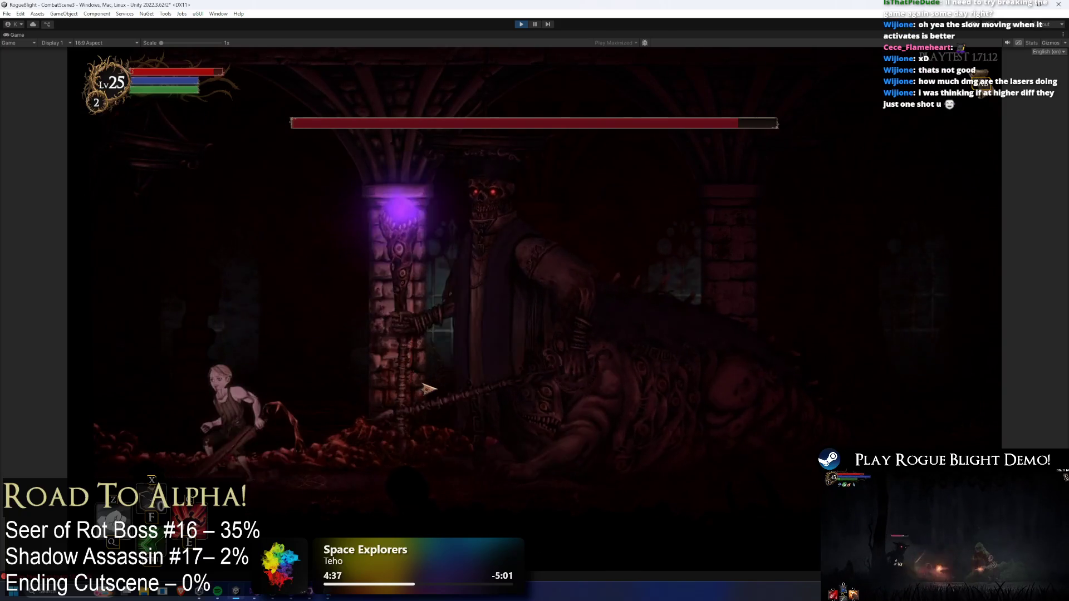
key(a)
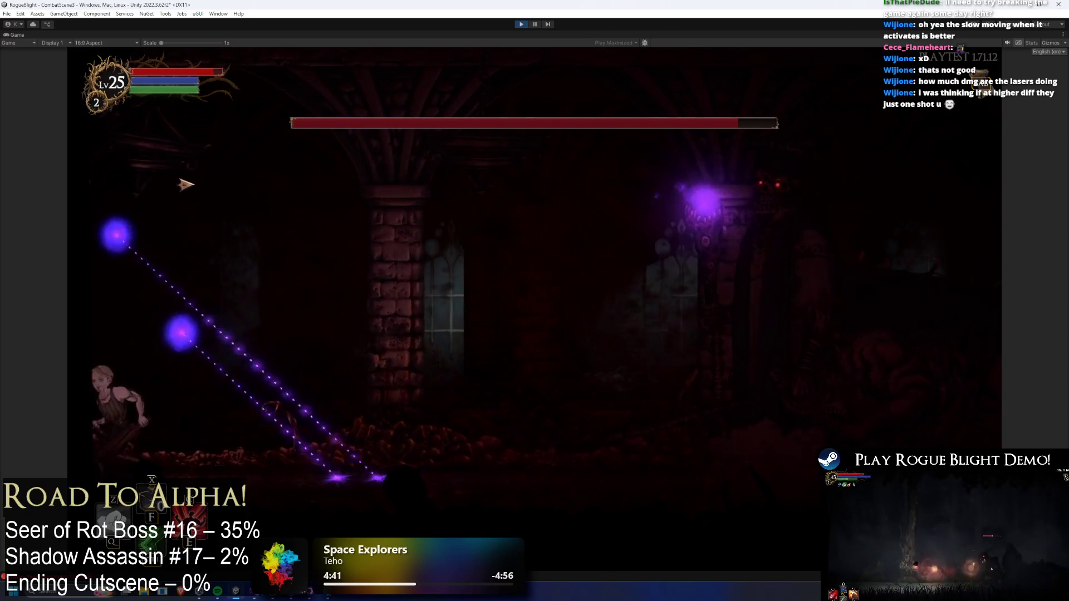
key(d)
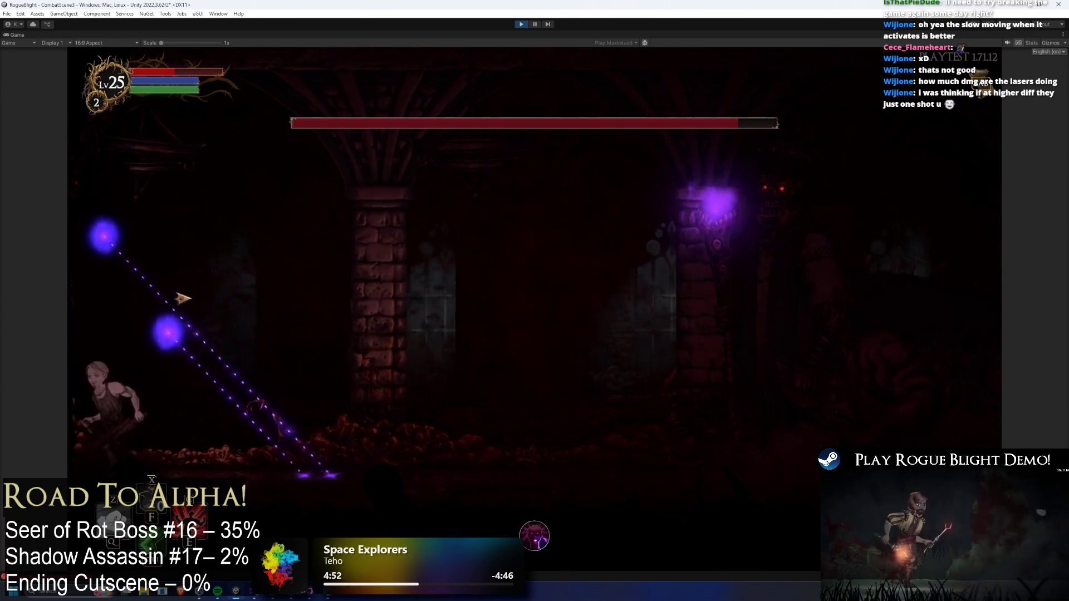
key(d)
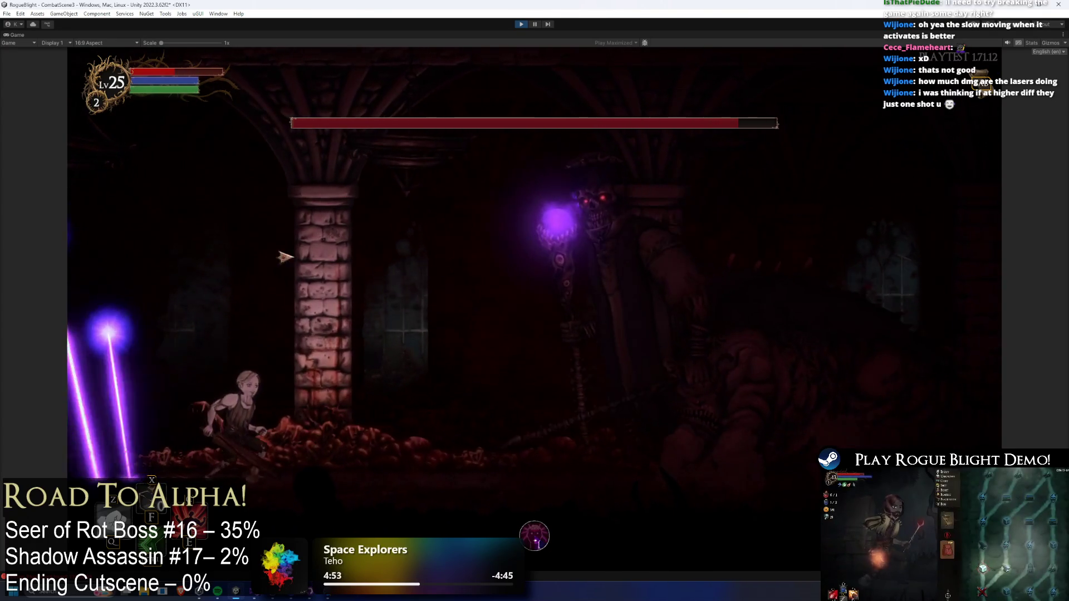
key(a)
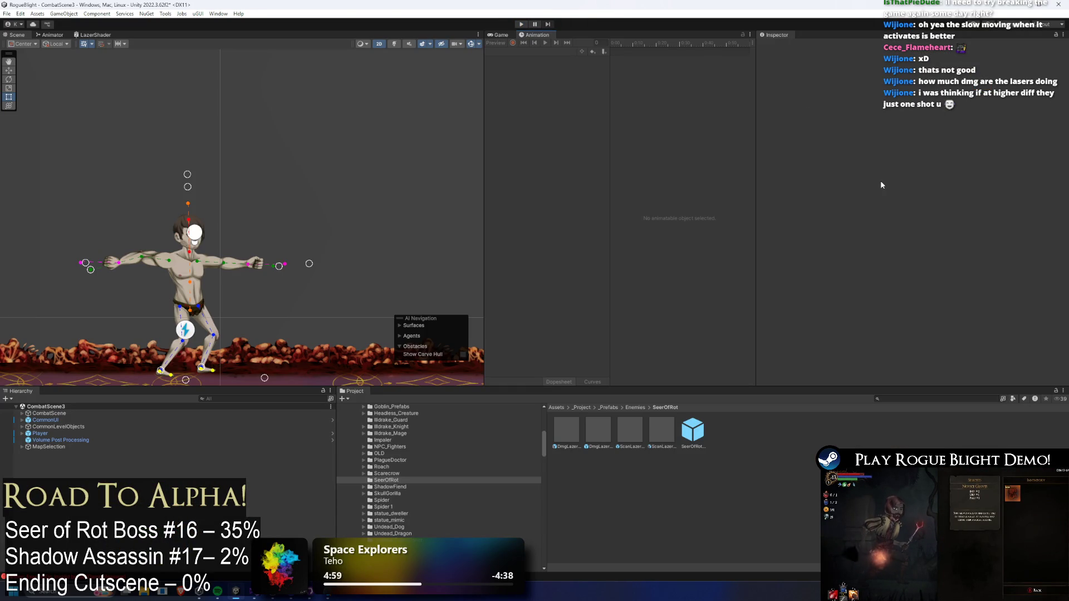
- Reopen the SeerOfRot prefab and collapse projectile entry 5 Scan Lazer 1 (Far SR)
double_click(691, 433)
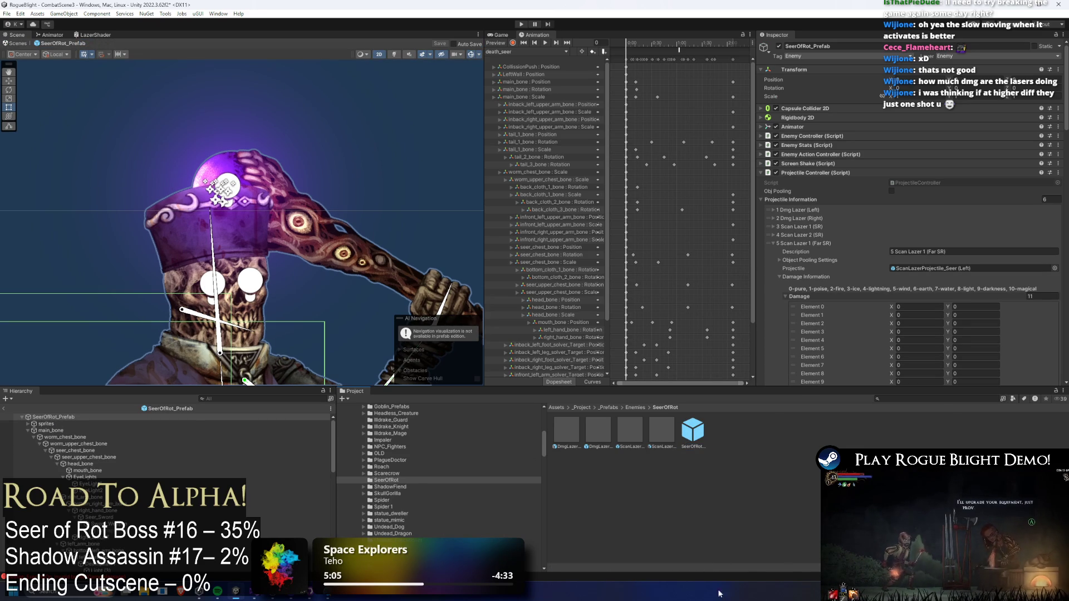
scroll(999, 261, down, 3)
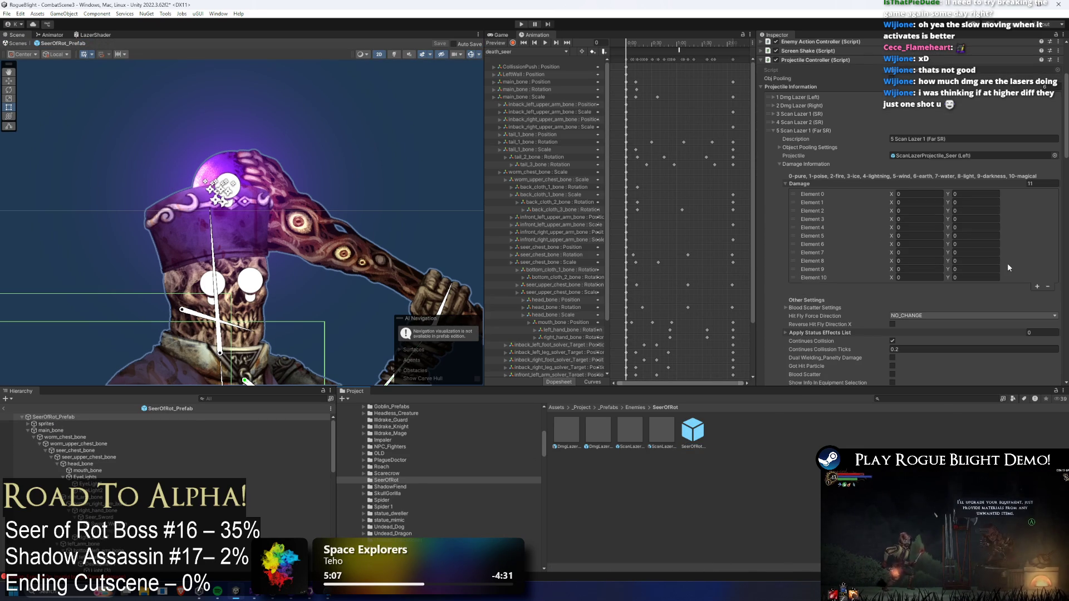
click(817, 132)
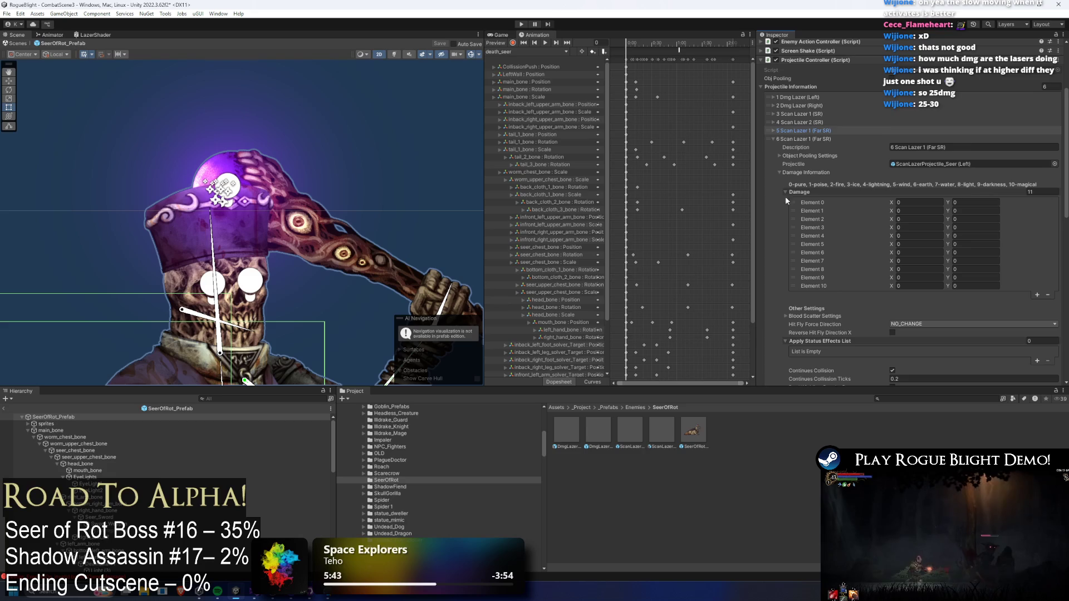
- Scroll the Projectile Controller list and expand the 5 Scan Lazer 1 (Far SR) entry
scroll(820, 148, down, 1)
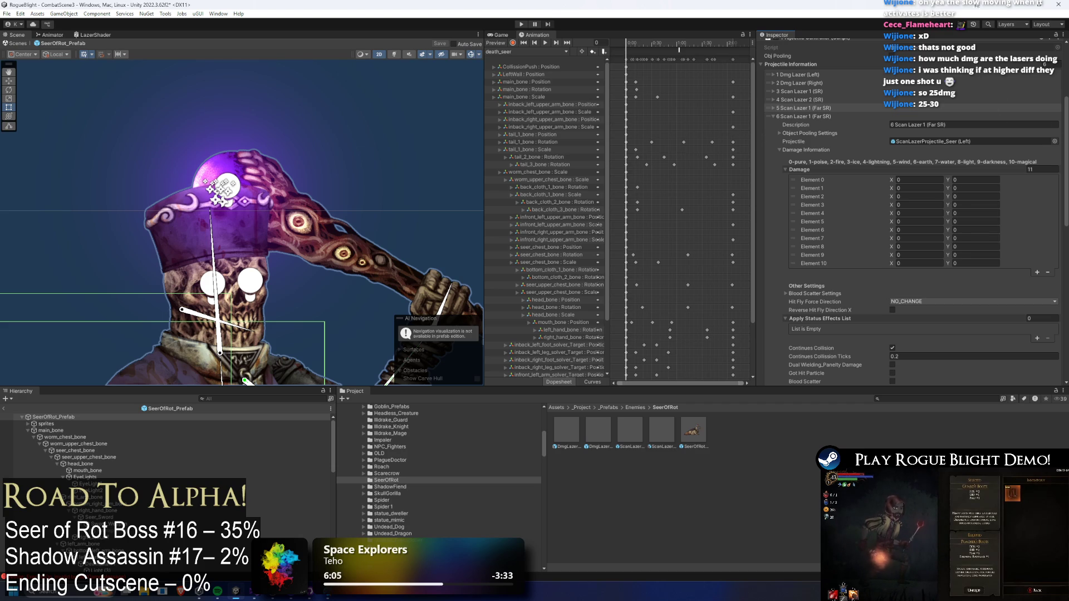
scroll(950, 148, down, 5)
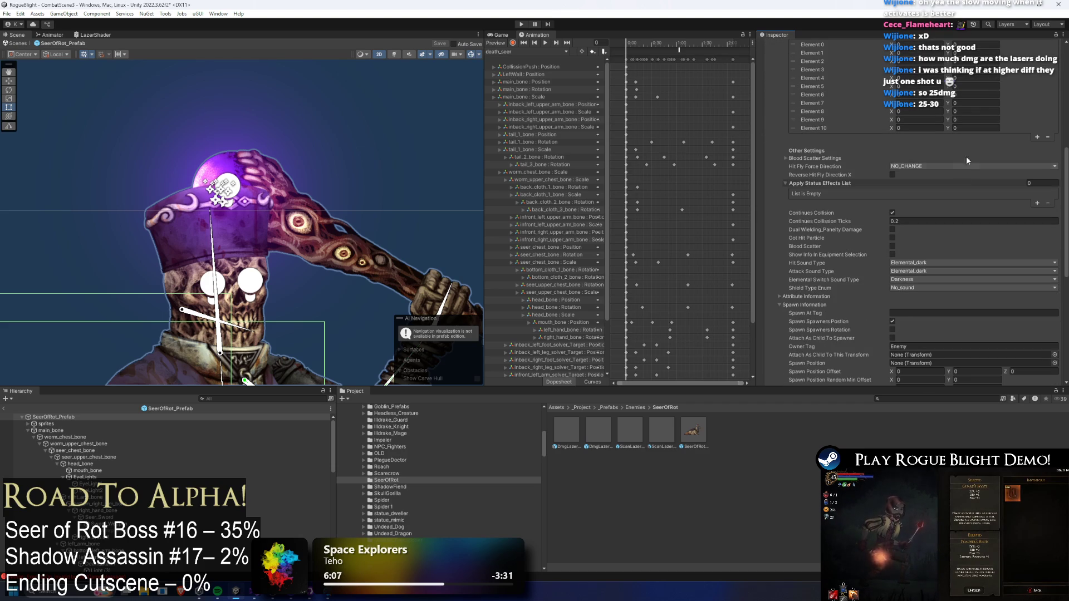
scroll(951, 194, down, 4)
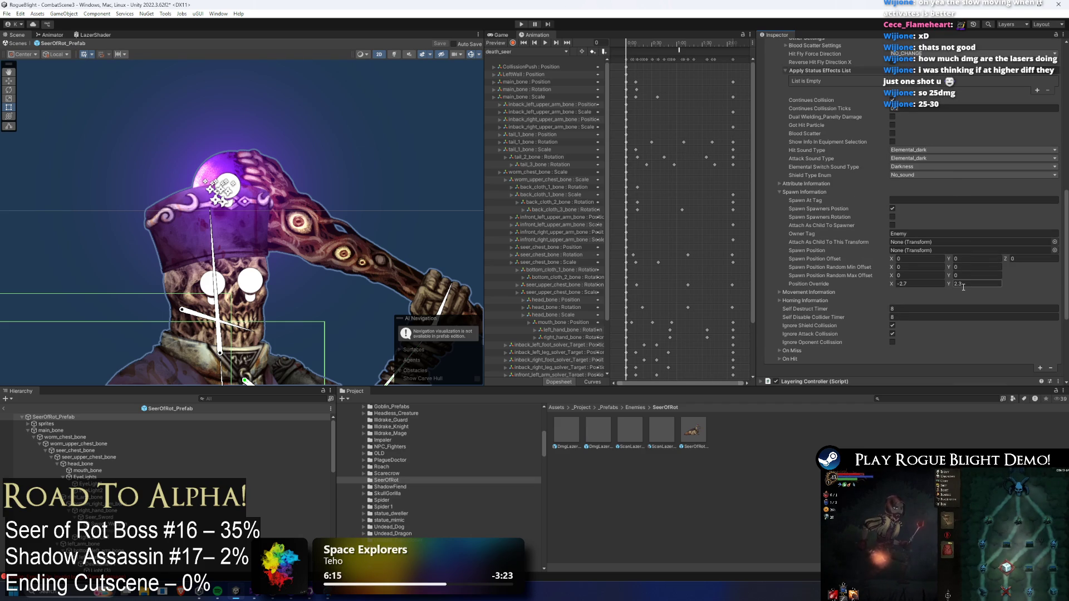
scroll(976, 299, up, 15)
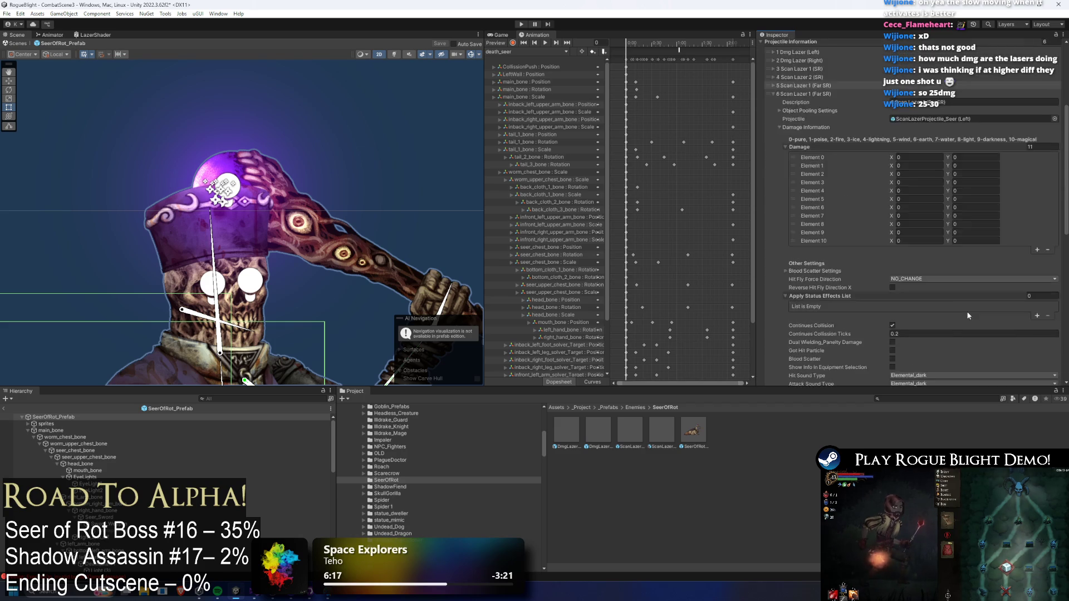
click(837, 243)
- Adjust its Spawn Information Position Override Y to about 2.45 and start Play
scroll(1011, 238, down, 10)
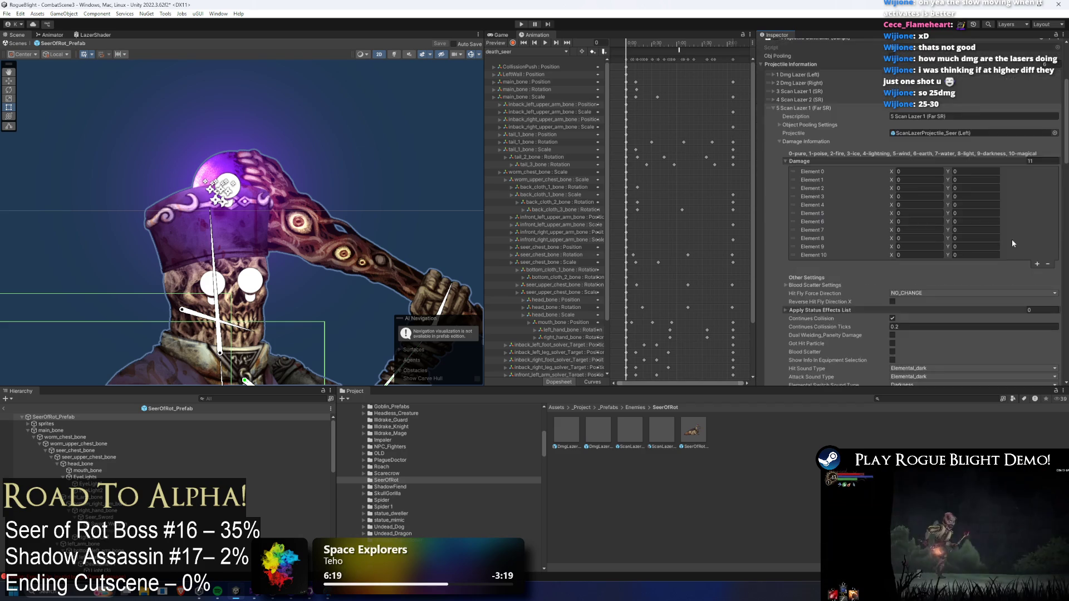
scroll(998, 219, down, 15)
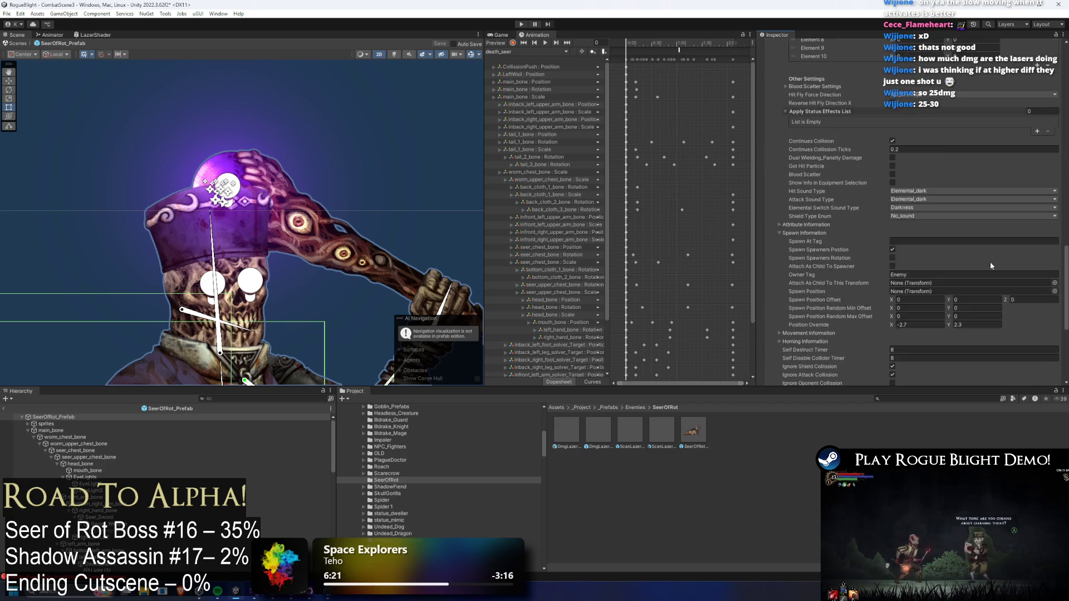
click(988, 190)
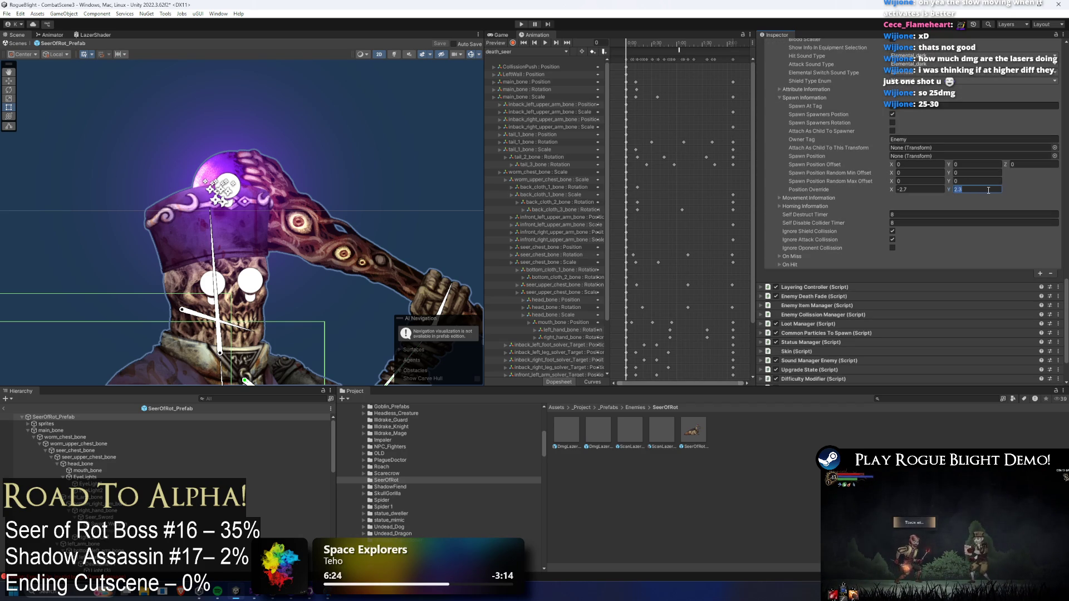
text(2.4)
scroll(965, 183, down, 5)
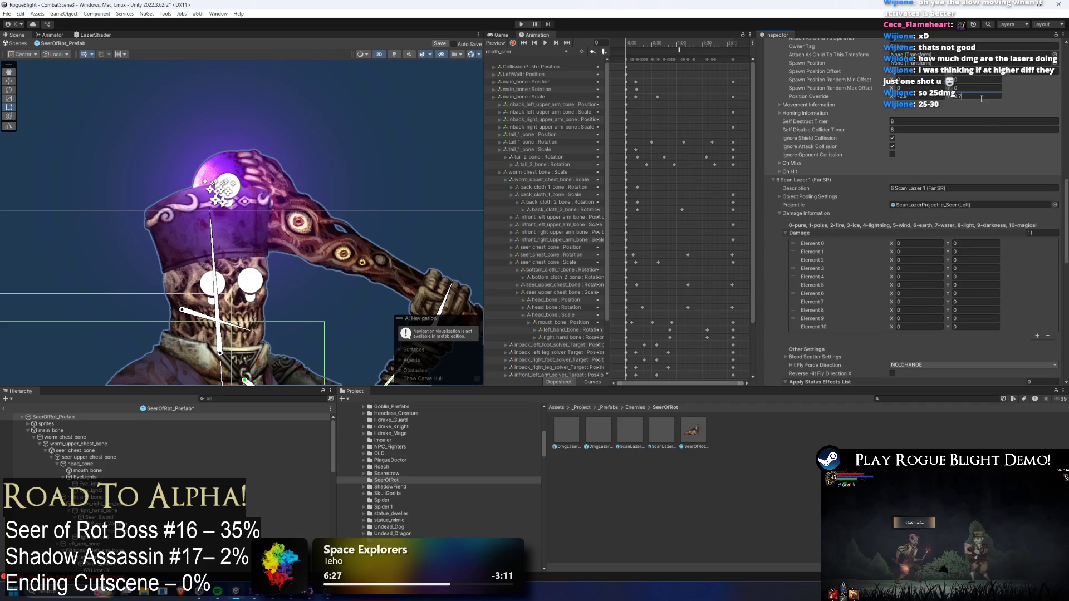
scroll(1007, 169, up, 5)
click(987, 167)
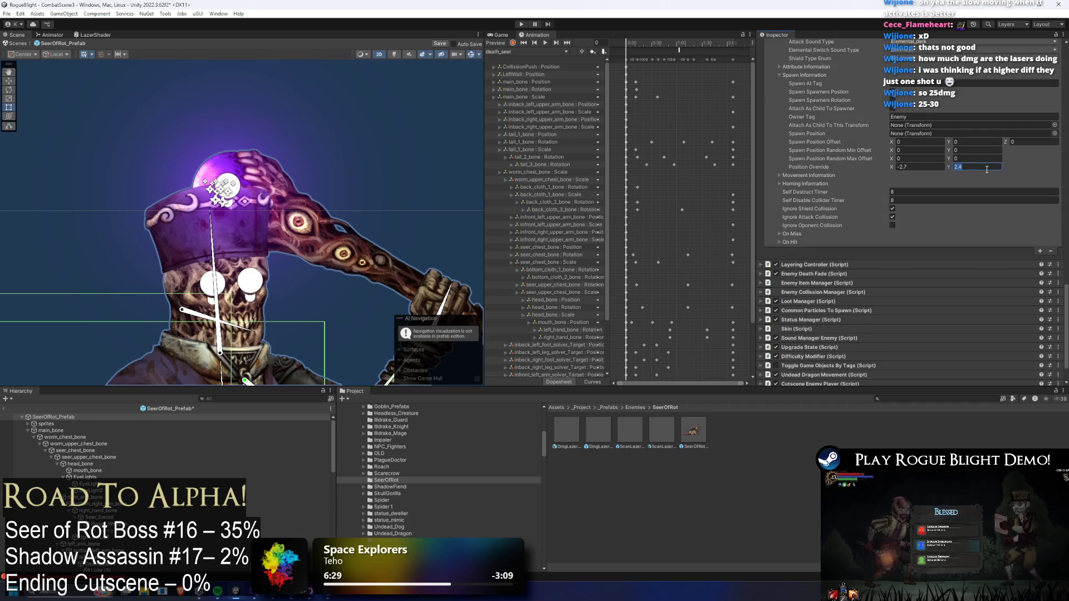
text(5)
click(521, 24)
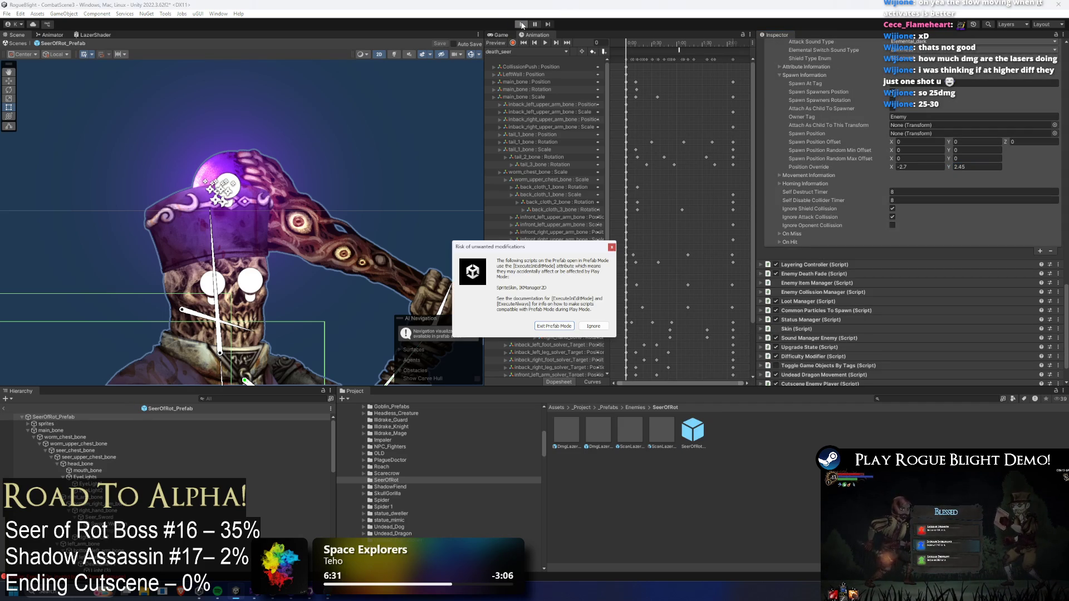
- Dismiss the modifications warning and walk the character right toward the Seer of Rot boss
key(Escape)
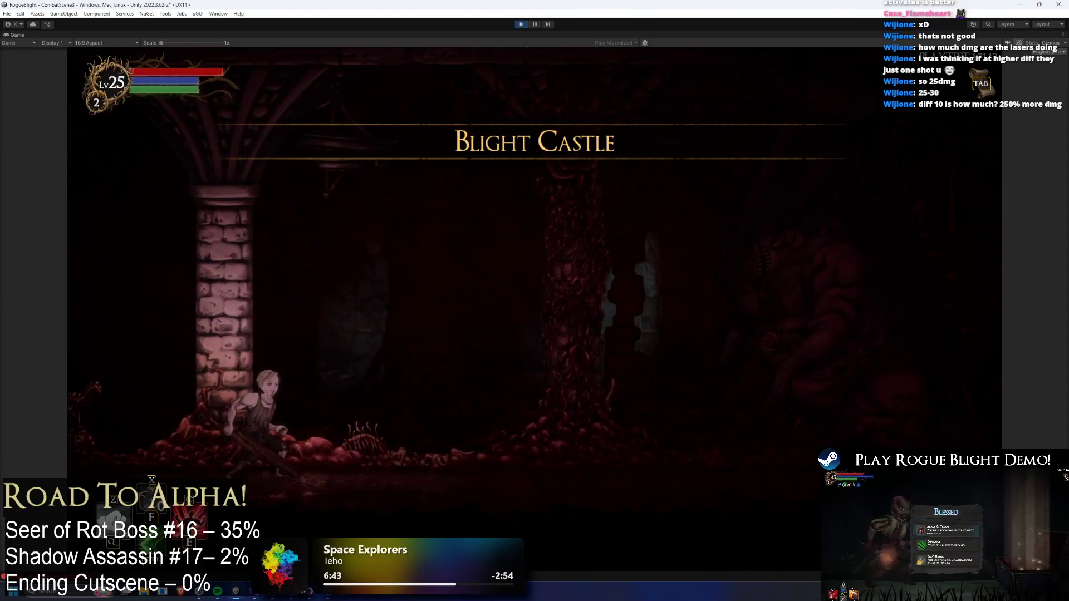
key(d)
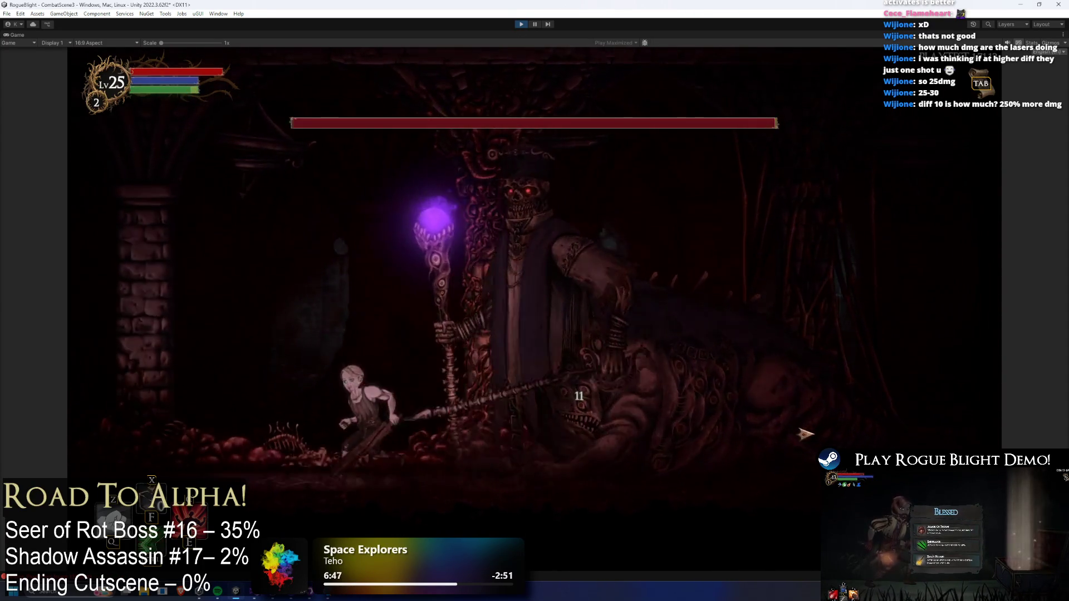
key(a)
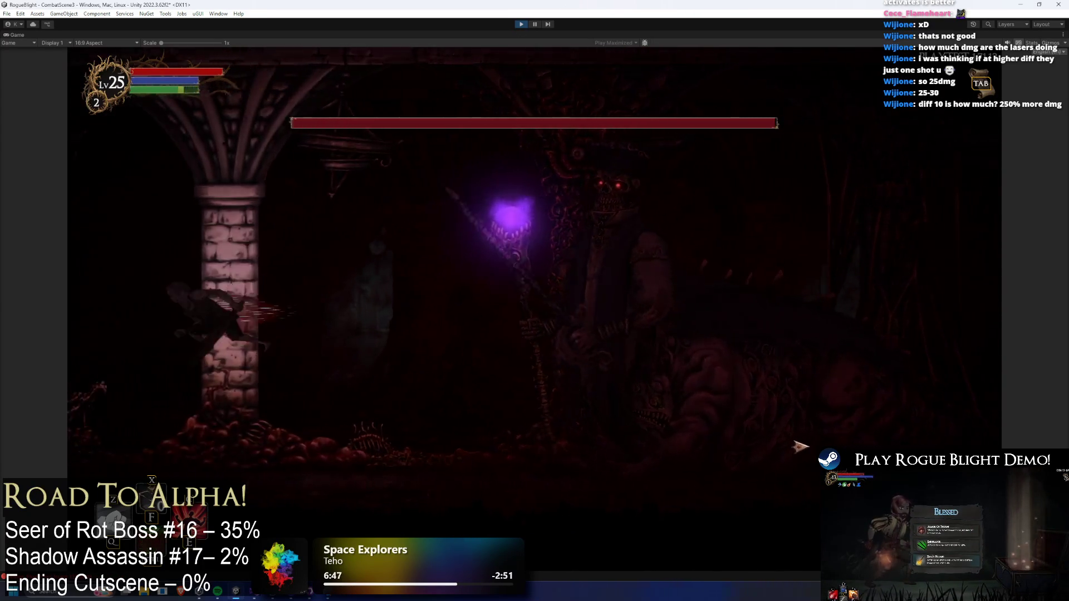
key(space)
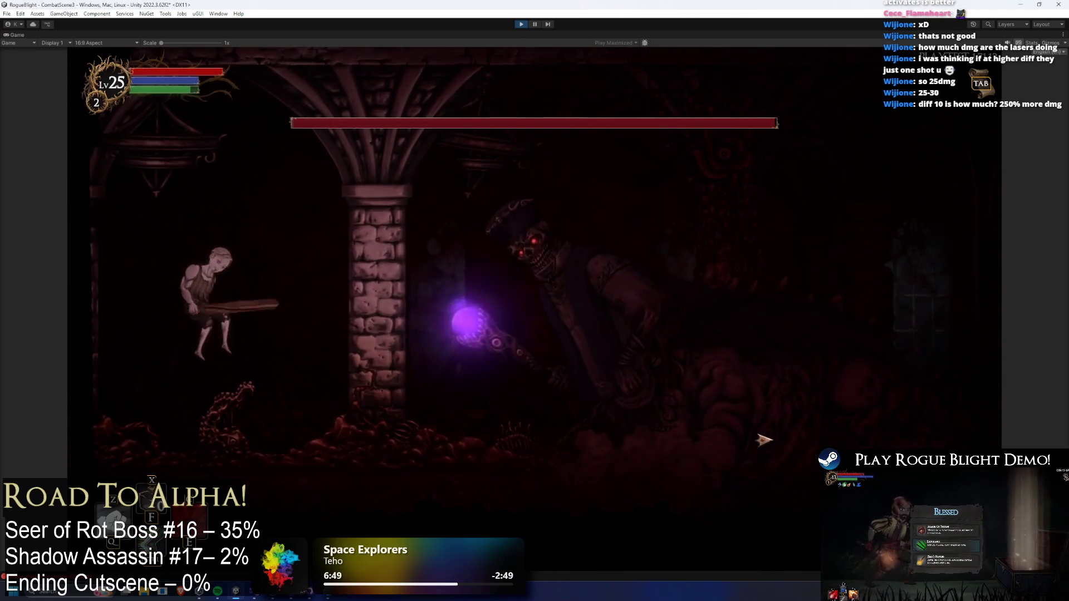
key(d)
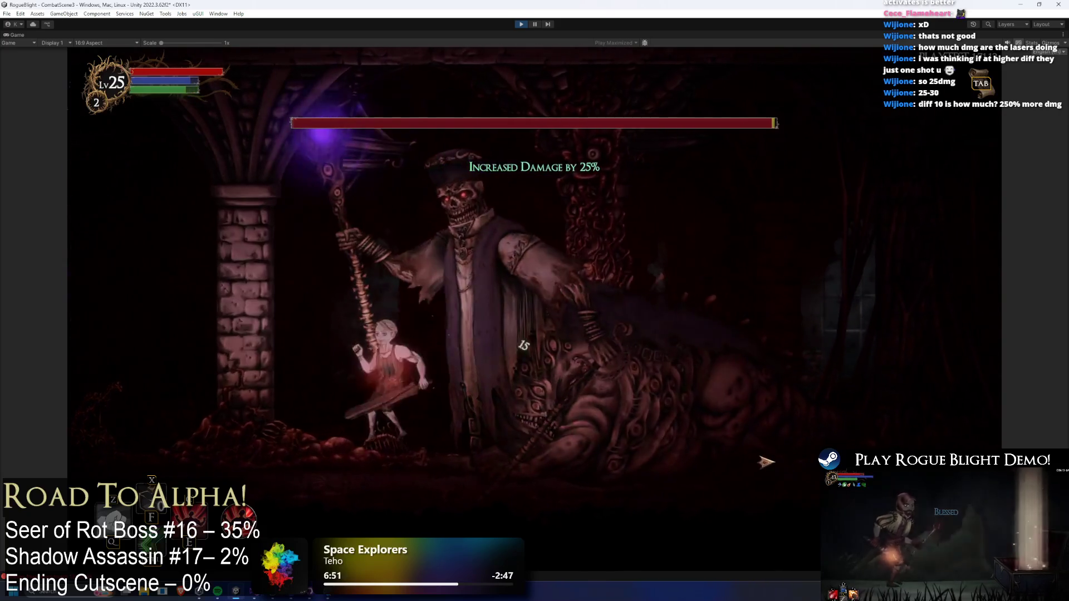
key(a)
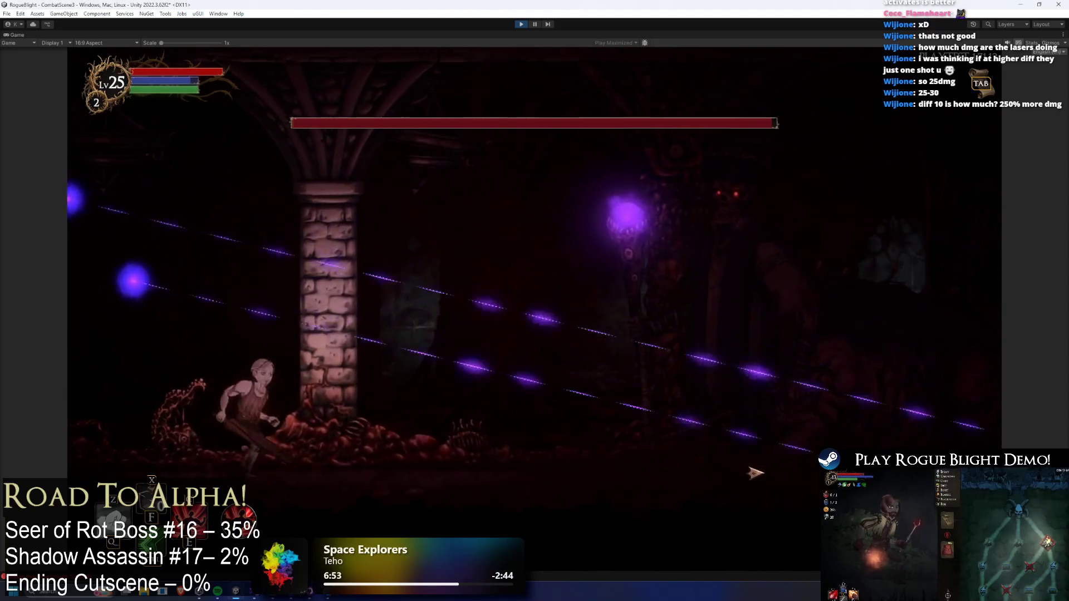
key(a)
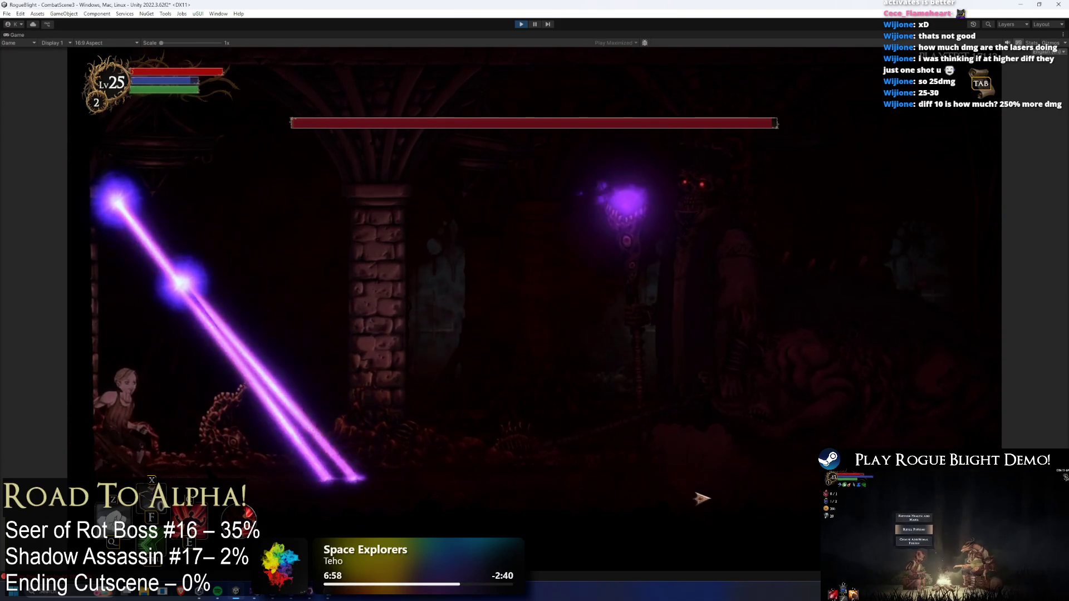
key(d)
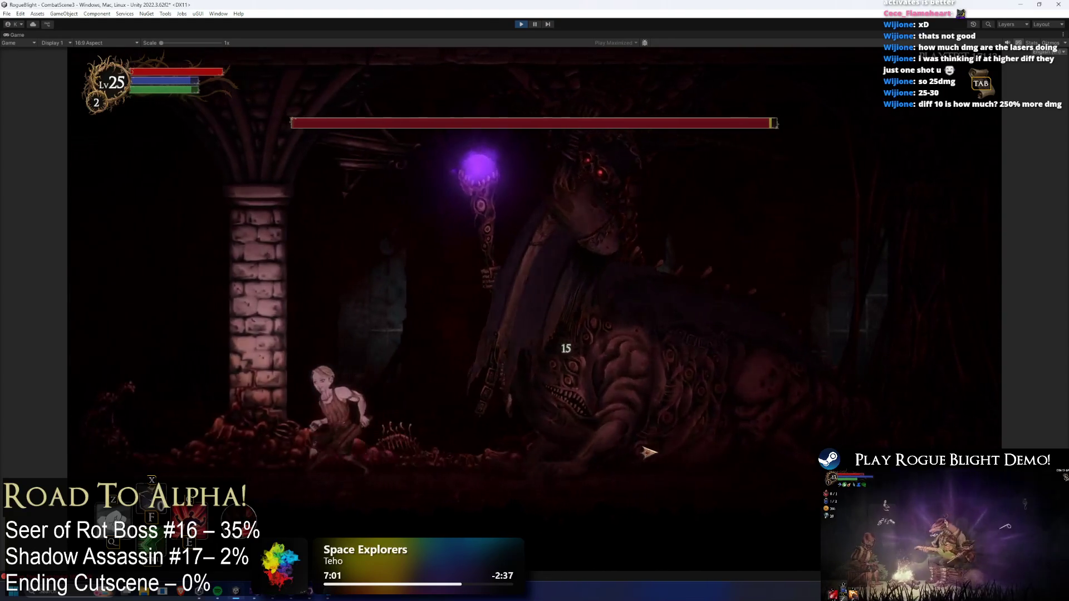
key(a)
click(583, 399)
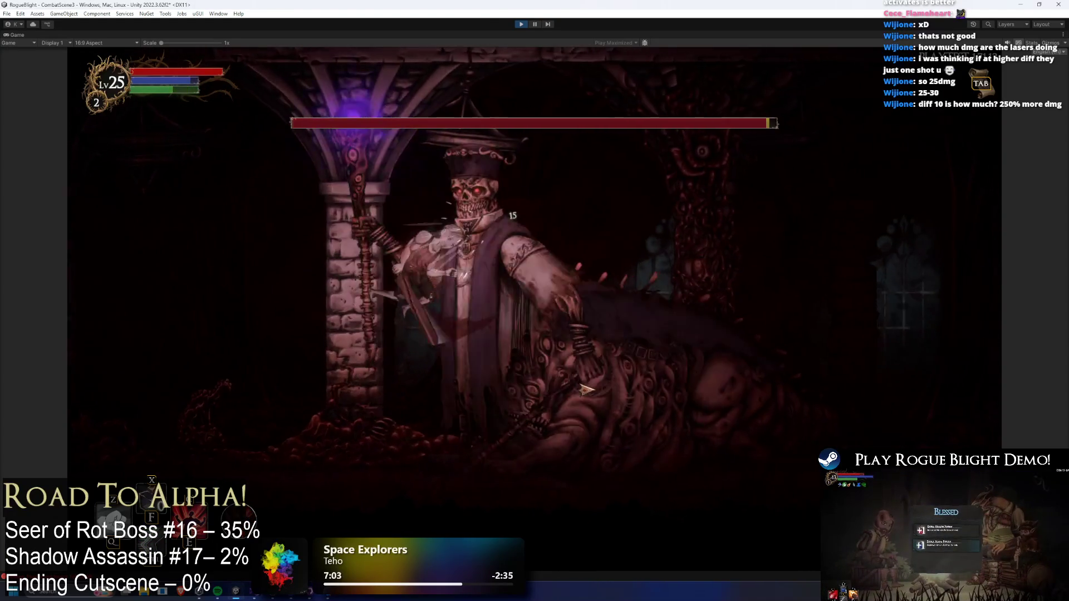
key(a)
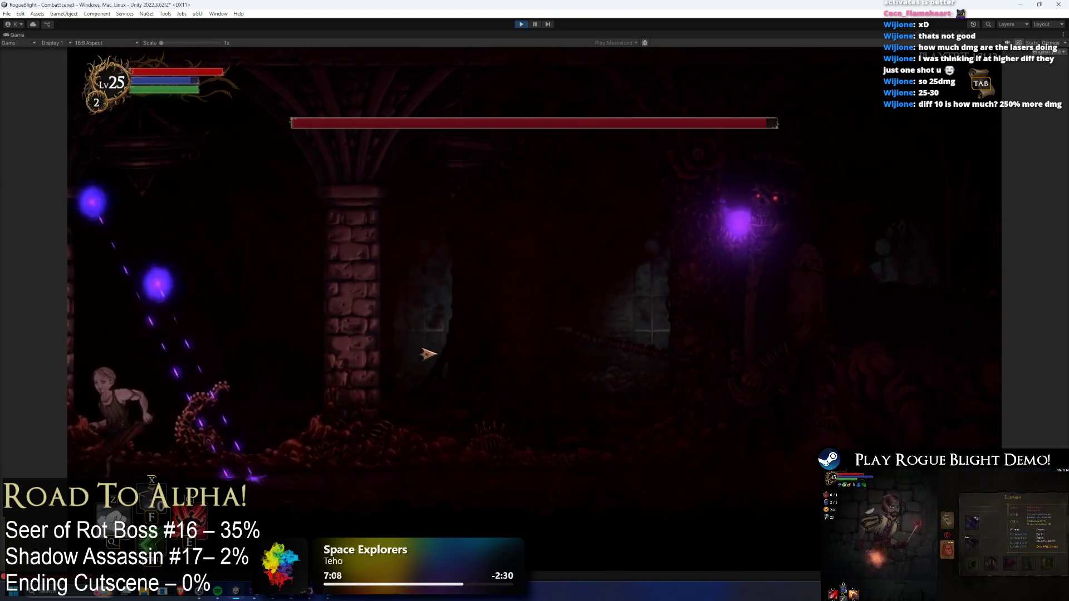
key(d)
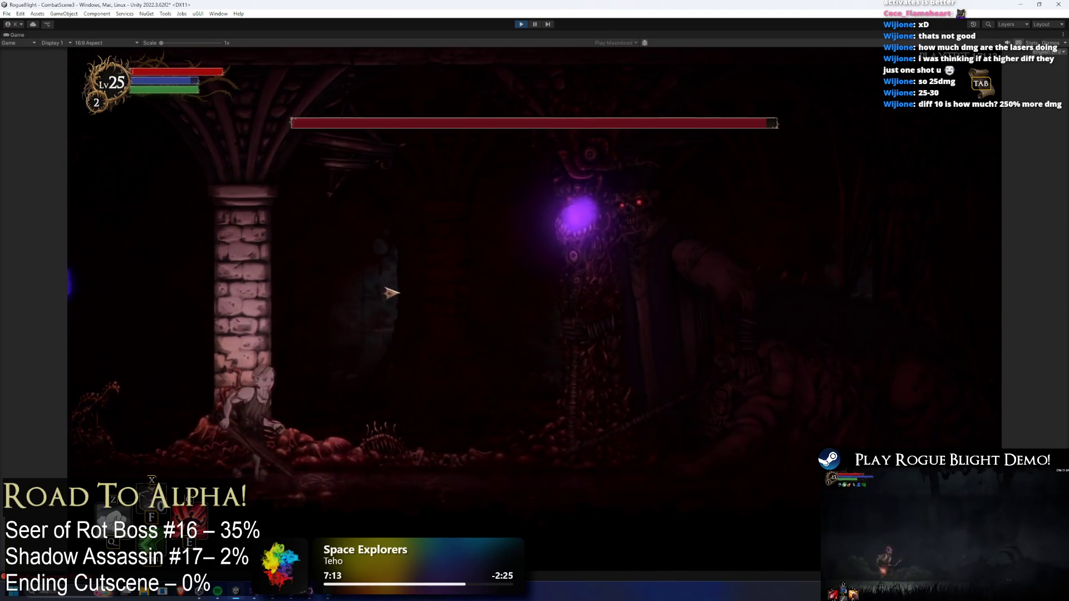
key(a)
key(a)
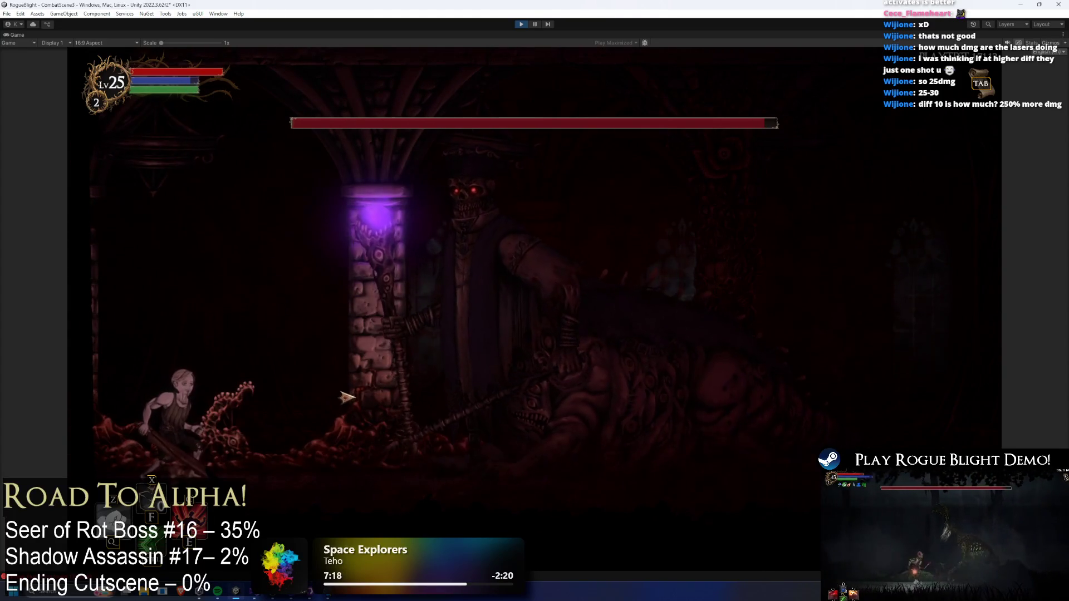
key(a)
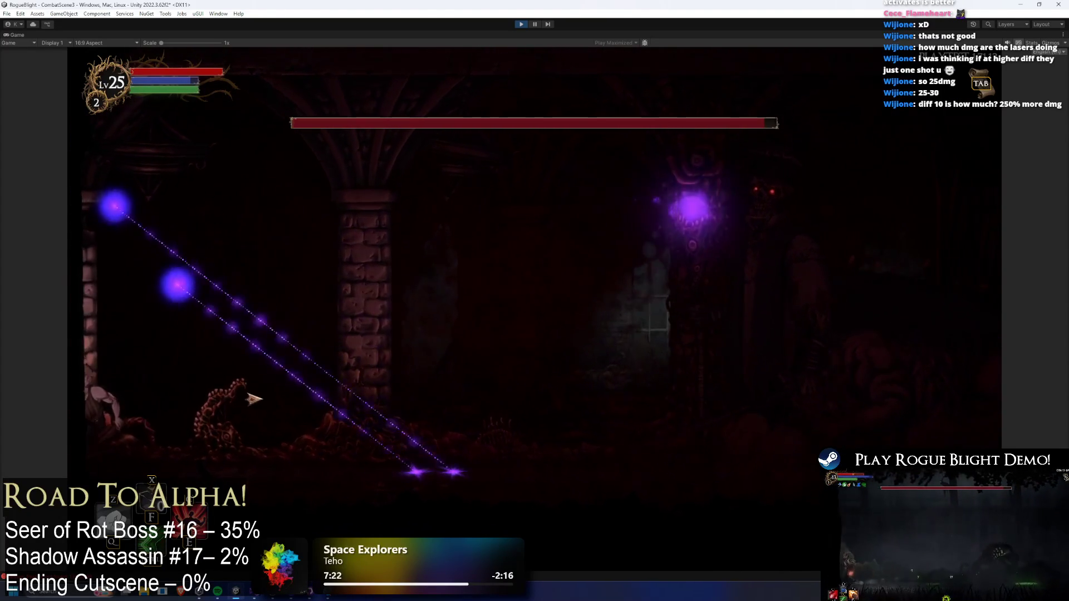
key(d)
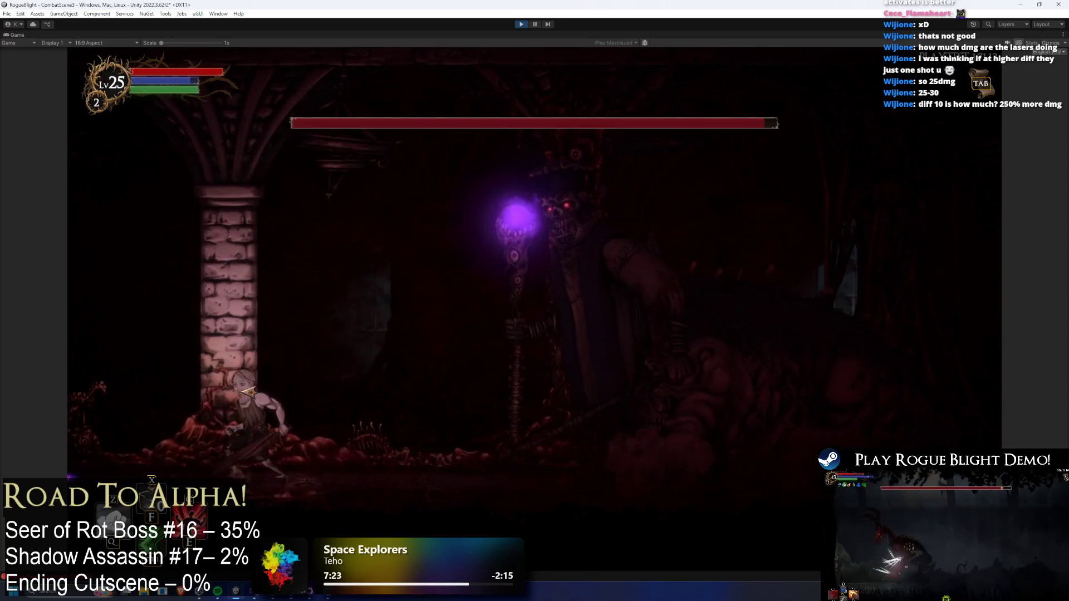
key(a)
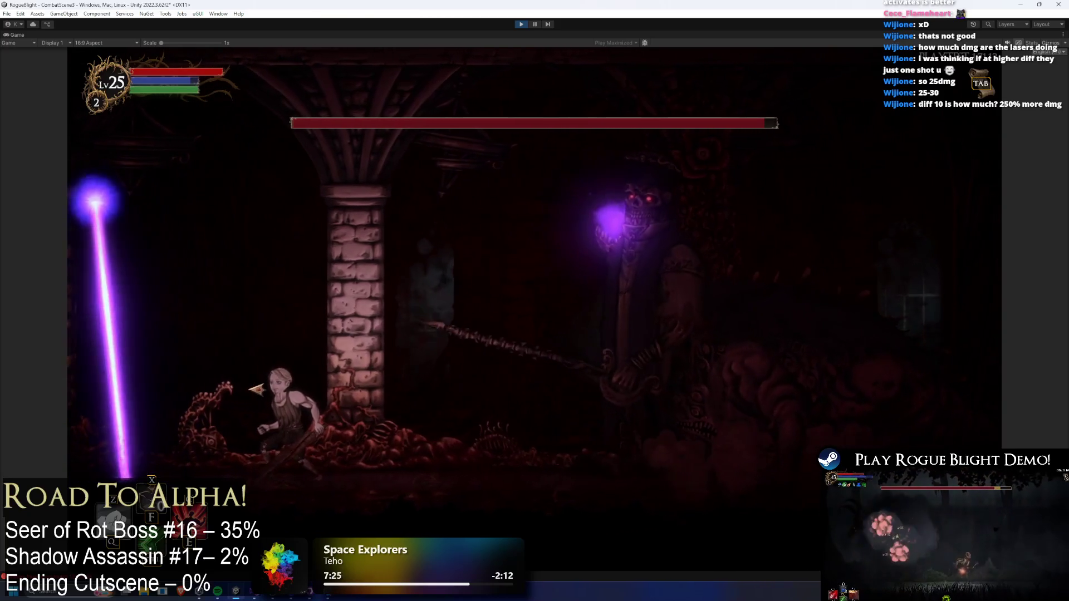
key(d)
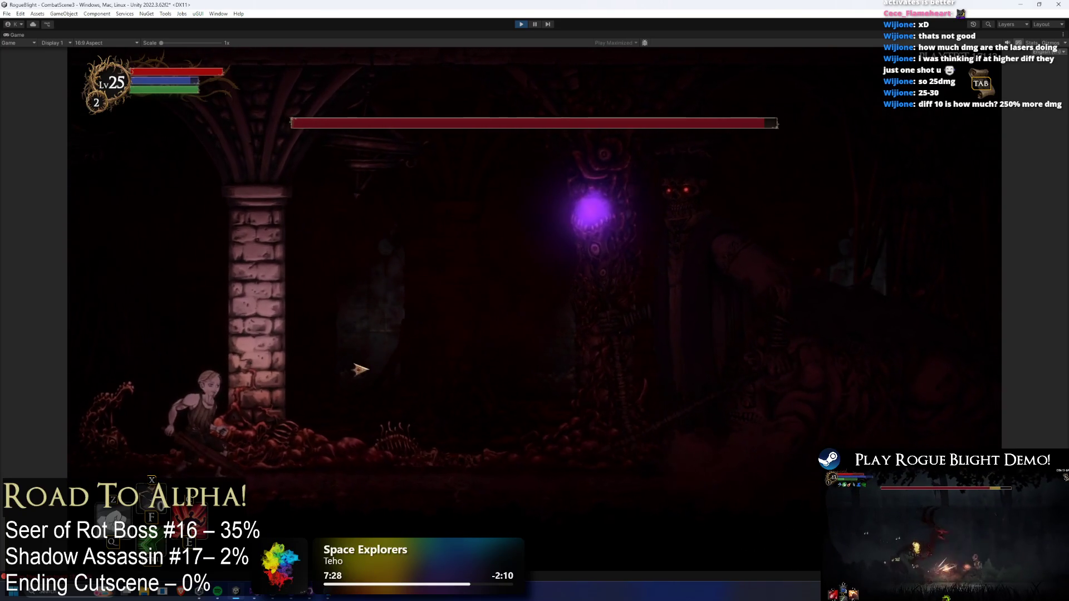
key(space)
key(a)
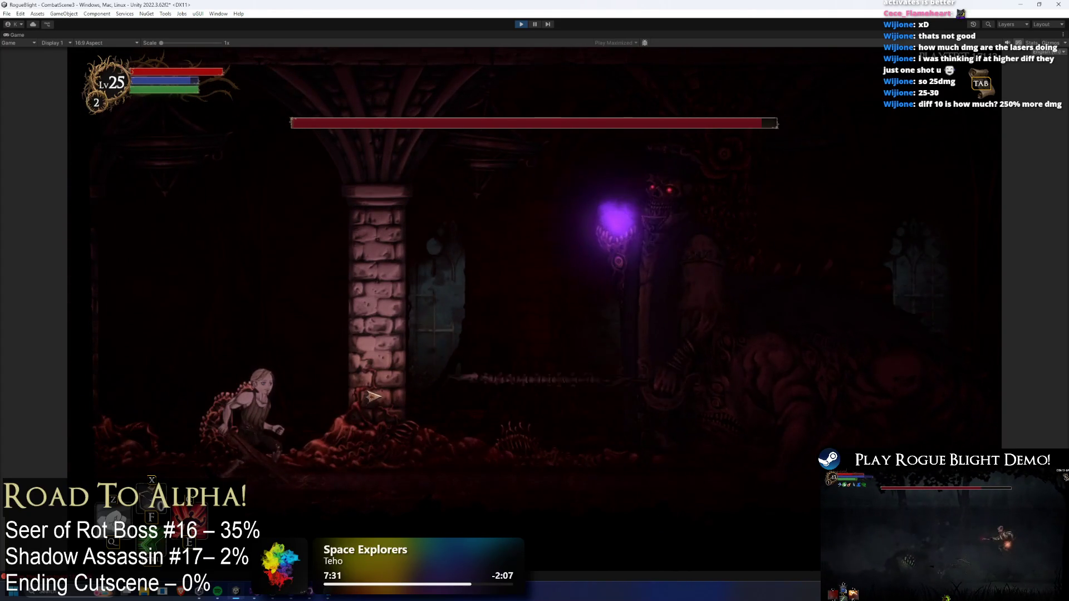
key(d)
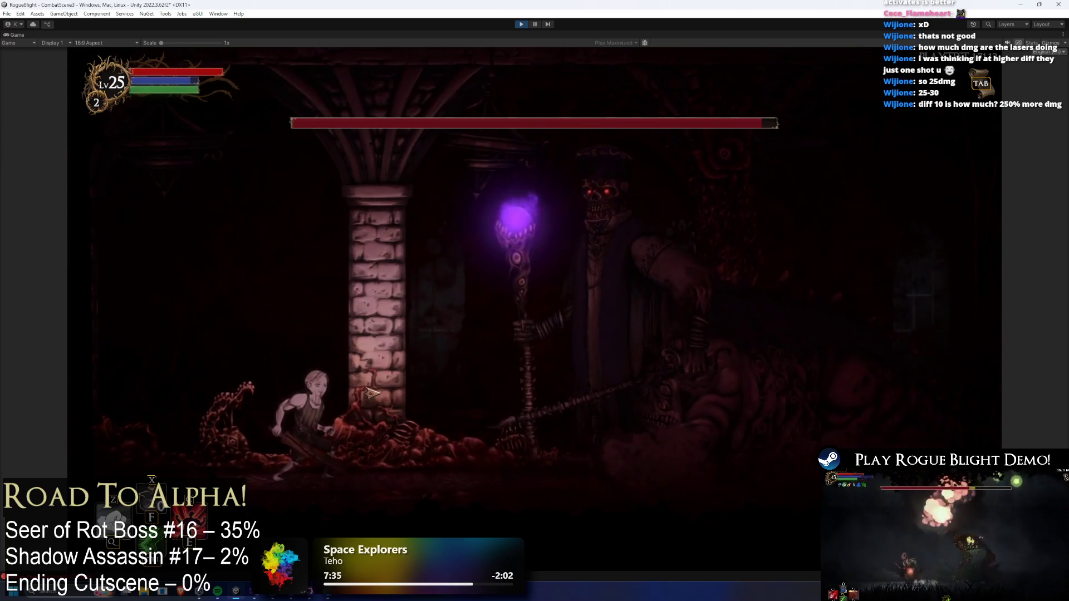
key(d)
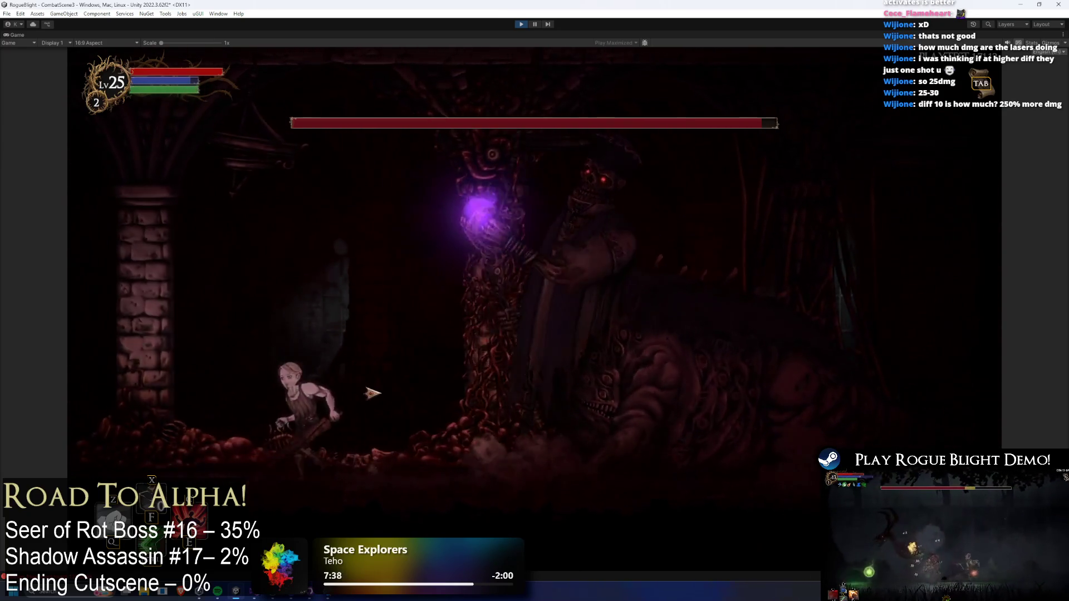
key(a)
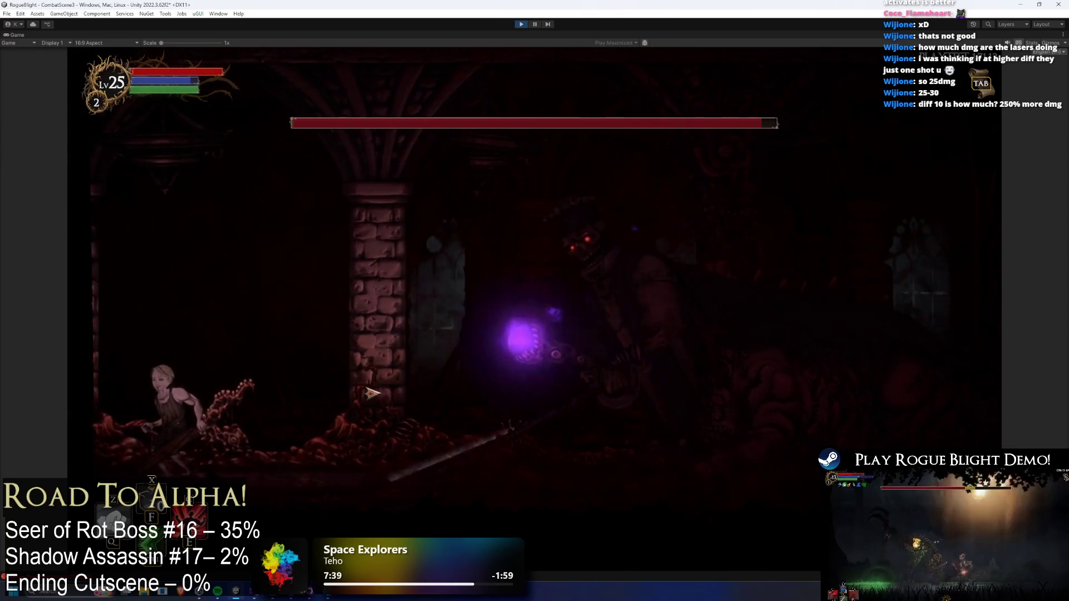
key(a)
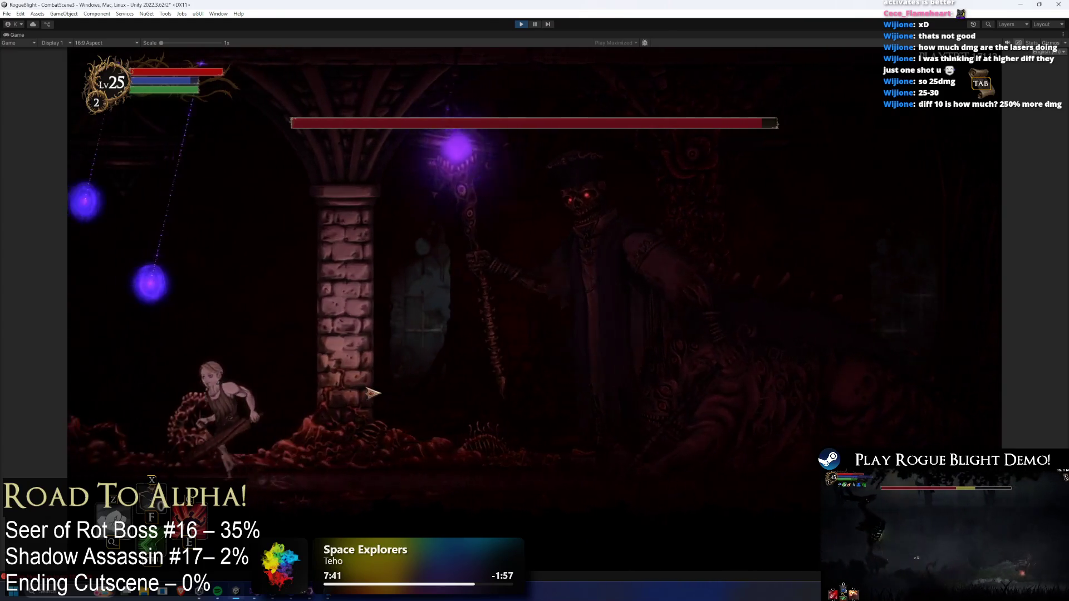
key(a)
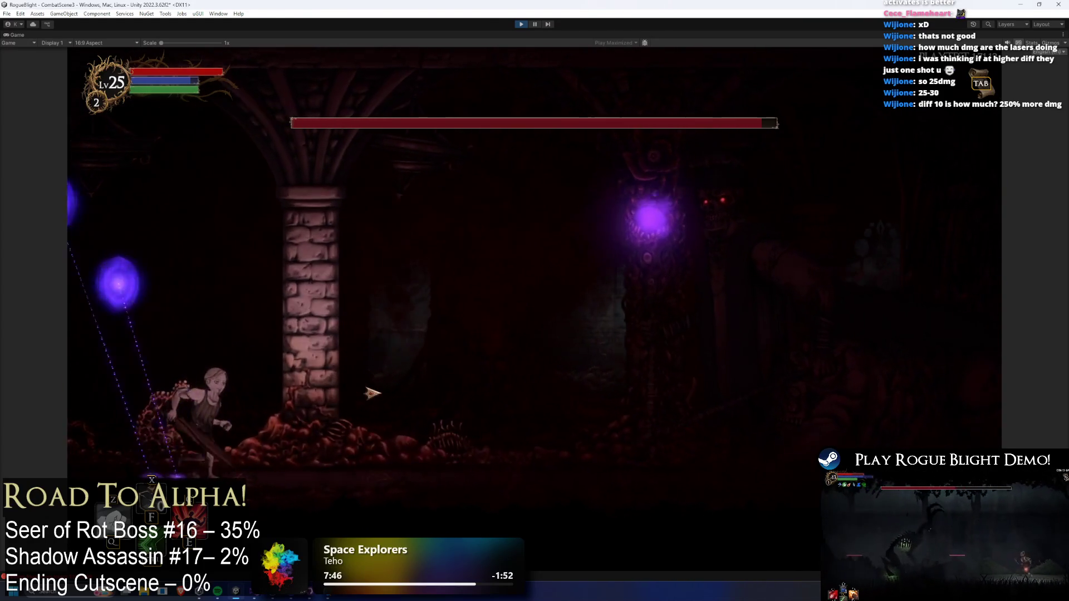
key(d)
key(a)
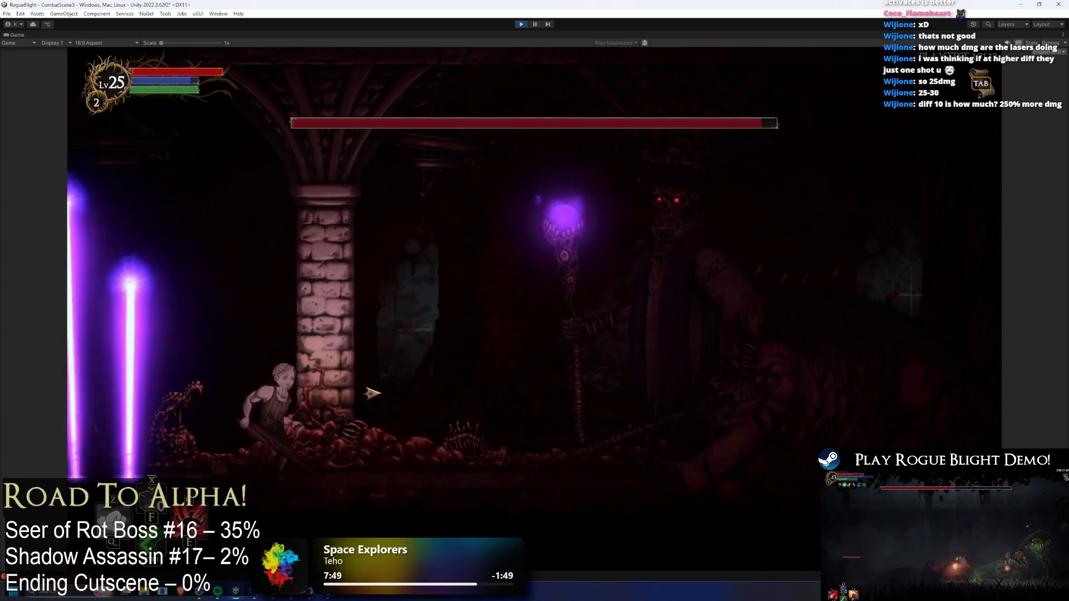
key(a)
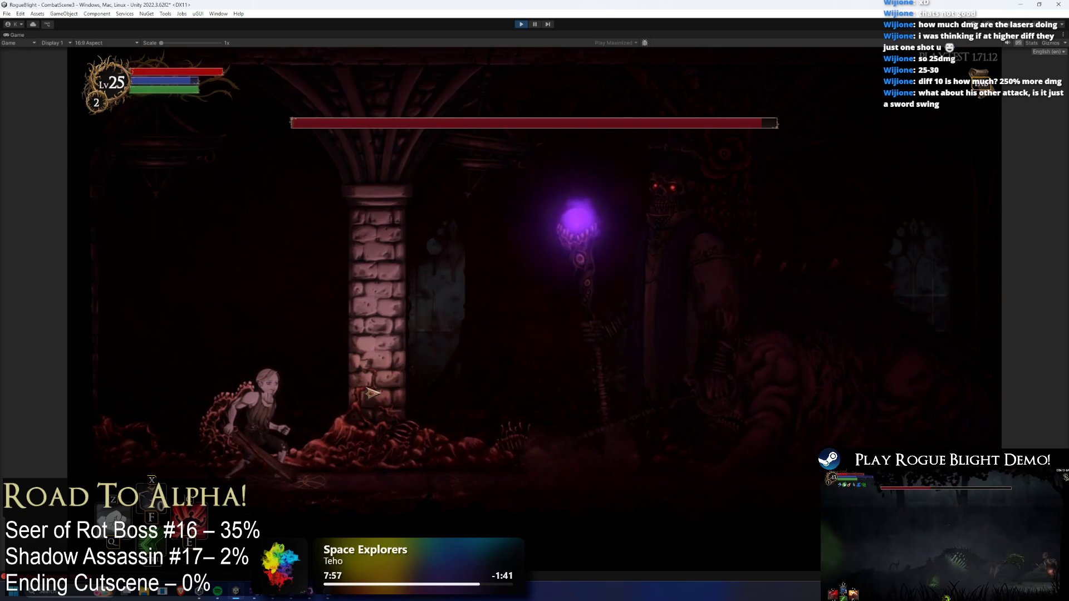
key(a)
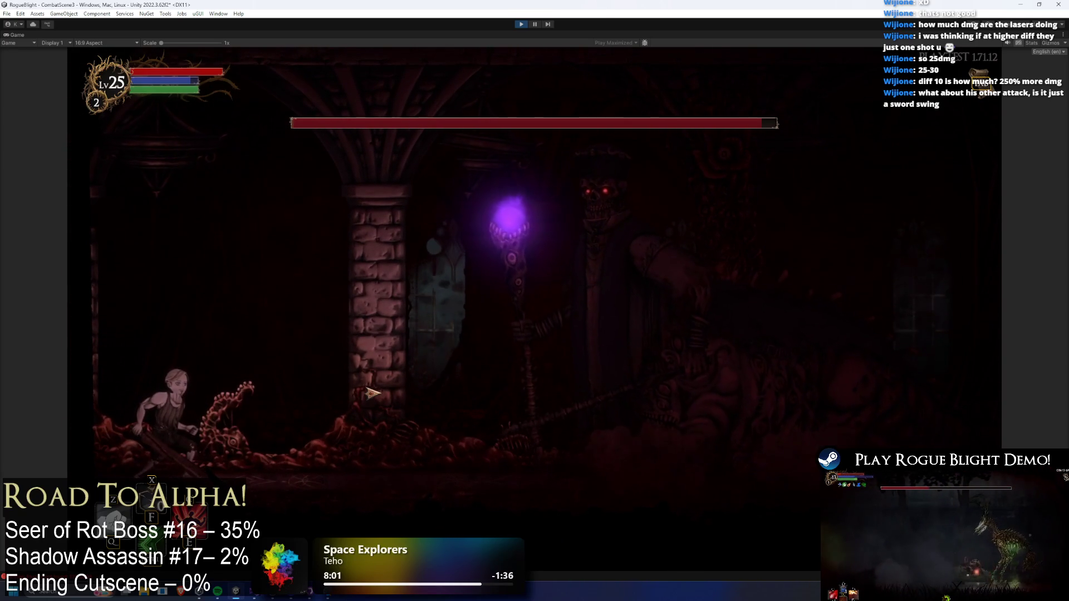
- Fight the Seer of Rot by rushing in to strike it twice and retreating from its lasers
key(a)
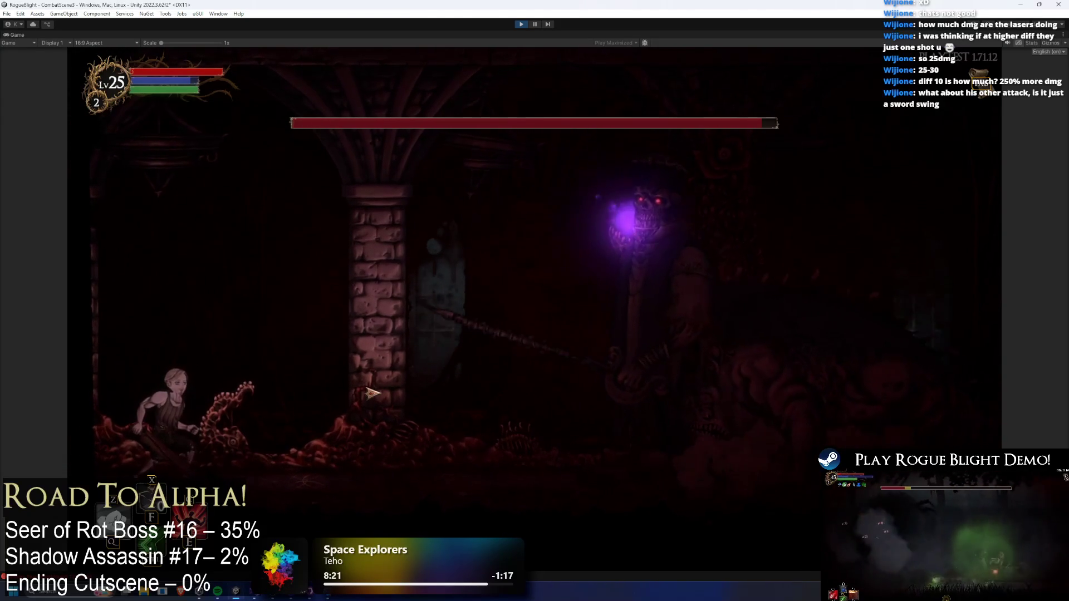
key(d)
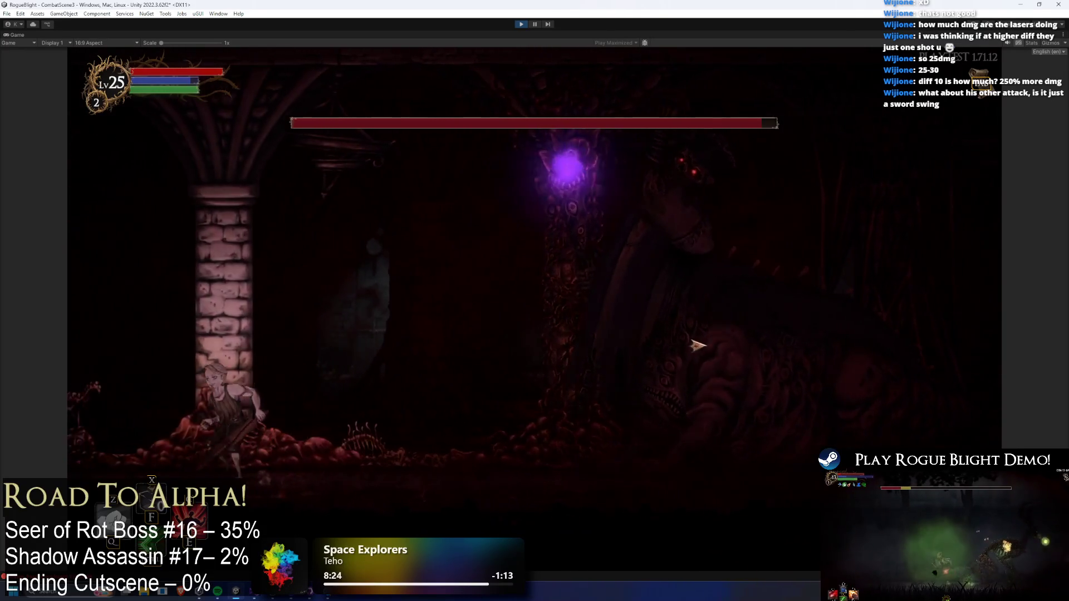
key(d)
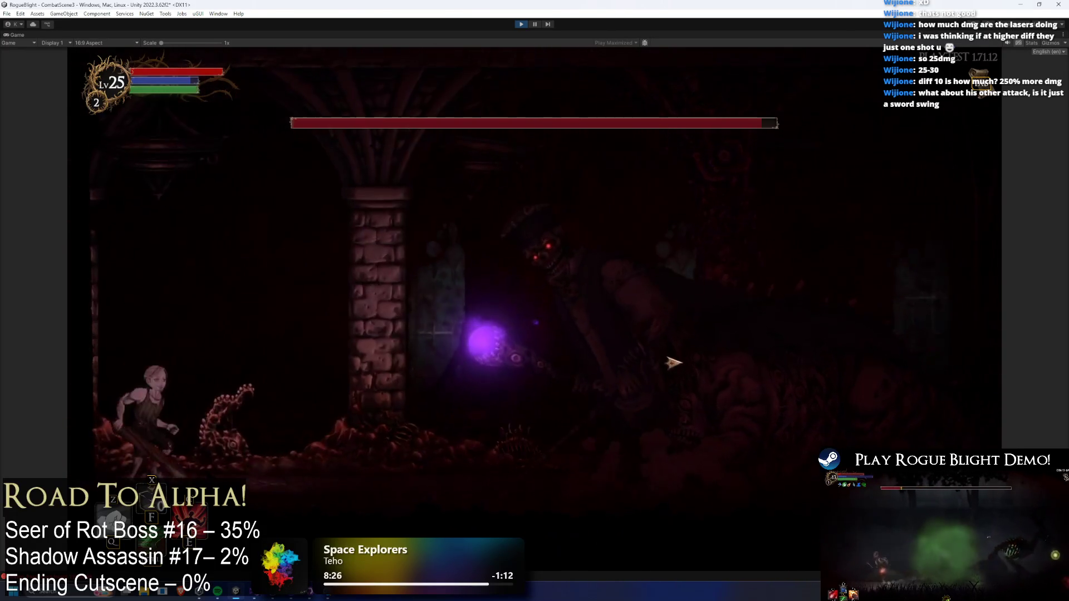
key(space)
key(a)
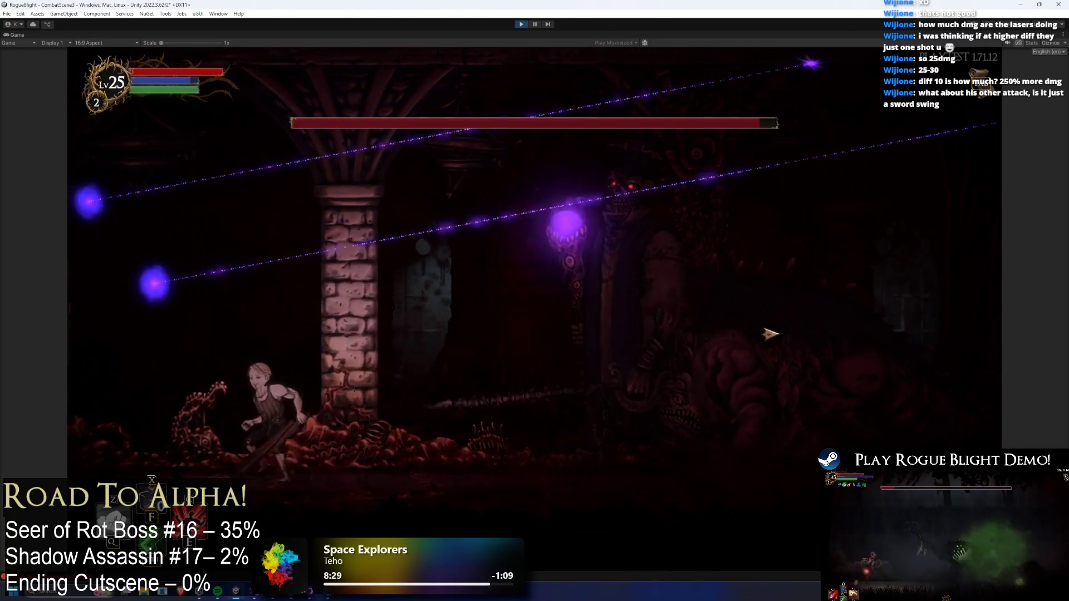
key(a)
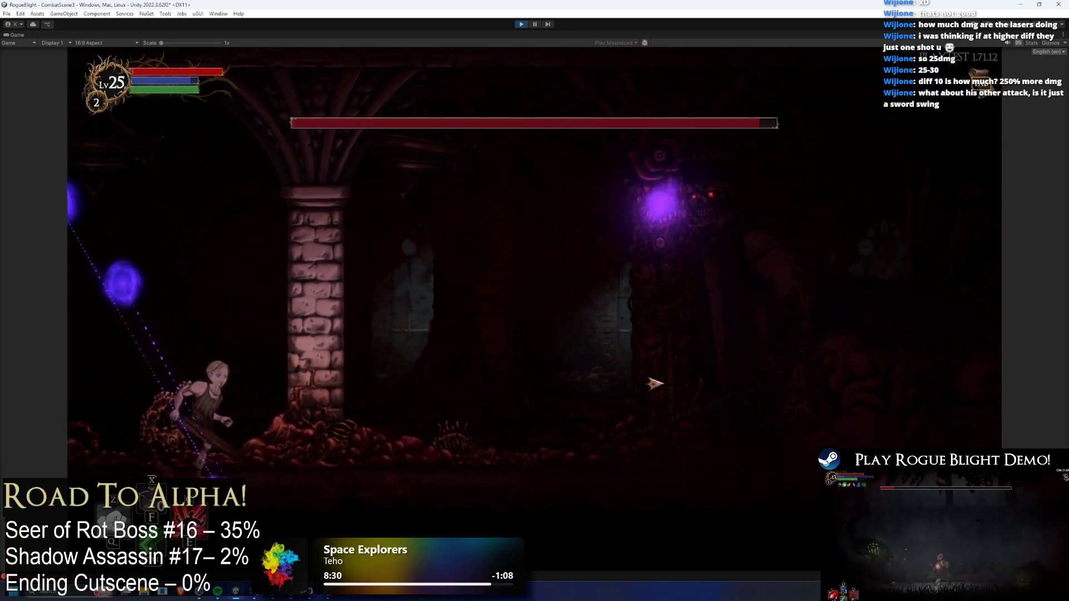
key(d)
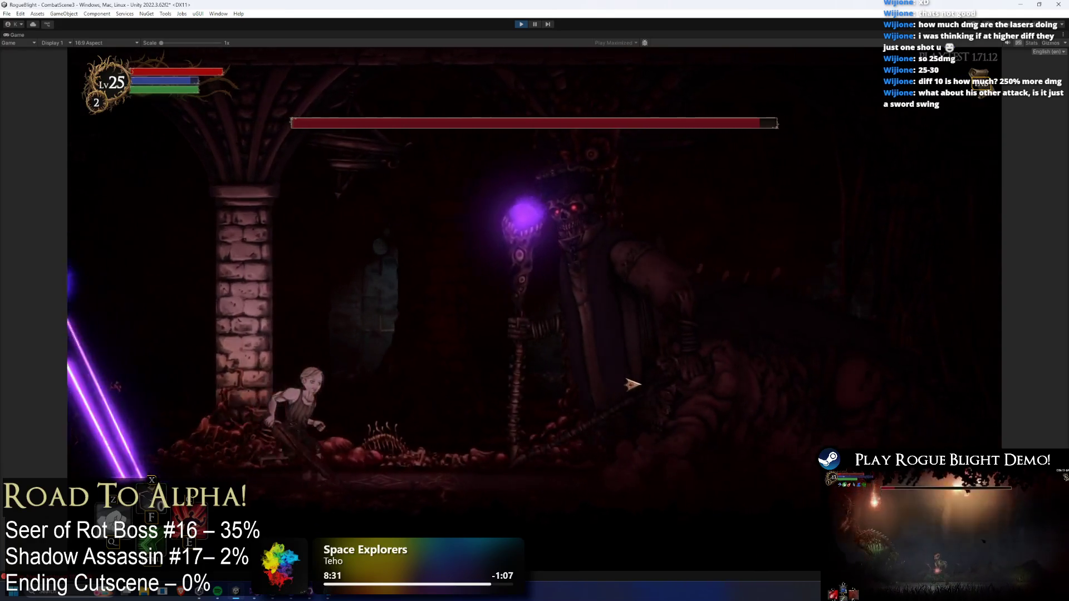
click(593, 396)
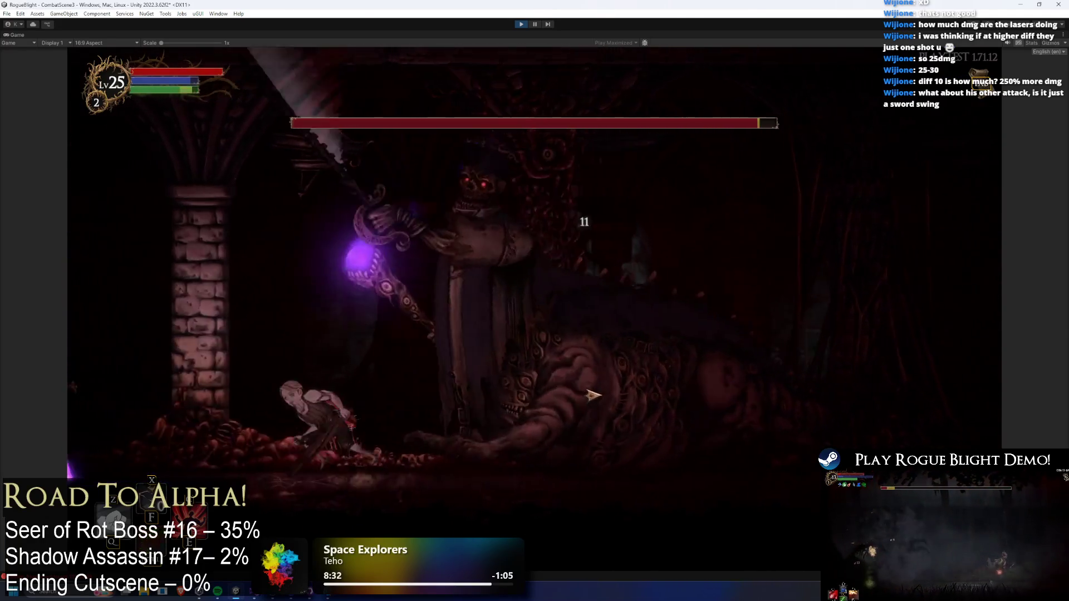
key(a)
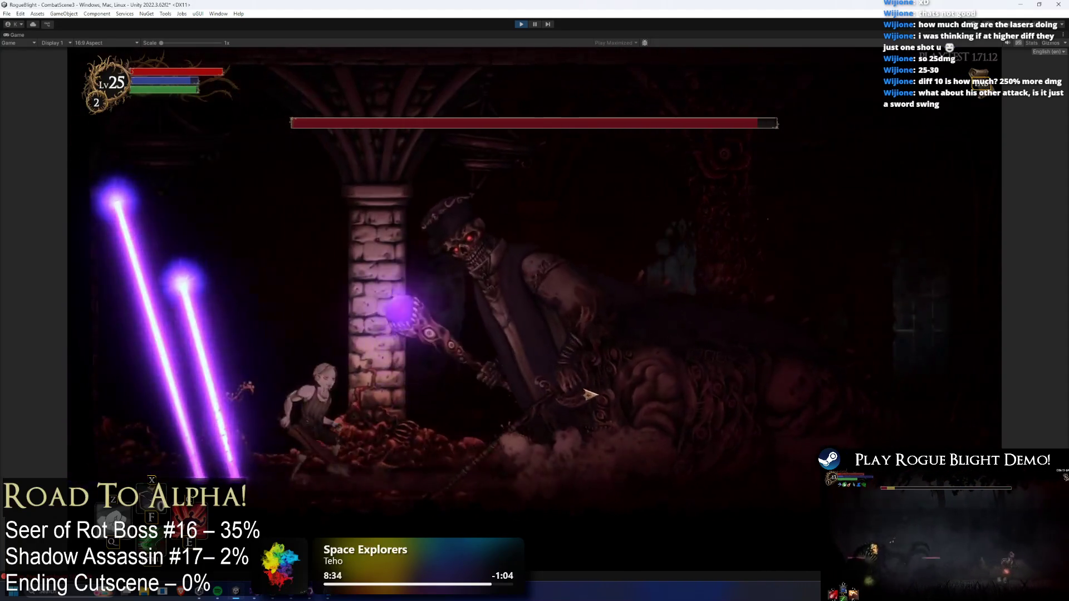
key(d)
click(616, 409)
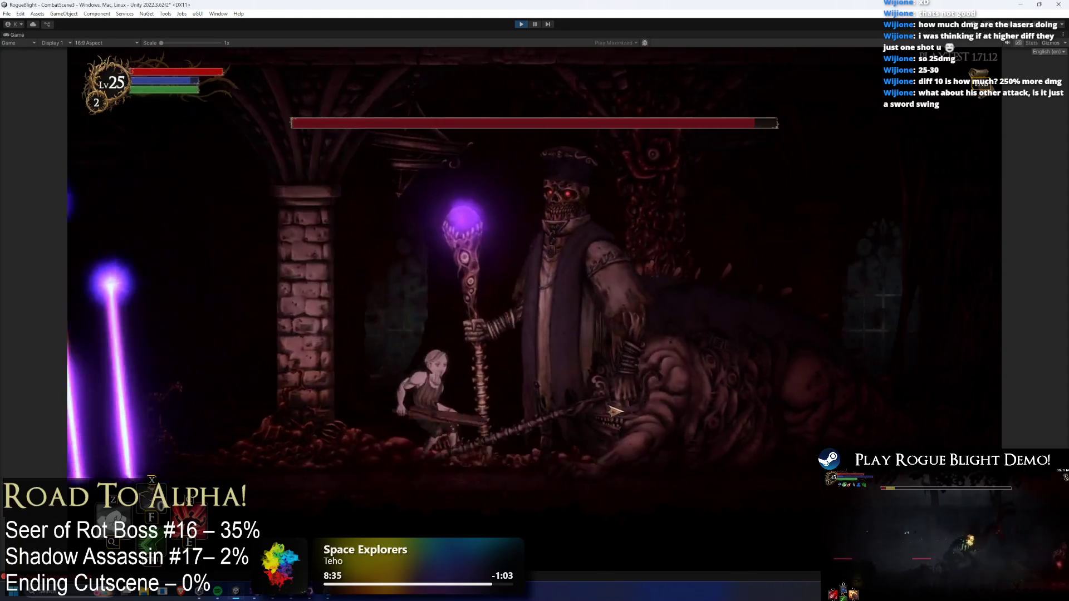
key(a)
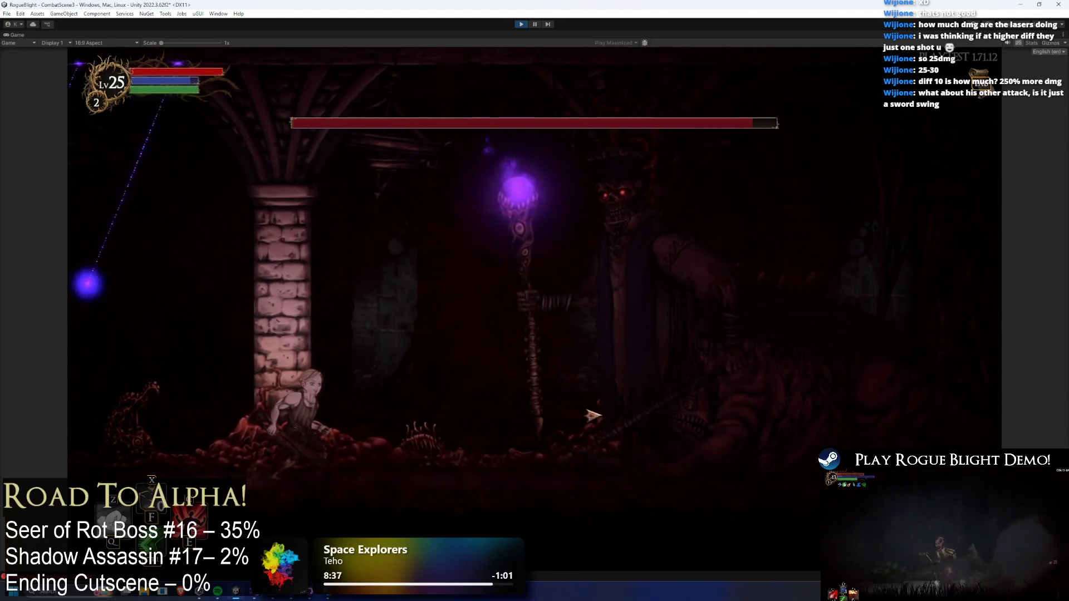
key(a)
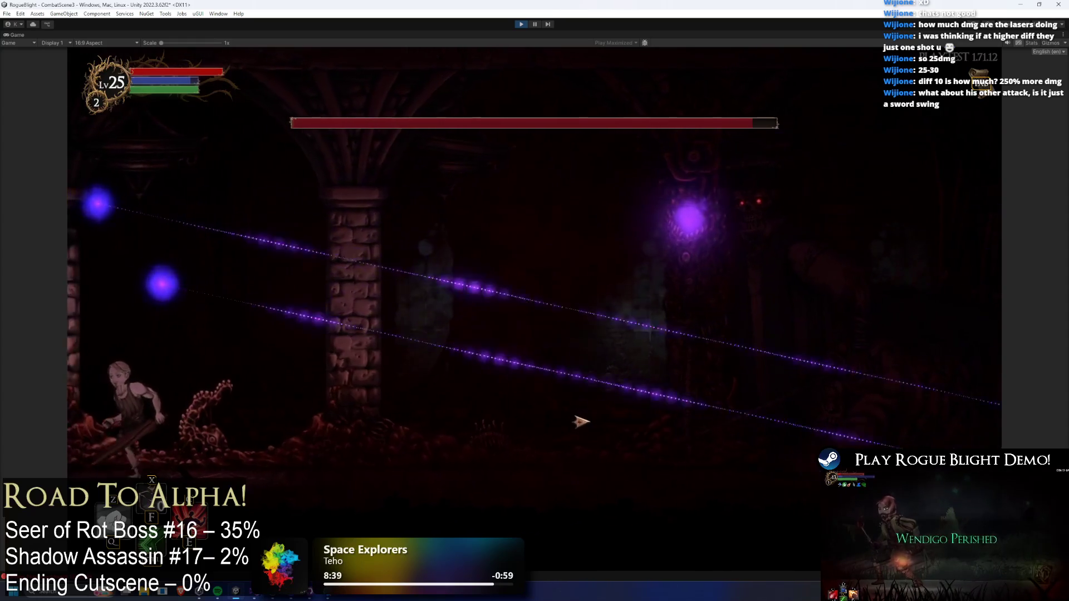
- Keep dodging the boss's orbs around the arena, then stop the playtest
key(d)
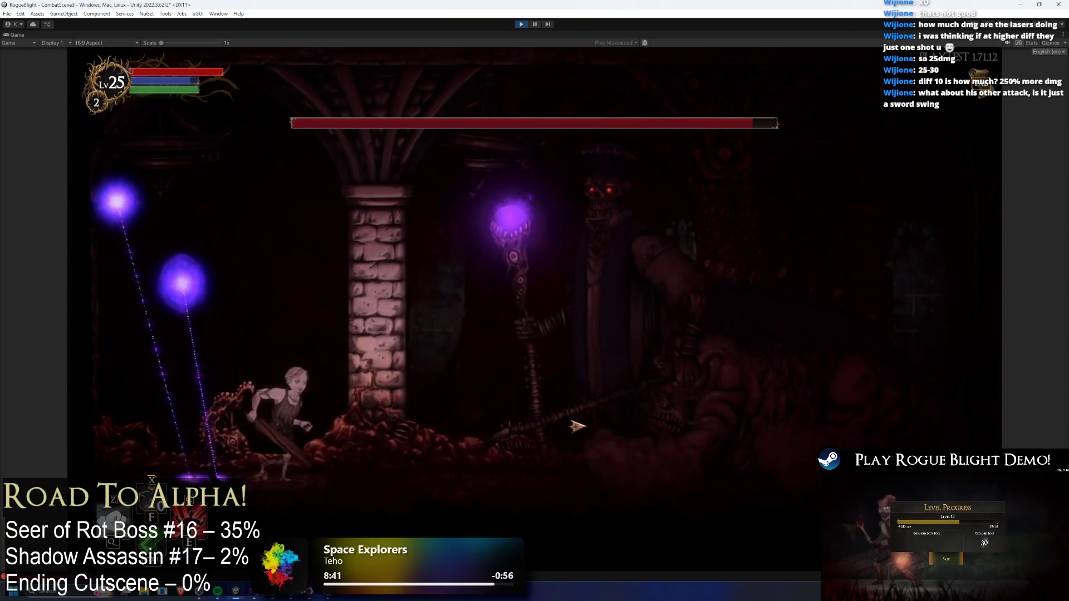
key(a)
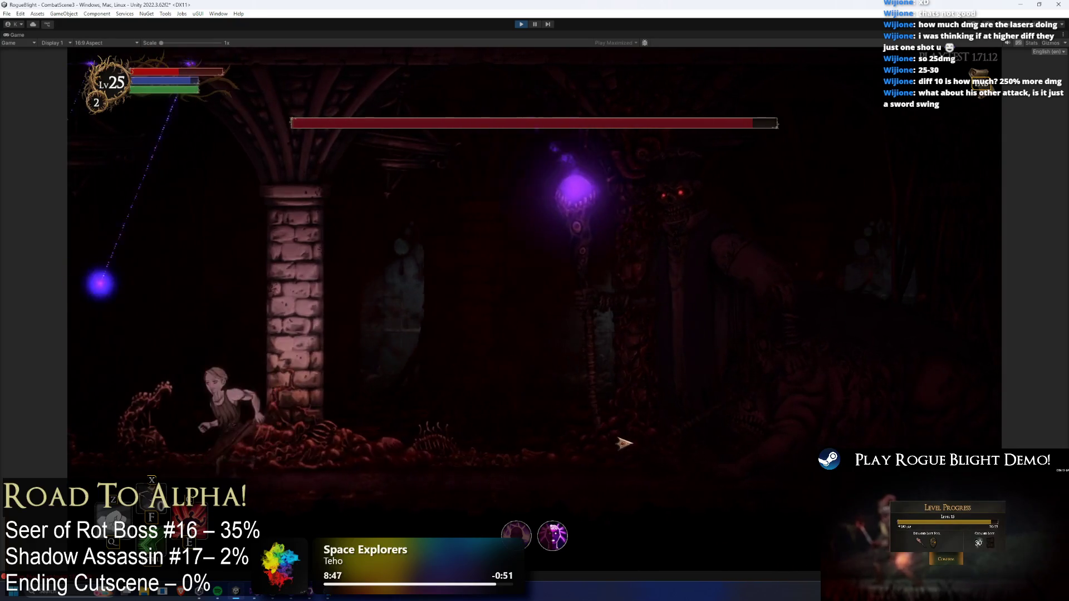
key(a)
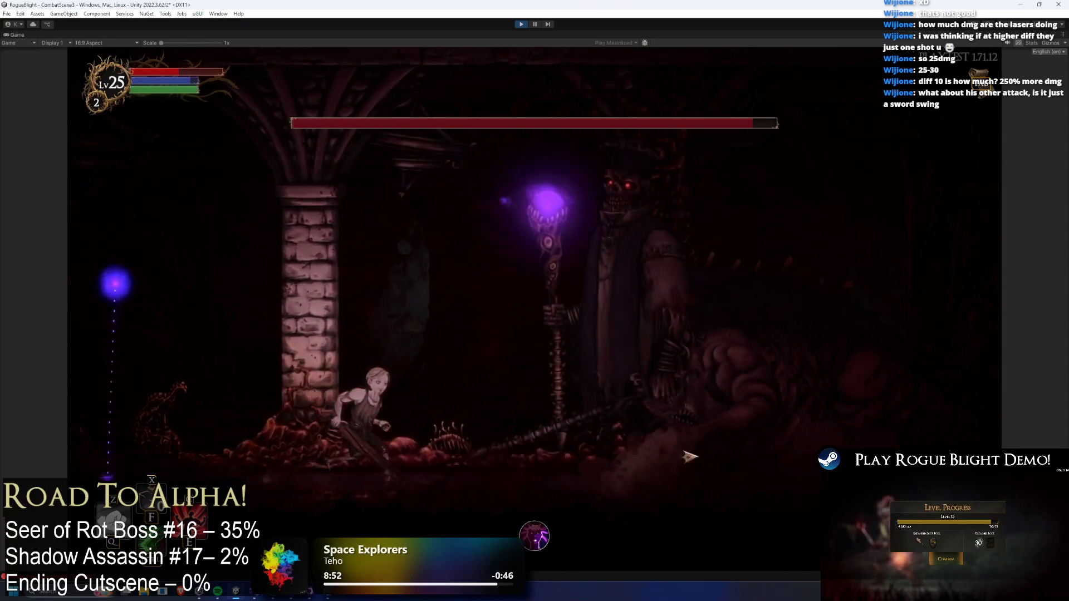
key(a)
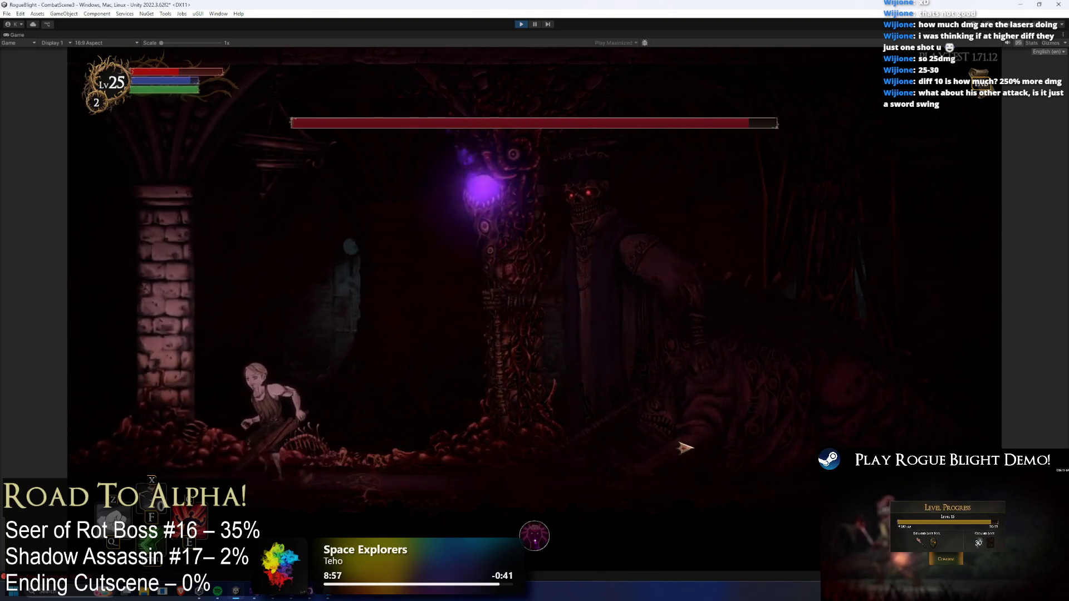
key(a)
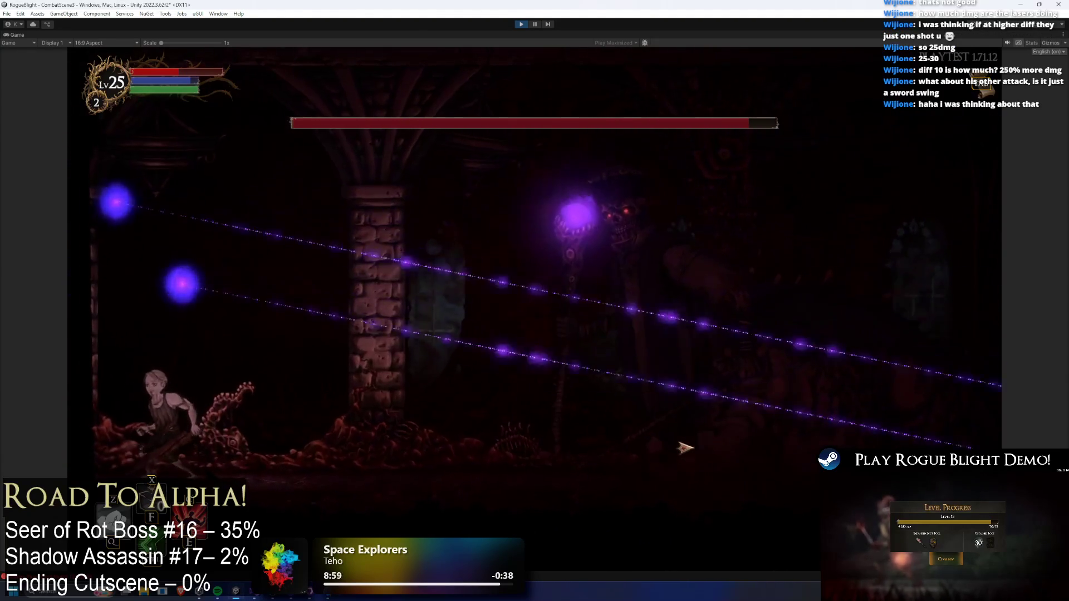
key(d)
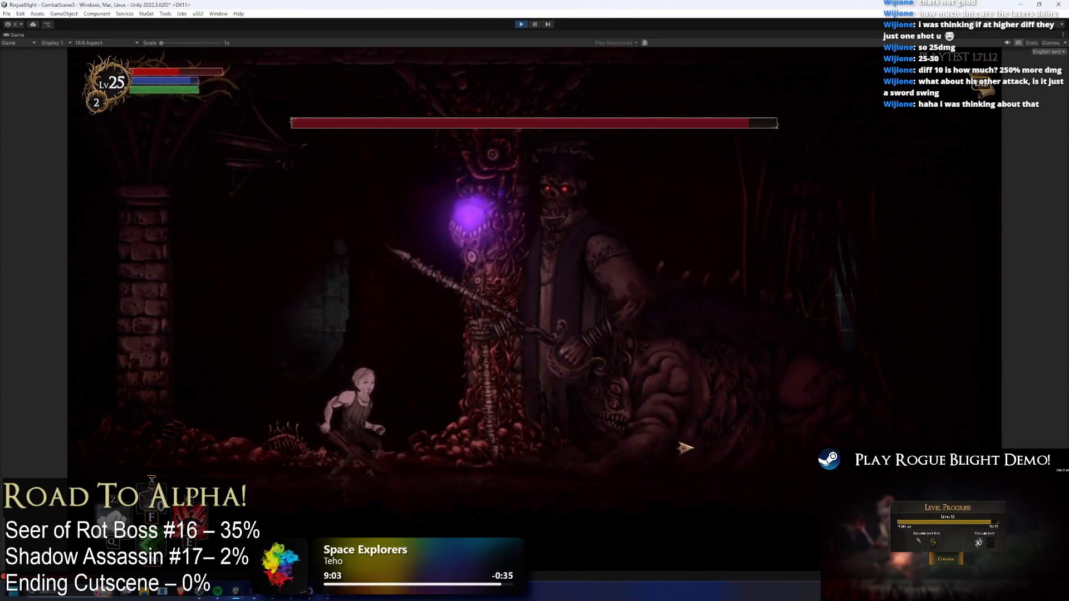
key(a)
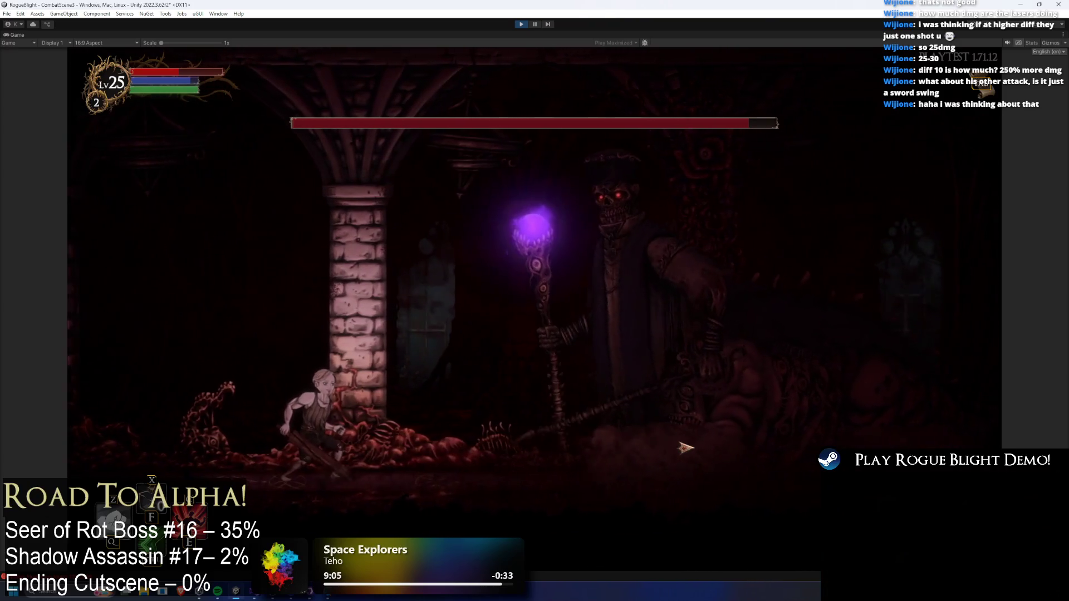
key(a)
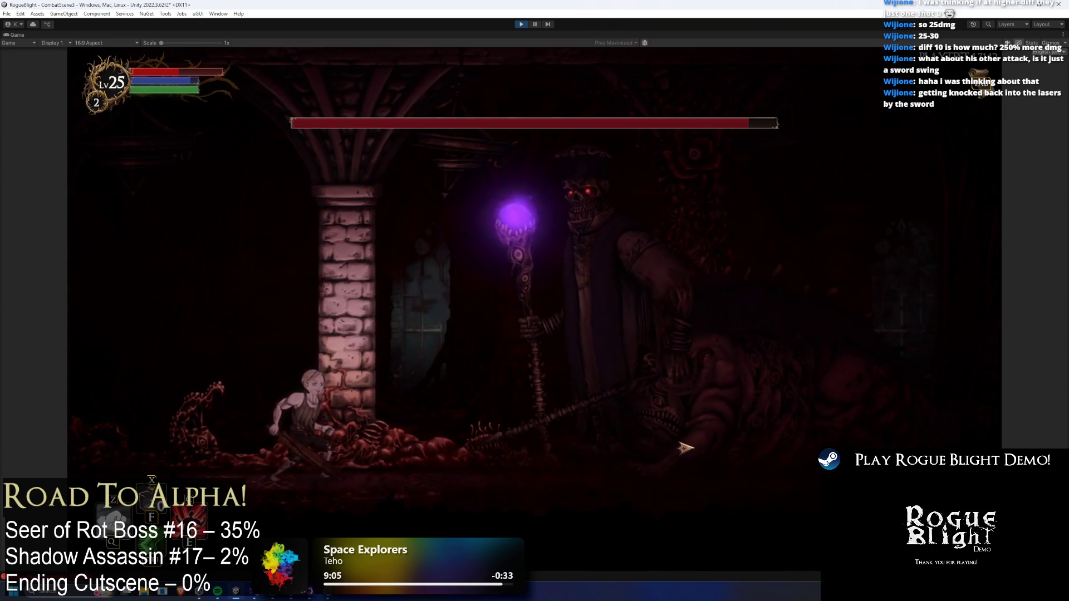
key(a)
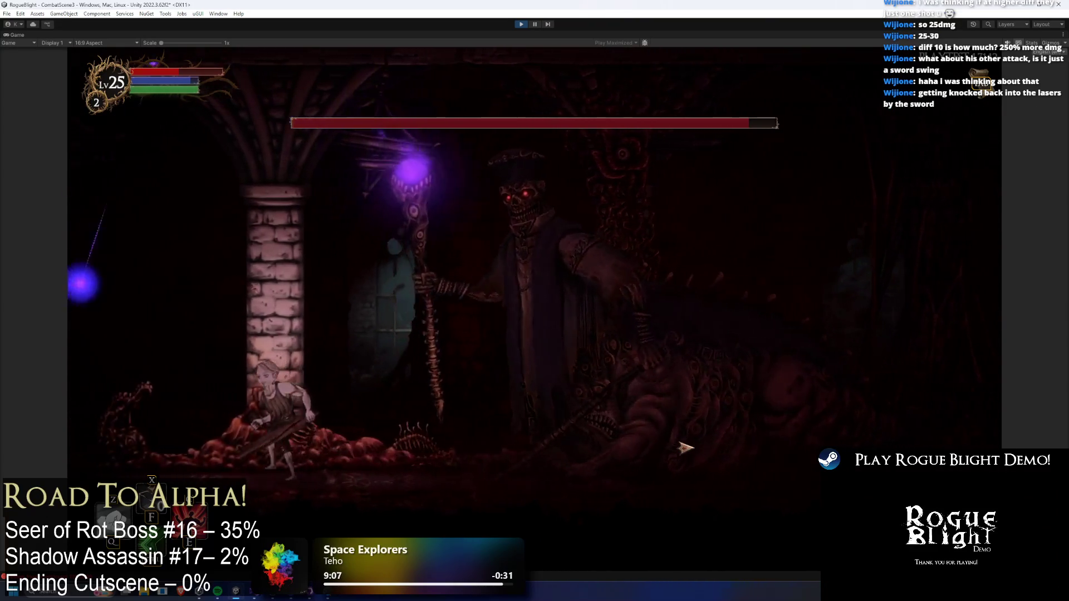
key(a)
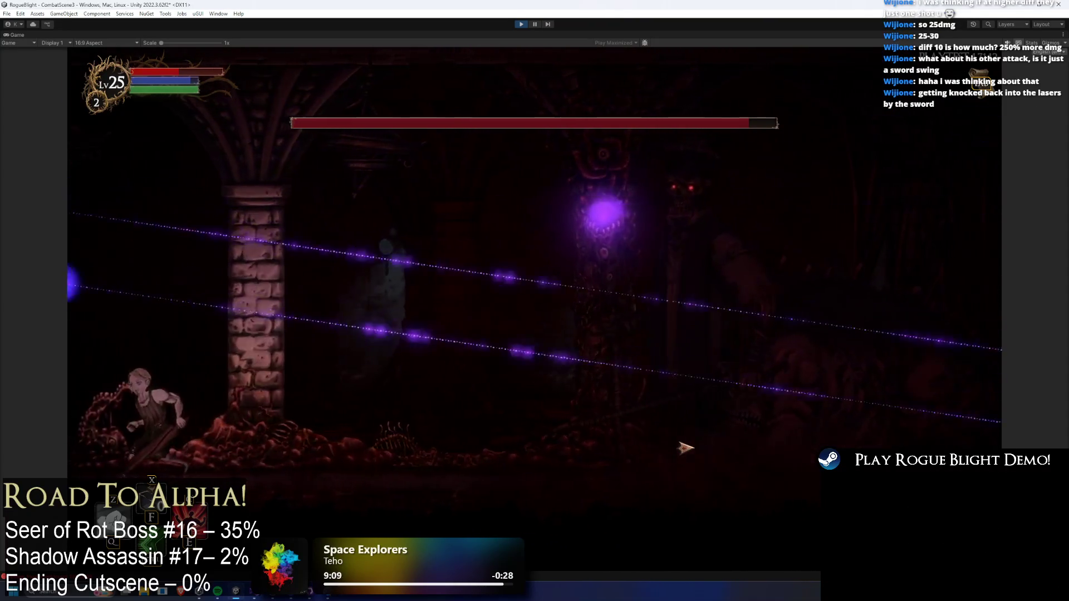
key(d)
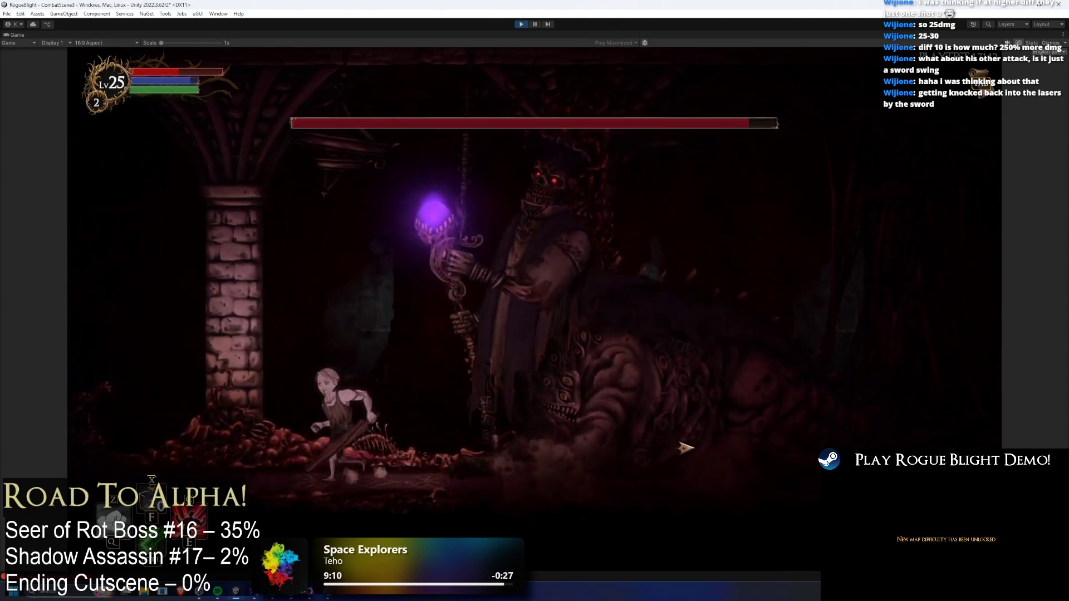
key(a)
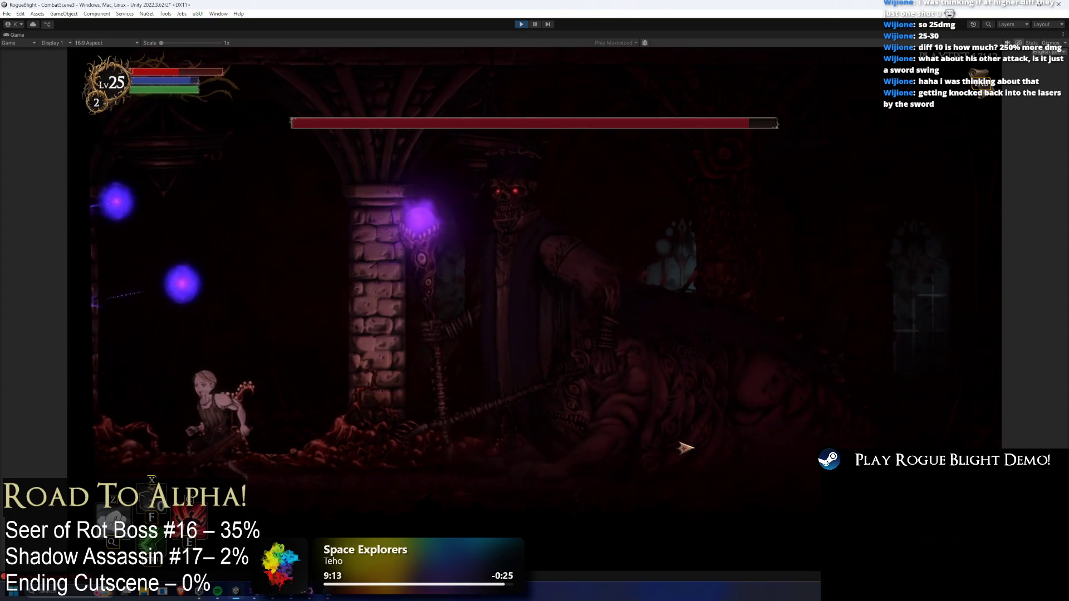
key(d)
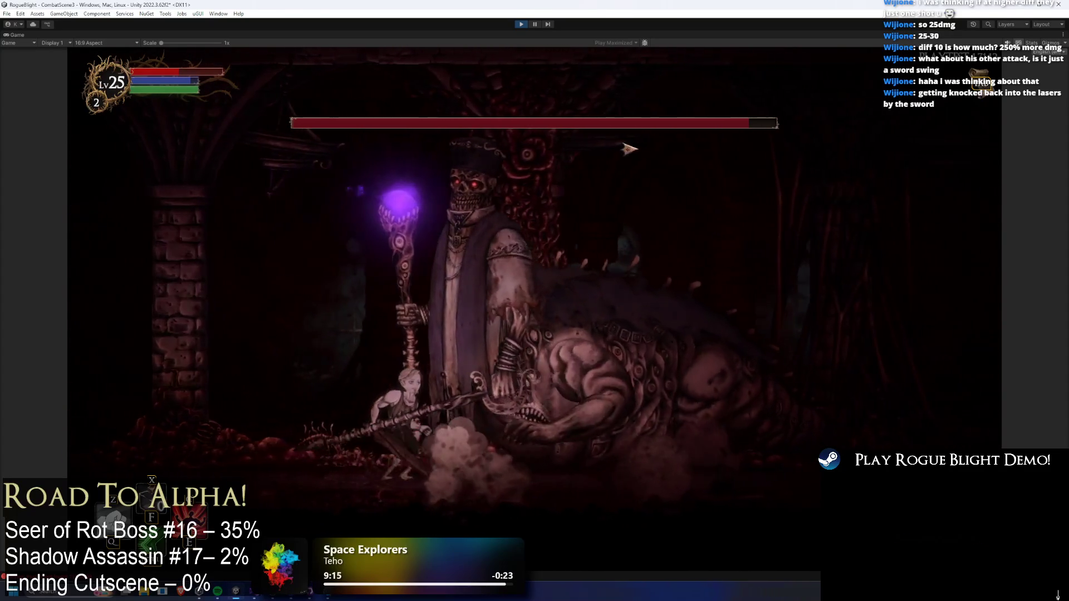
key(ctrl+p)
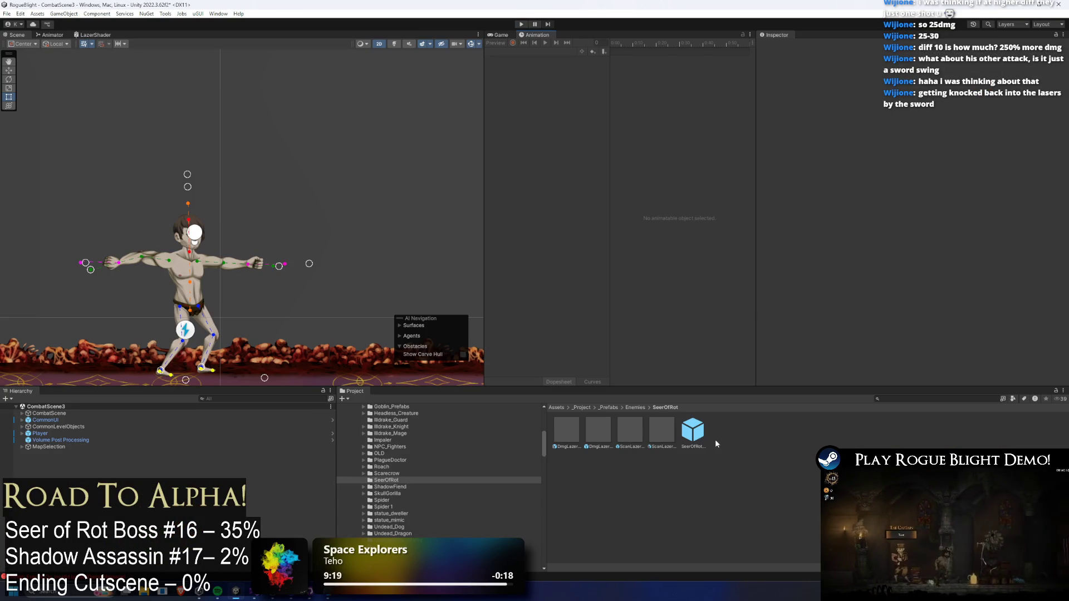
- Open the SeerOfRot prefab and preview its Sword_Swing_Seer clip through frame 89
double_click(704, 429)
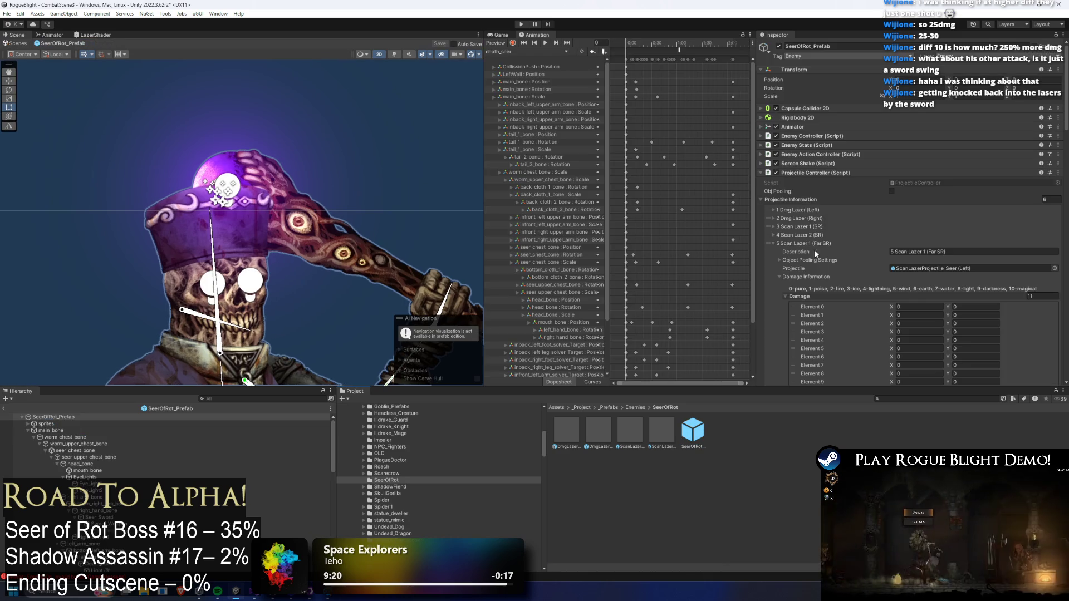
click(515, 52)
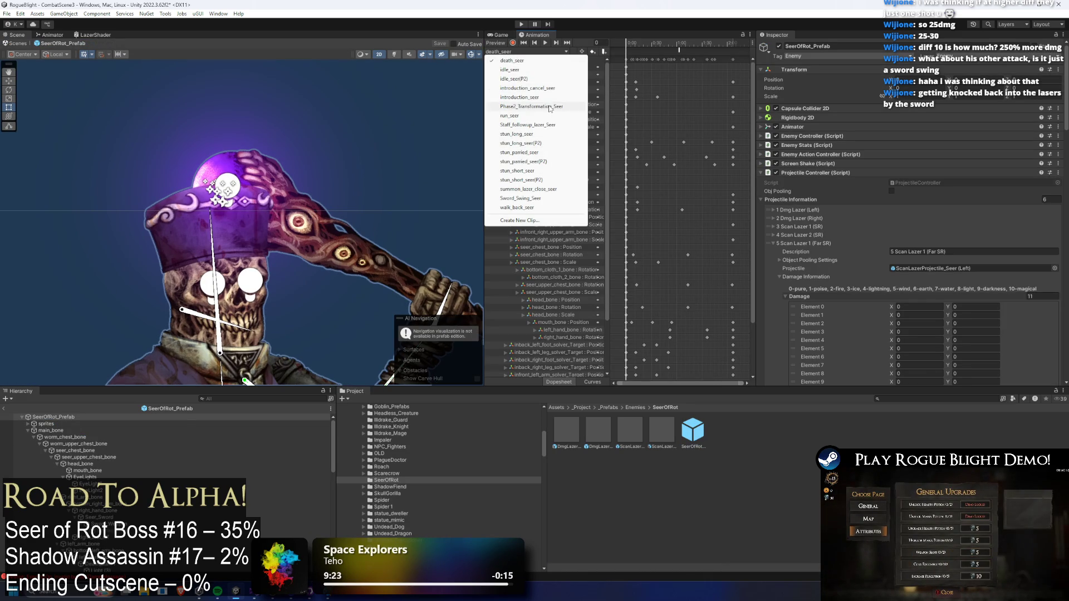
click(531, 200)
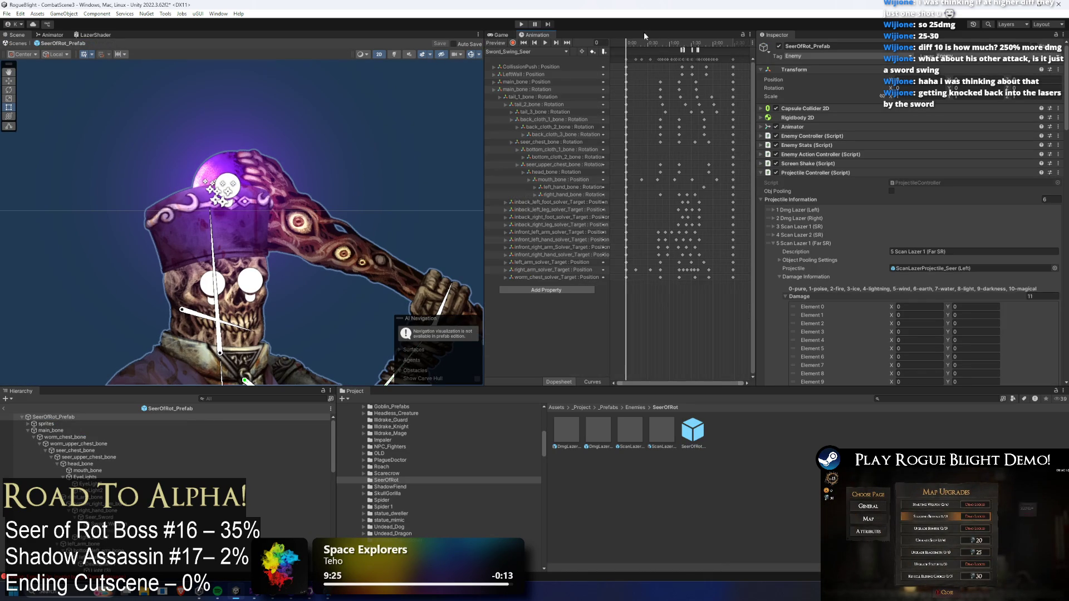
scroll(150, 222, down, 10)
click(642, 44)
mouse_move(643, 43)
mouse_down()
mouse_move(698, 44)
mouse_move(663, 46)
mouse_move(690, 53)
mouse_up()
- Select all the sword swing keyframes and start creating a new animation clip
scroll(330, 105, down, 3)
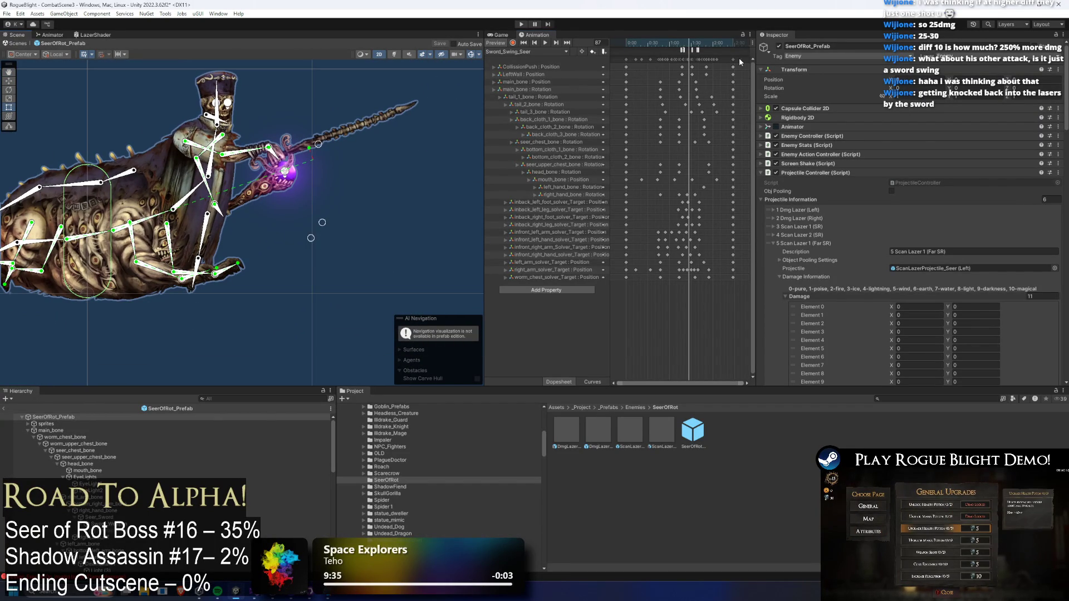
drag(739, 58, 592, 59)
click(537, 52)
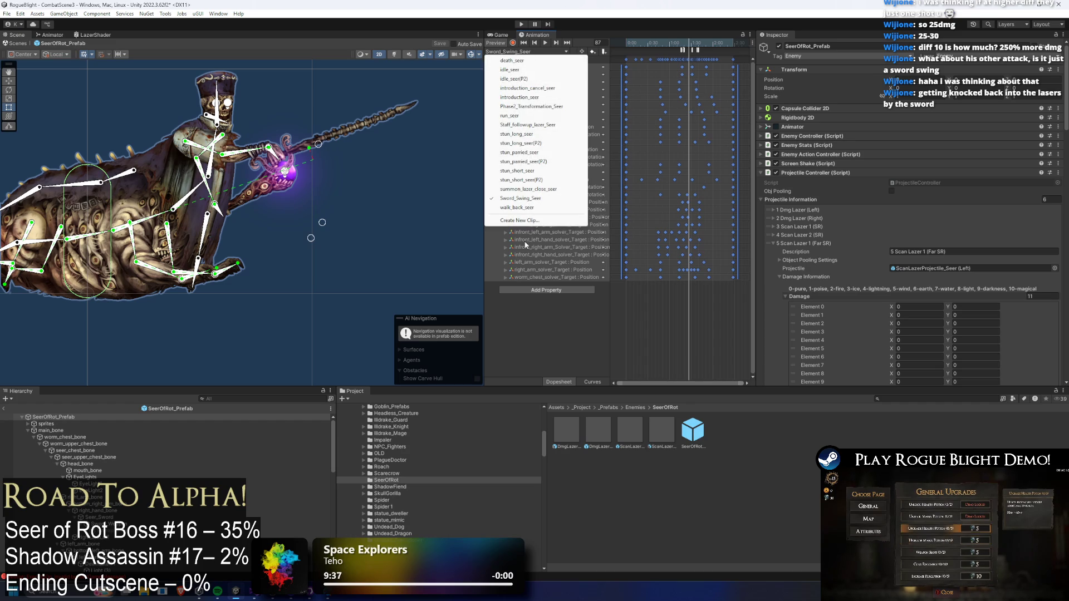
click(540, 223)
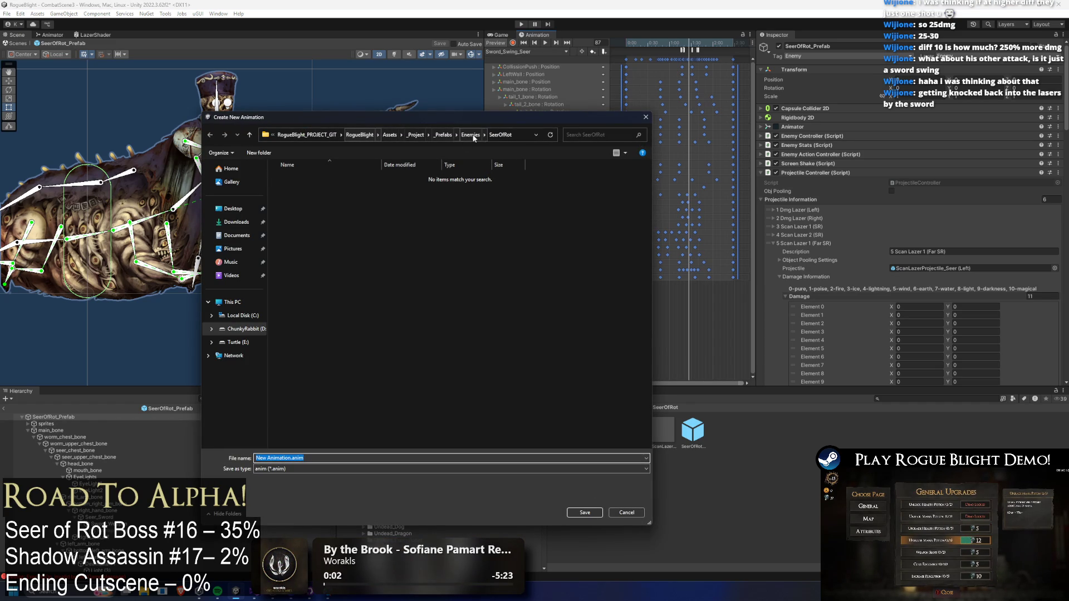
- Save a new clip named Sword_stab_Seer.anim in _Animations/_Enemy/SeerOfRot
click(446, 136)
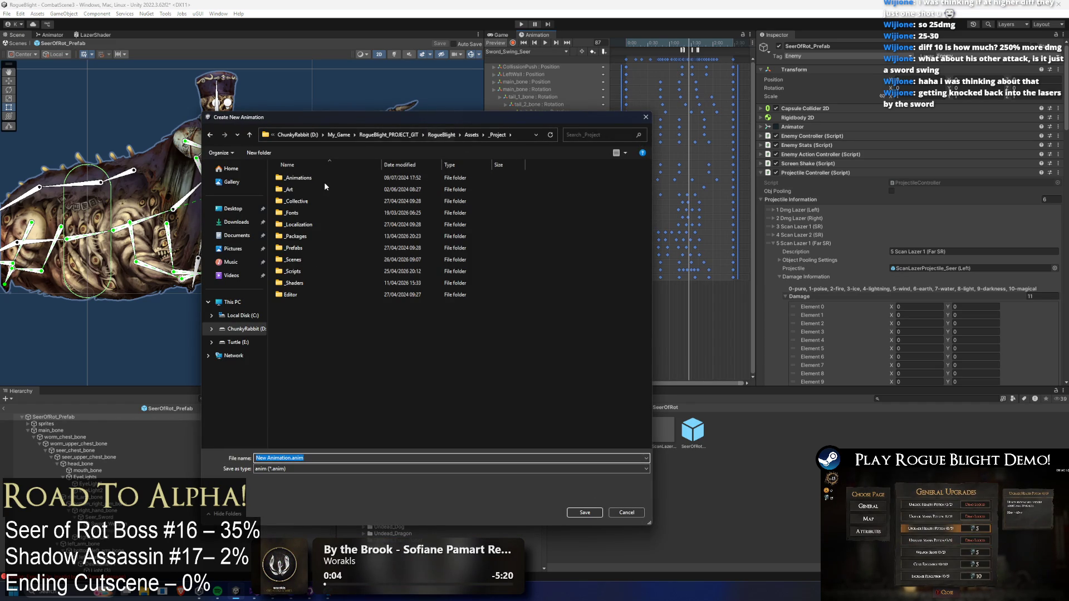
double_click(325, 179)
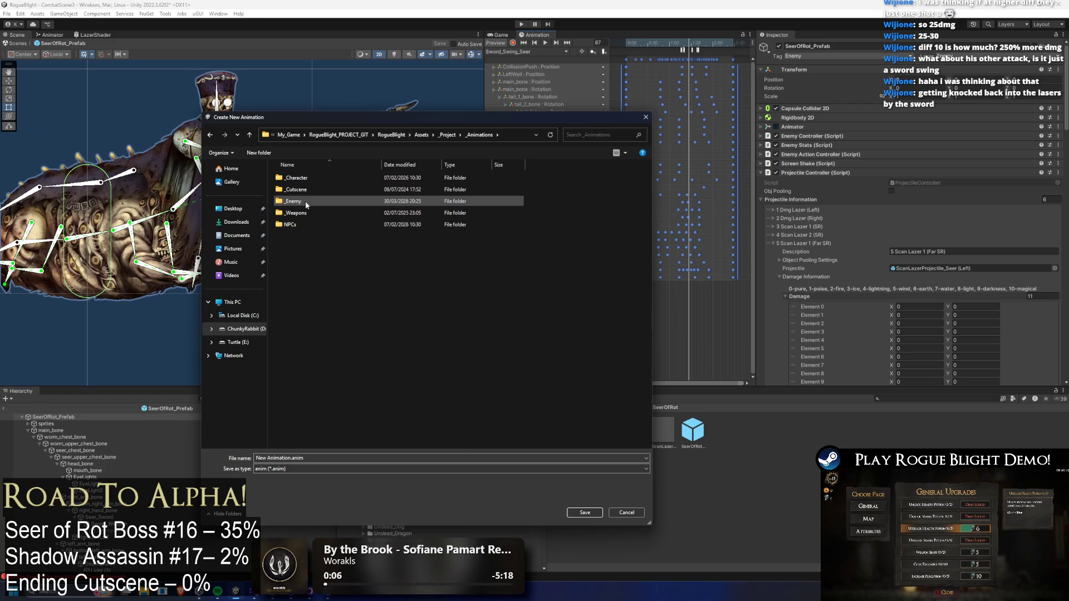
double_click(305, 202)
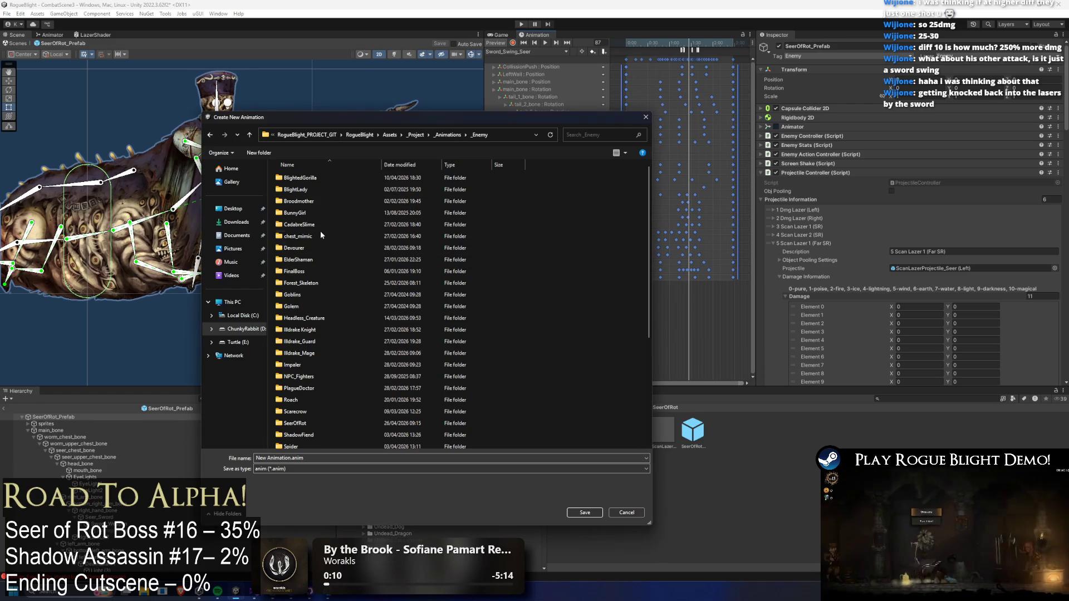
click(295, 423)
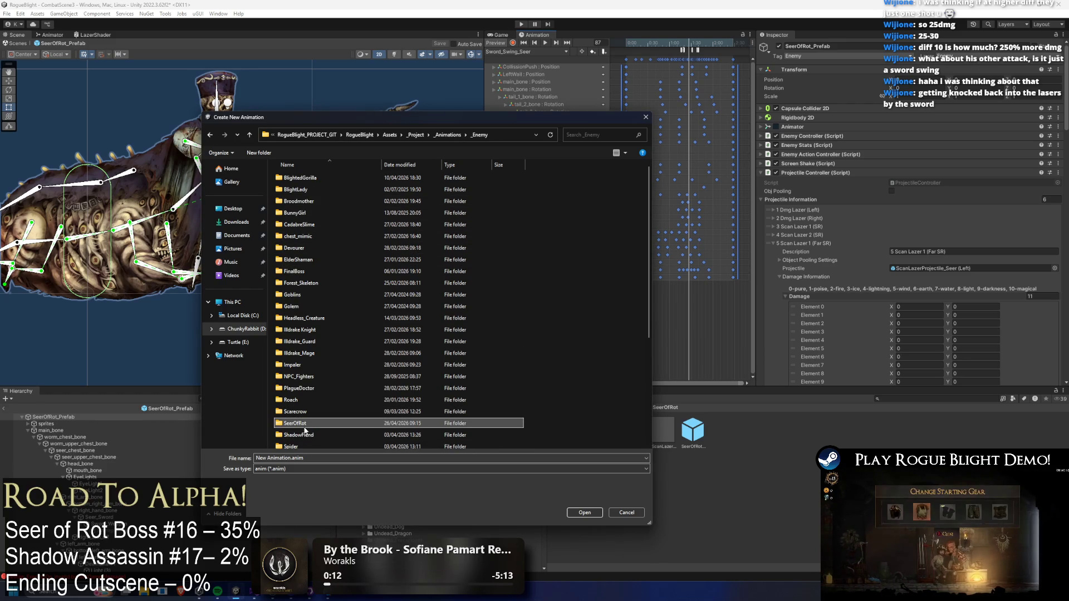
double_click(311, 423)
click(318, 354)
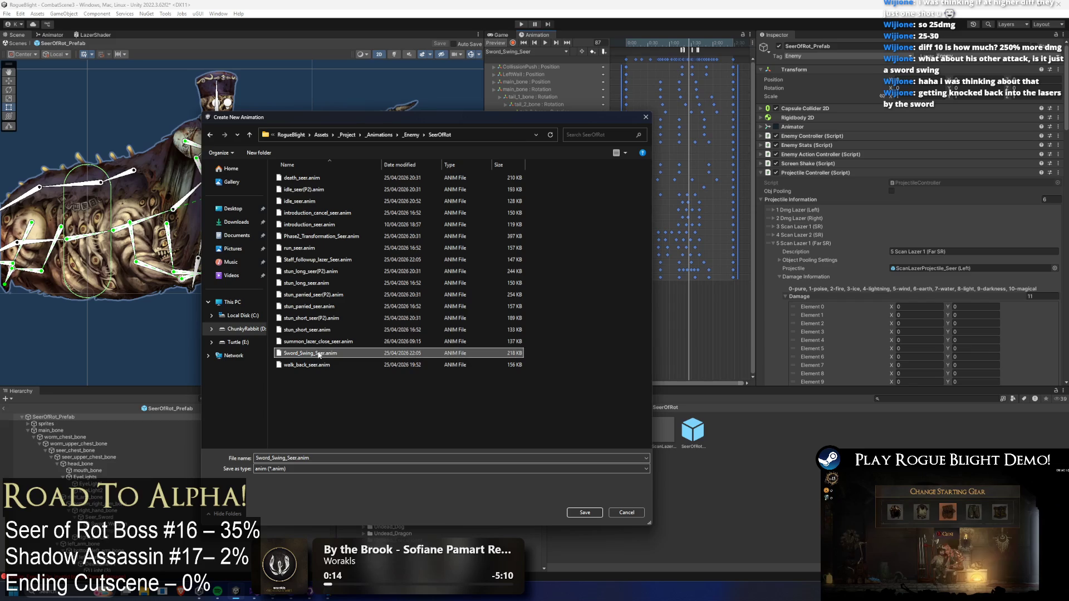
click(285, 458)
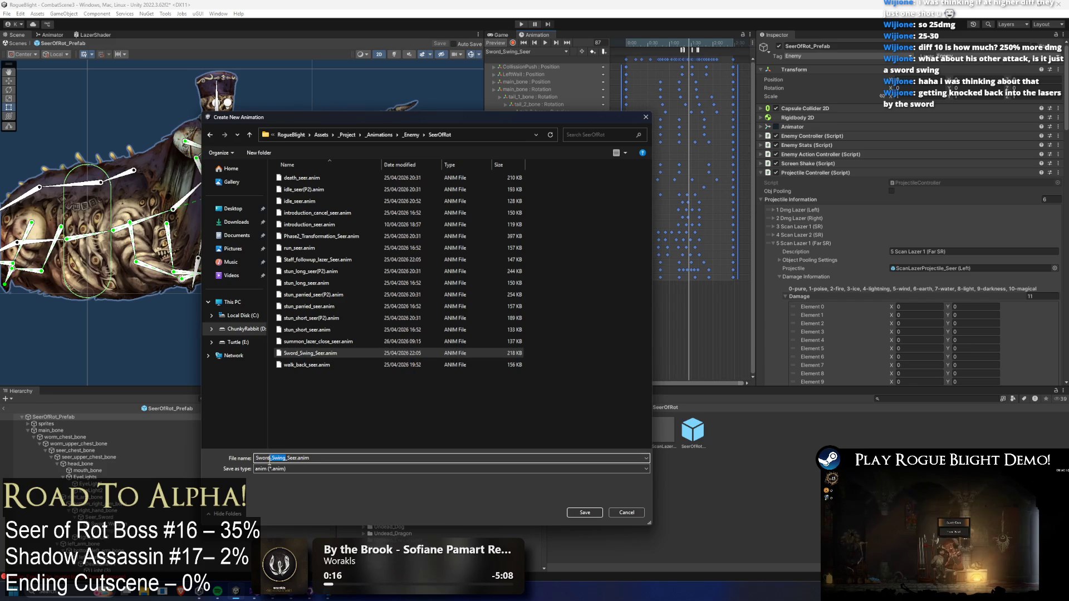
text(stab)
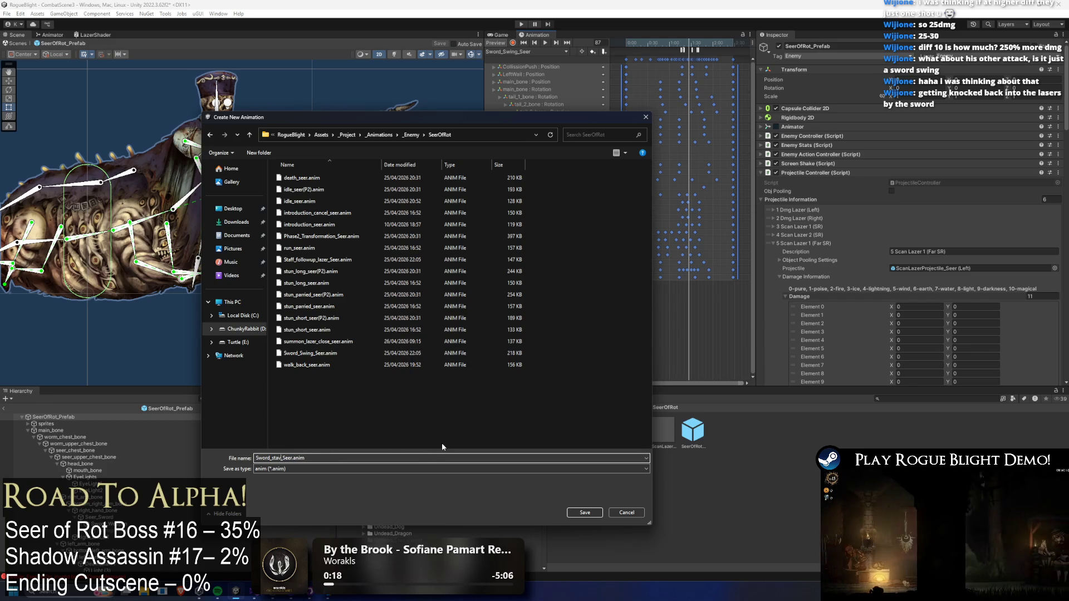
key(Return)
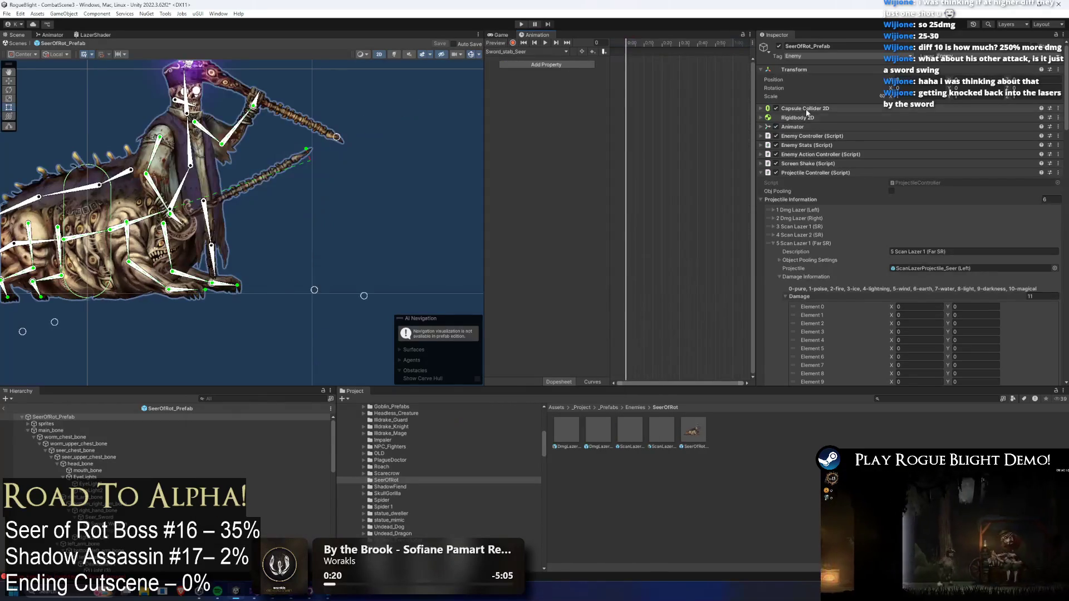
- Paste the copied bone keyframes into Sword_stab_Seer and compare with Sword_Swing_Seer around frame 75
key(ctrl+v)
scroll(702, 136, down, 5)
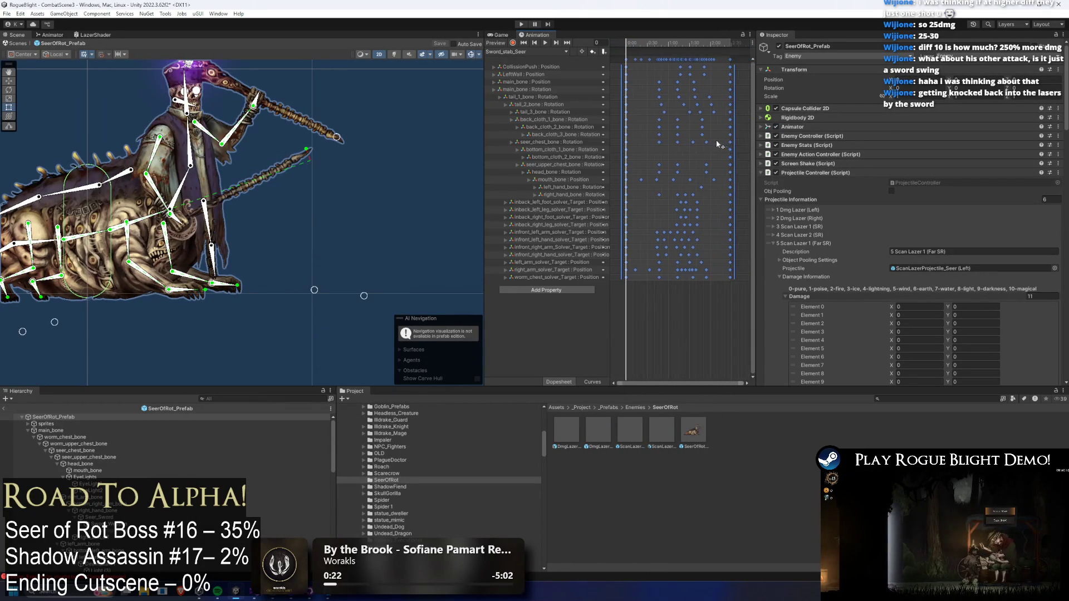
click(535, 51)
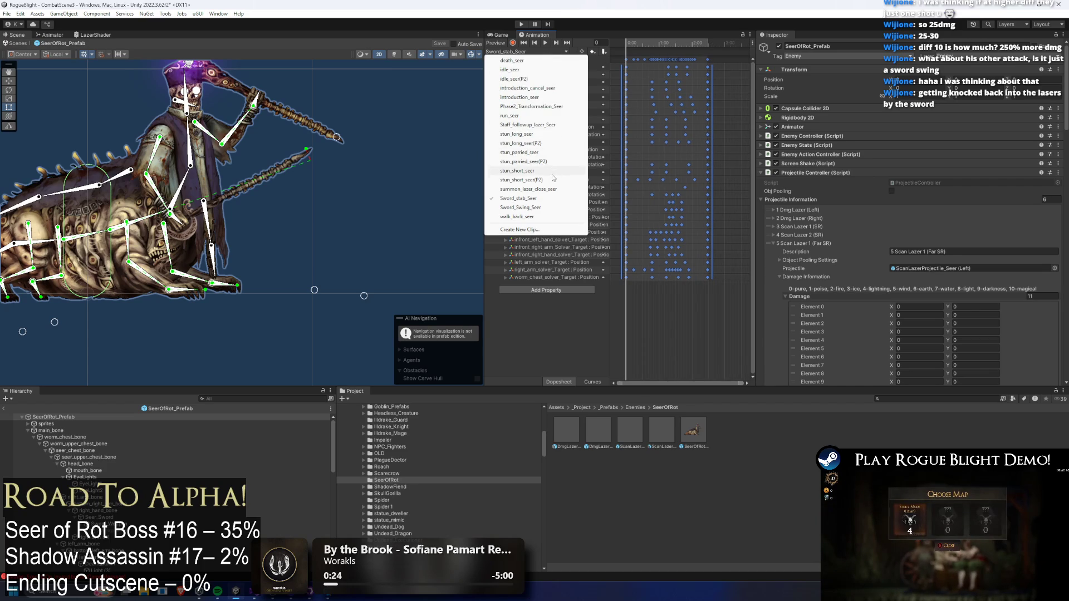
click(520, 207)
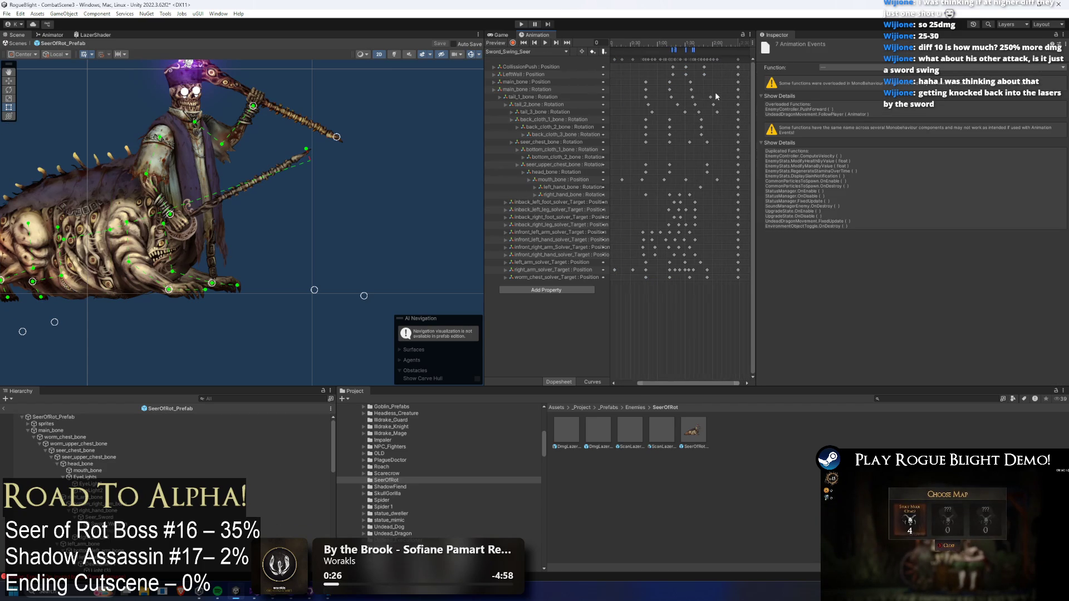
click(655, 47)
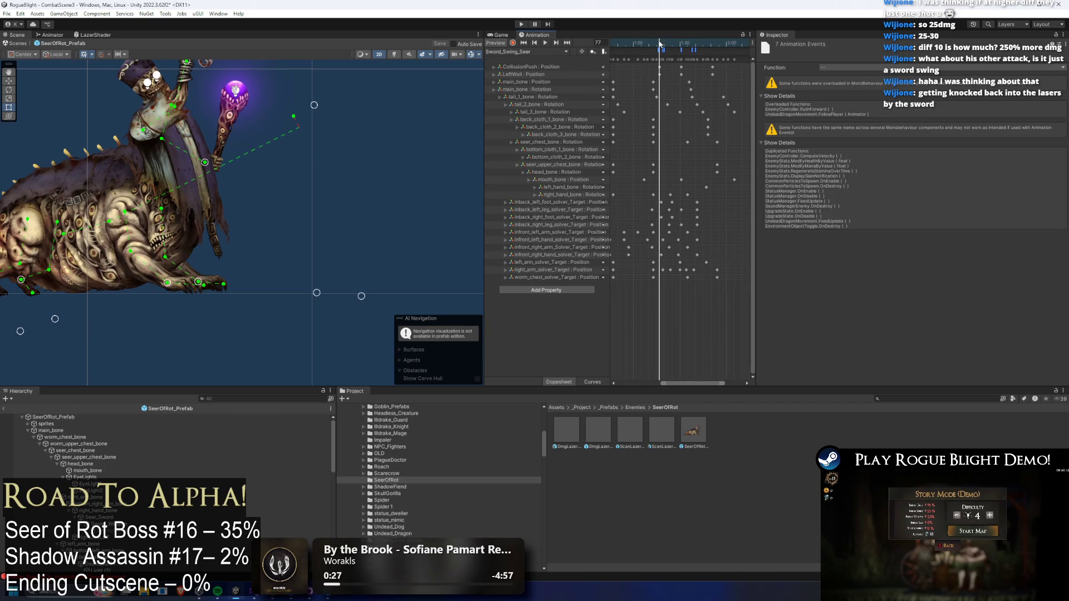
drag(655, 45, 616, 52)
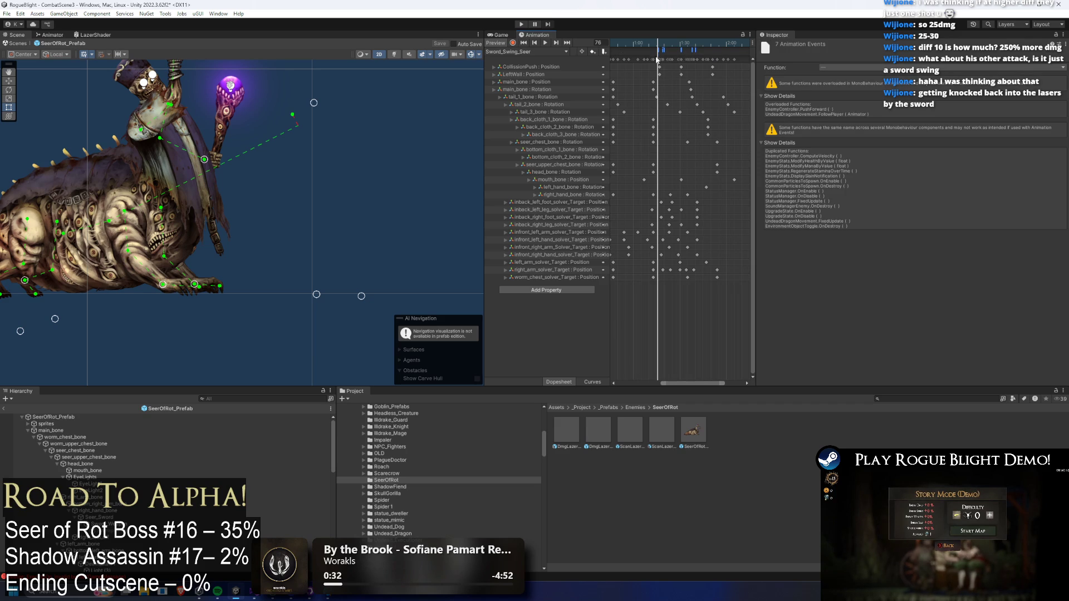
click(538, 53)
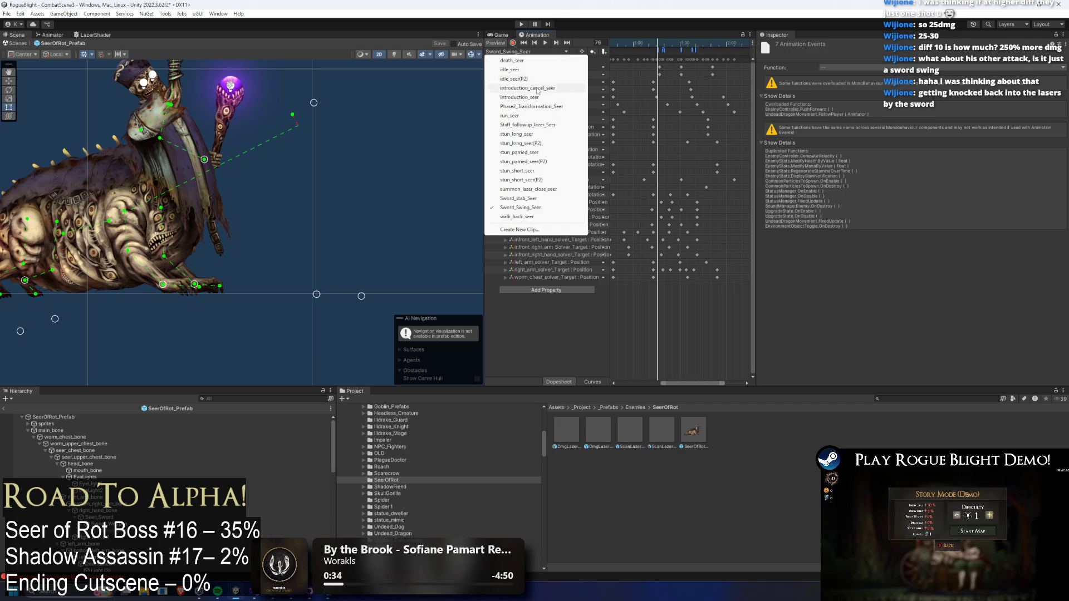
click(540, 198)
- At frame 63, delete the right_arm_solver_Target keys and lower the sword arm's IK target
drag(668, 44, 681, 47)
click(744, 78)
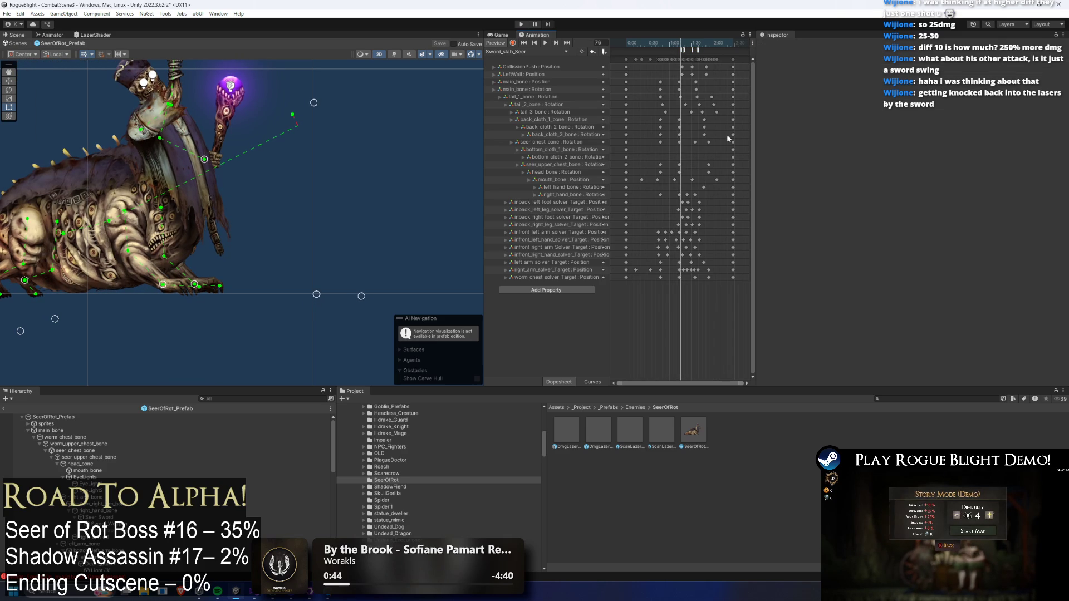
mouse_move(221, 58)
mouse_down()
mouse_move(236, 141)
mouse_move(265, 151)
mouse_up()
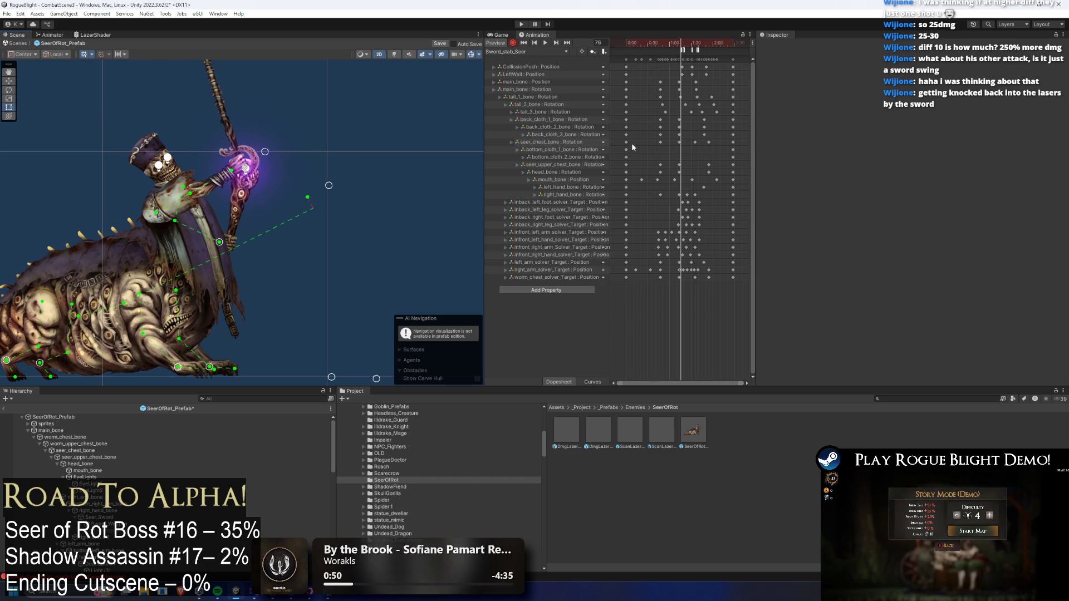
key(ctrl+z)
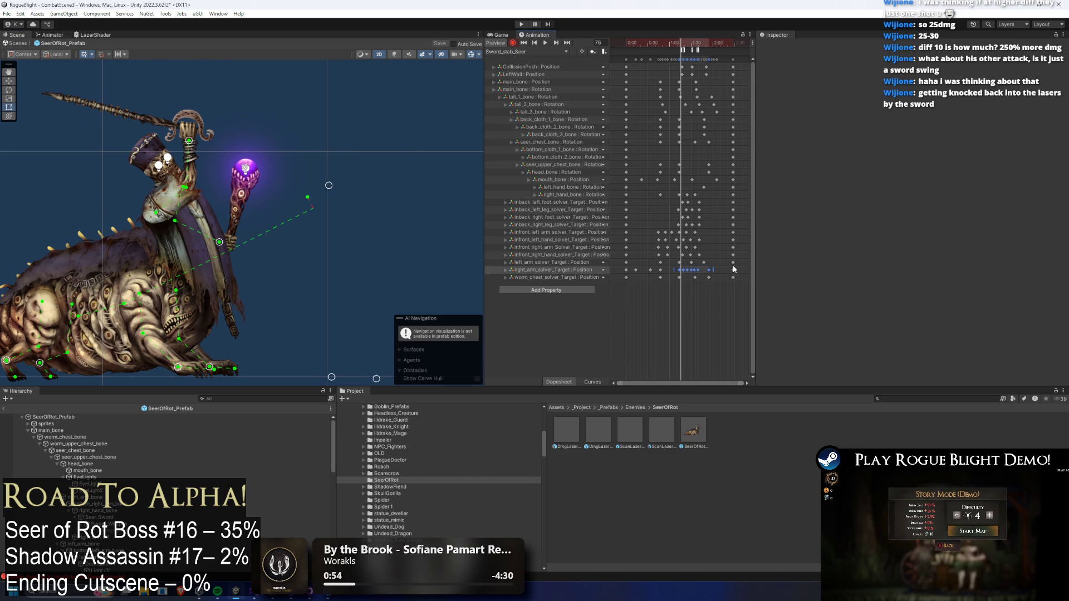
key(Delete)
mouse_move(178, 178)
mouse_down()
mouse_move(118, 260)
mouse_move(103, 253)
mouse_move(112, 252)
mouse_up()
- Rotate right_hand_bone so the sword points horizontally, dropping its position keys
click(112, 254)
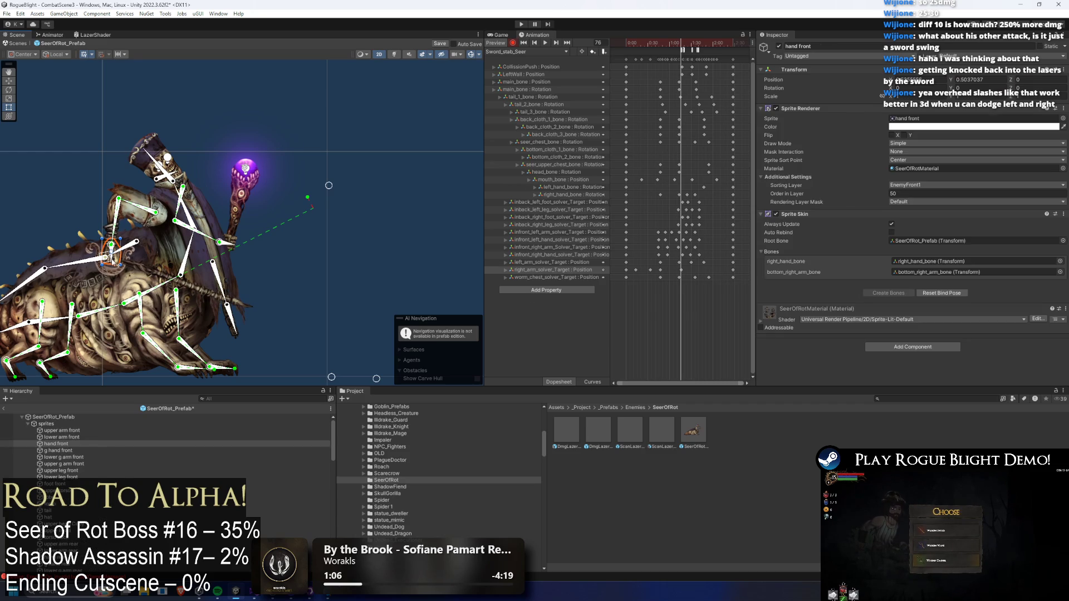
scroll(112, 240, up, 3)
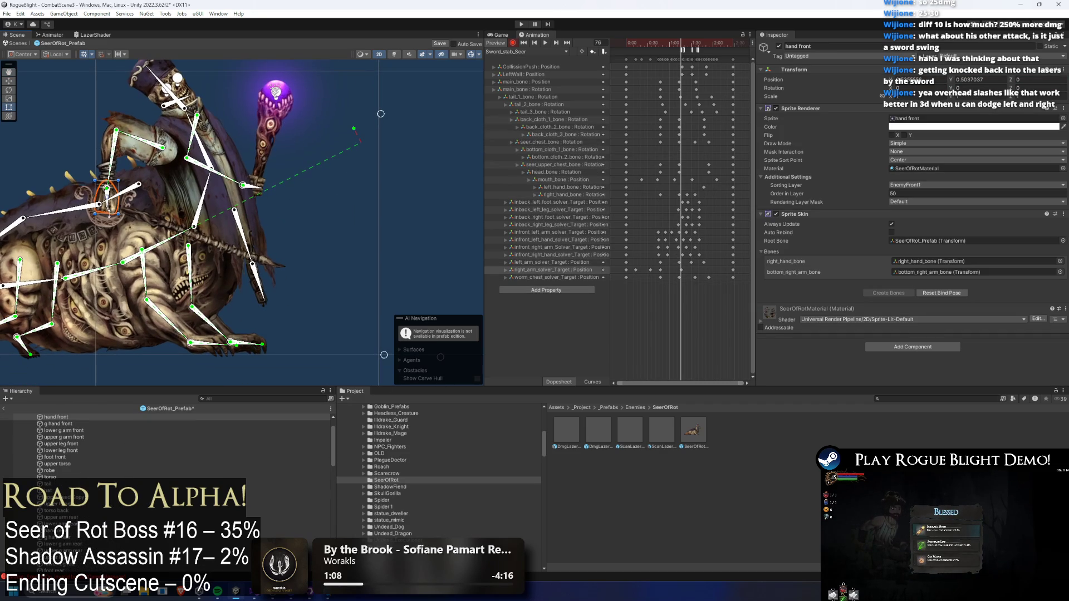
click(111, 213)
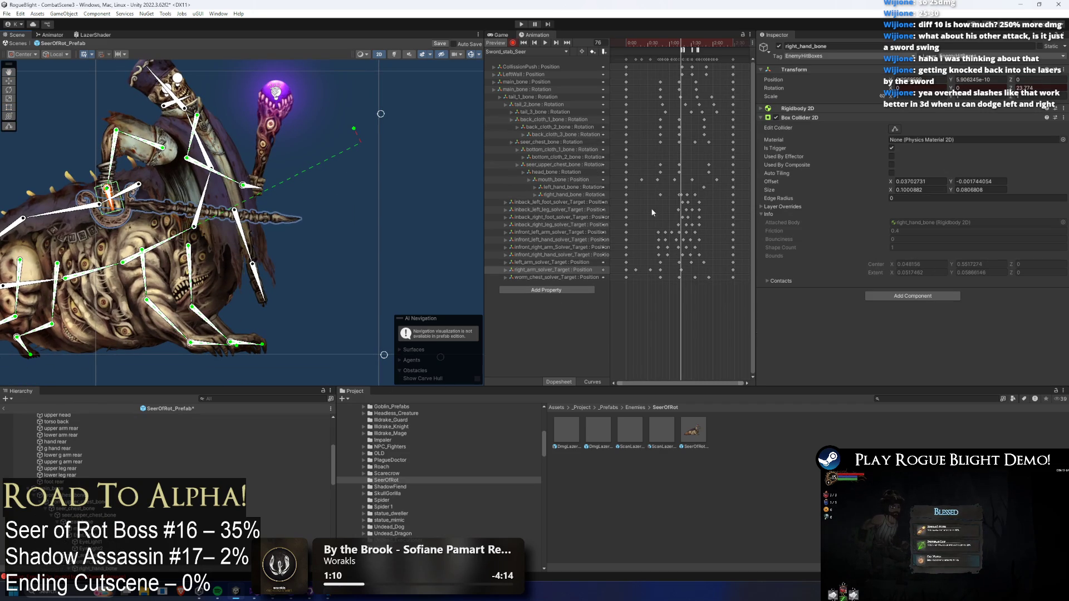
drag(657, 193, 744, 197)
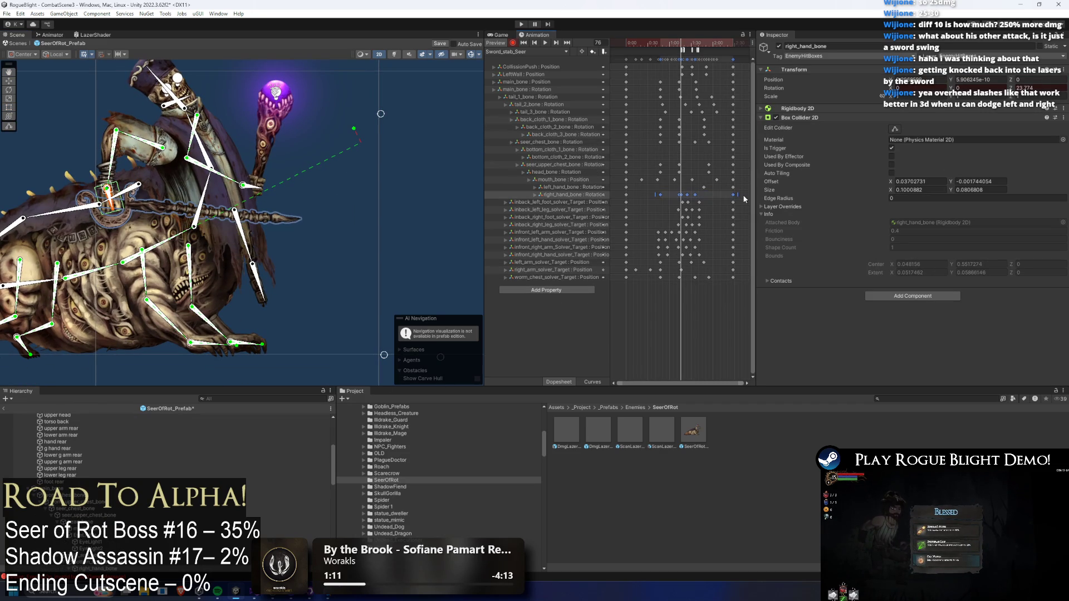
click(645, 187)
click(651, 195)
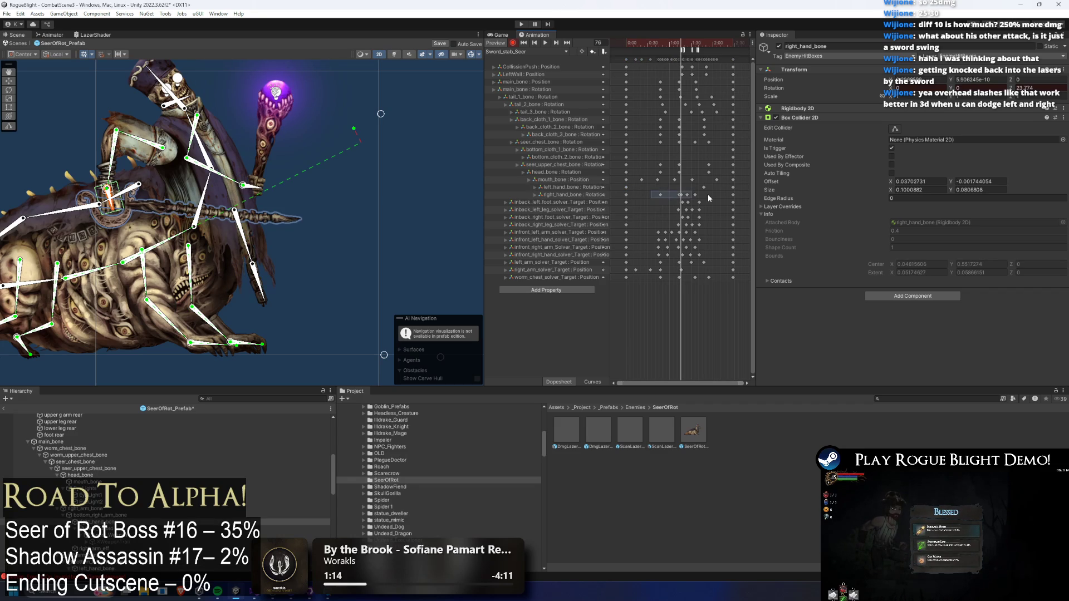
click(107, 210)
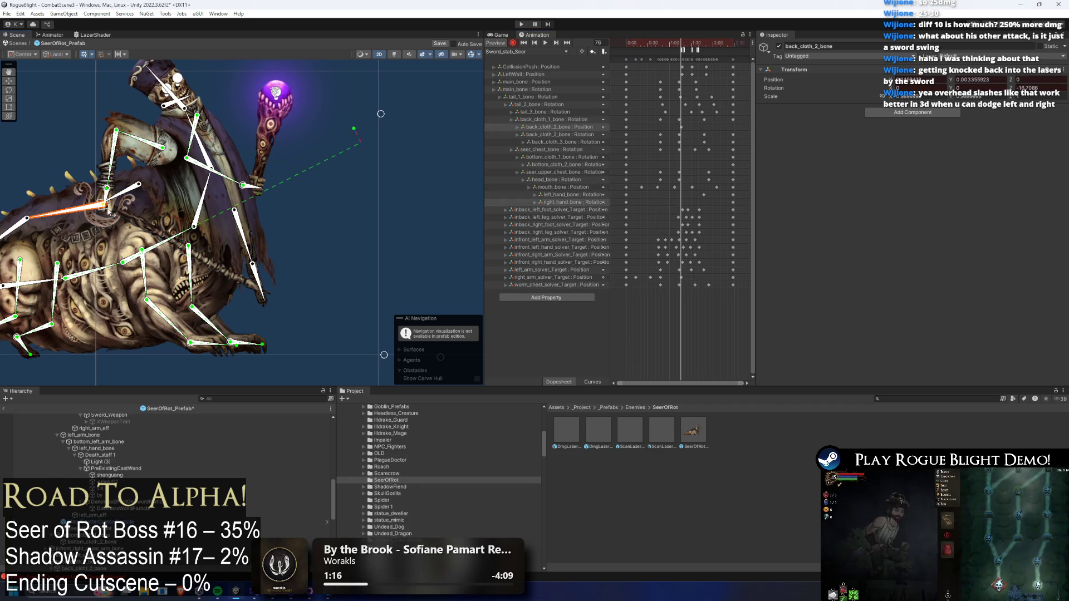
scroll(112, 211, up, 3)
click(103, 207)
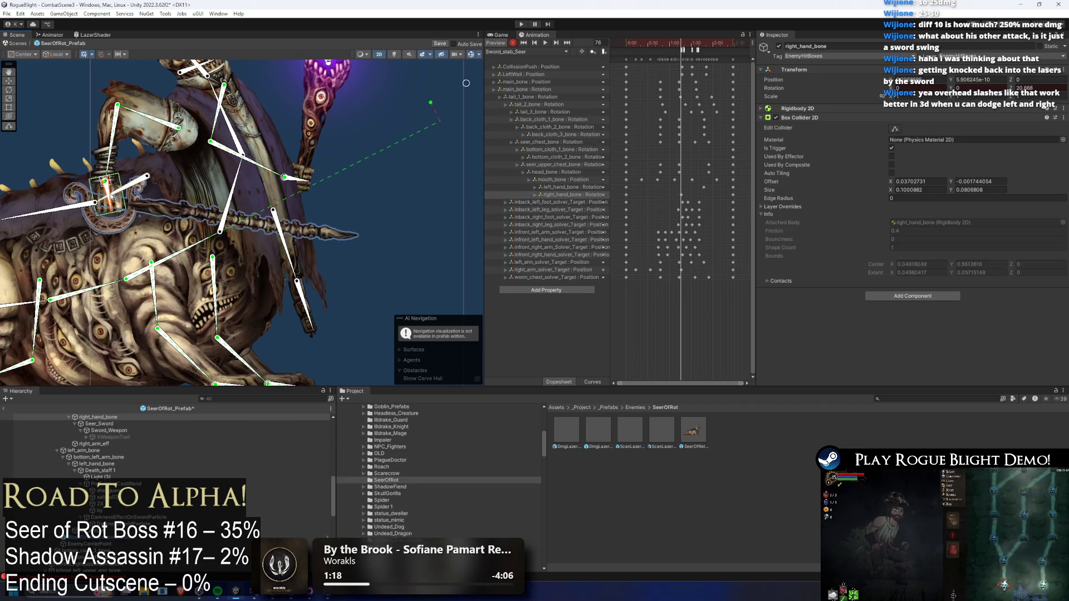
key(ctrl+z)
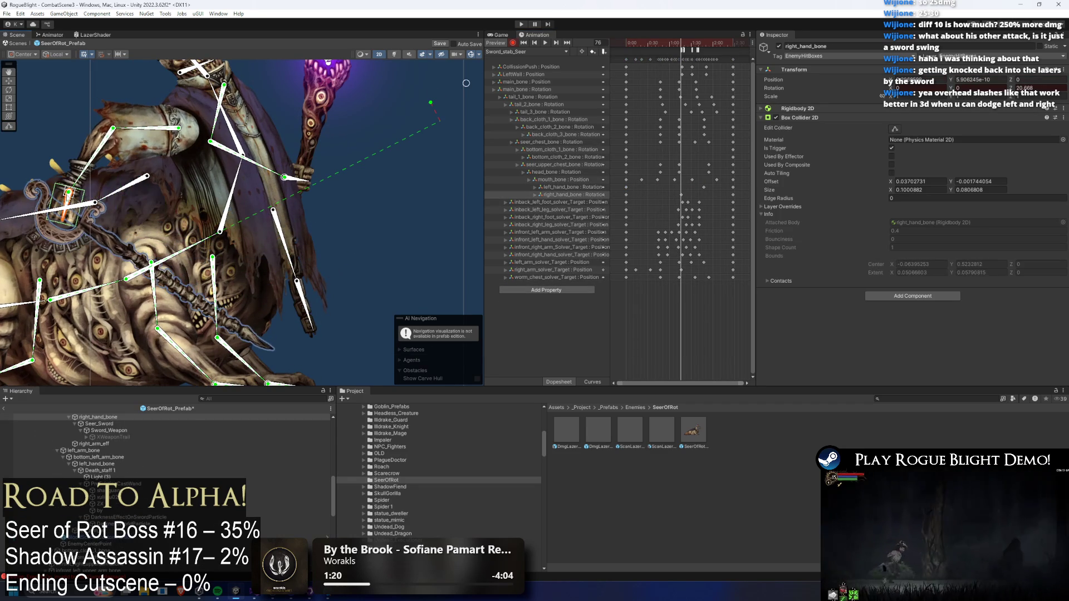
drag(67, 223, 81, 222)
- Rotate the chest and upper body forward, then remove the keys added at frame 17
click(223, 189)
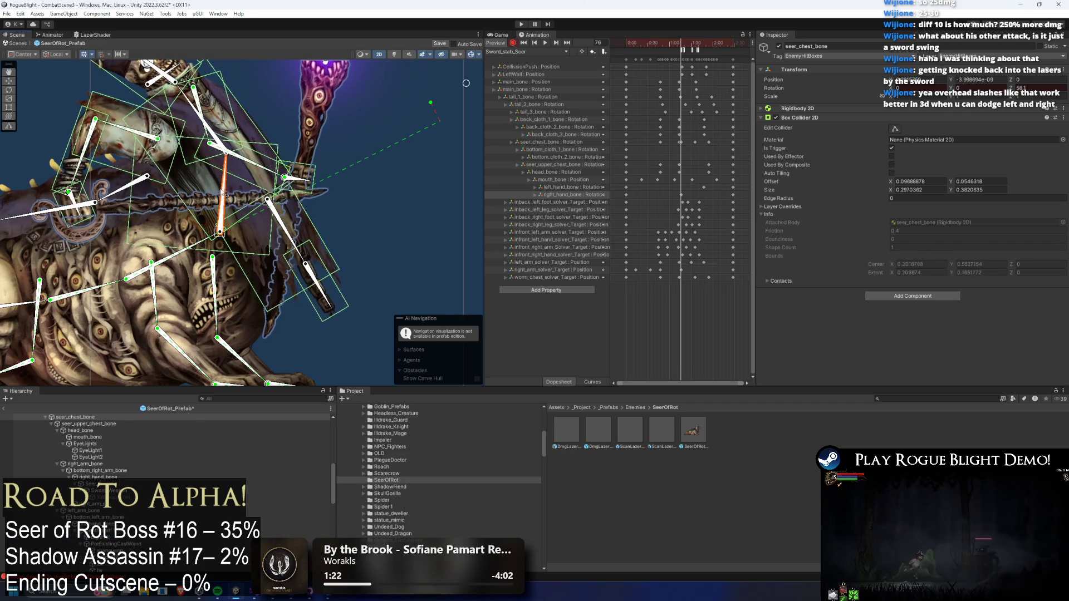
click(79, 220)
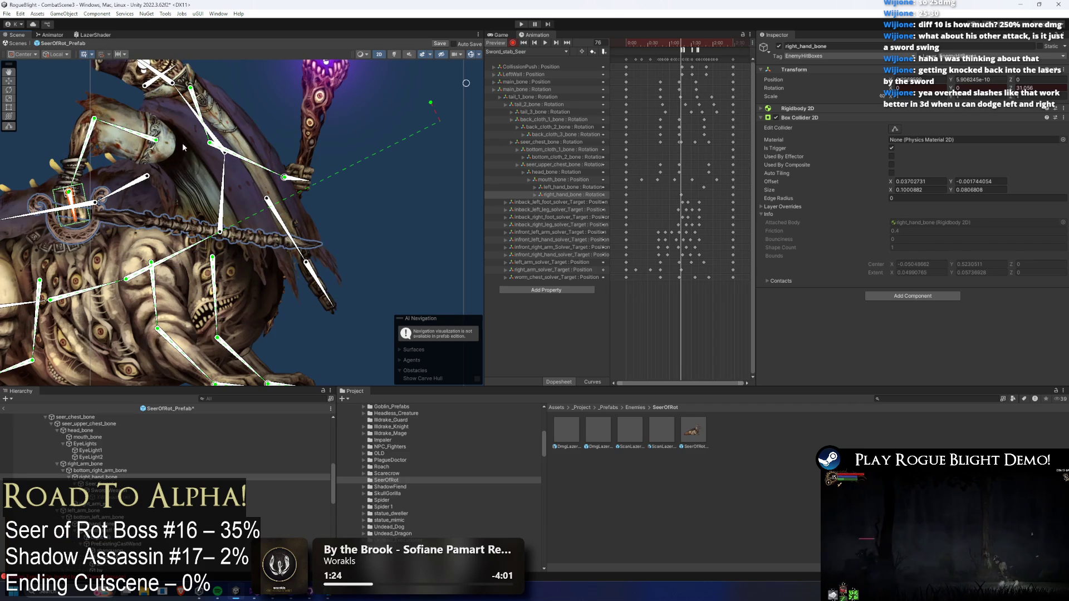
drag(215, 136, 334, 124)
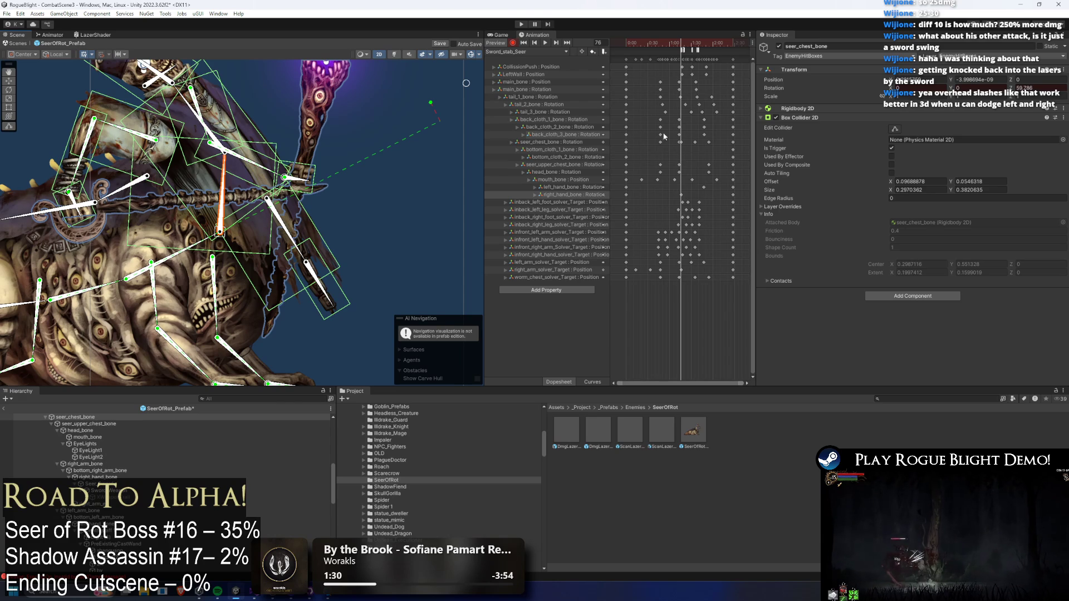
drag(295, 106, 326, 131)
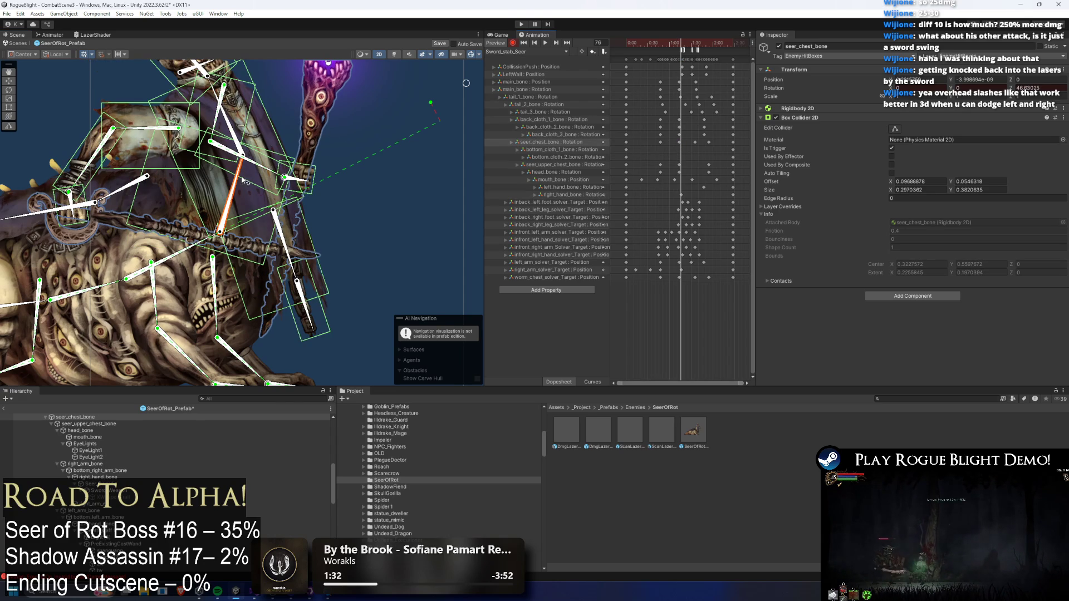
click(635, 45)
drag(275, 157, 267, 144)
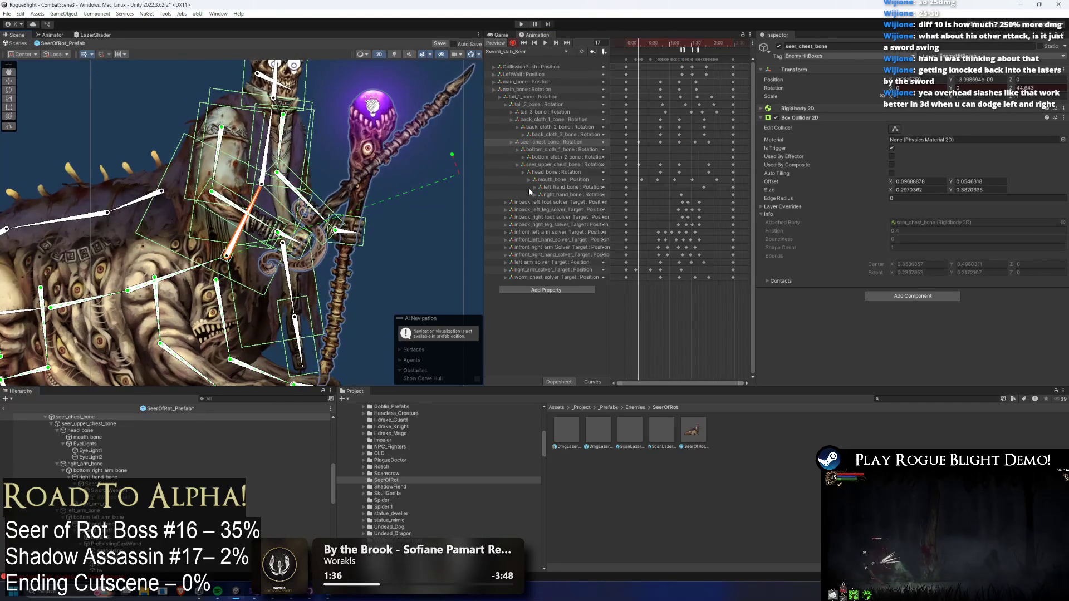
drag(714, 144, 715, 145)
key(Delete)
click(638, 59)
key(Delete)
mouse_move(648, 54)
mouse_down()
mouse_move(688, 52)
mouse_move(655, 55)
mouse_up()
- Delete the right_arm_solver_Target keys and, at frame 35, raise the hand and angle the sword
drag(316, 59, 299, 131)
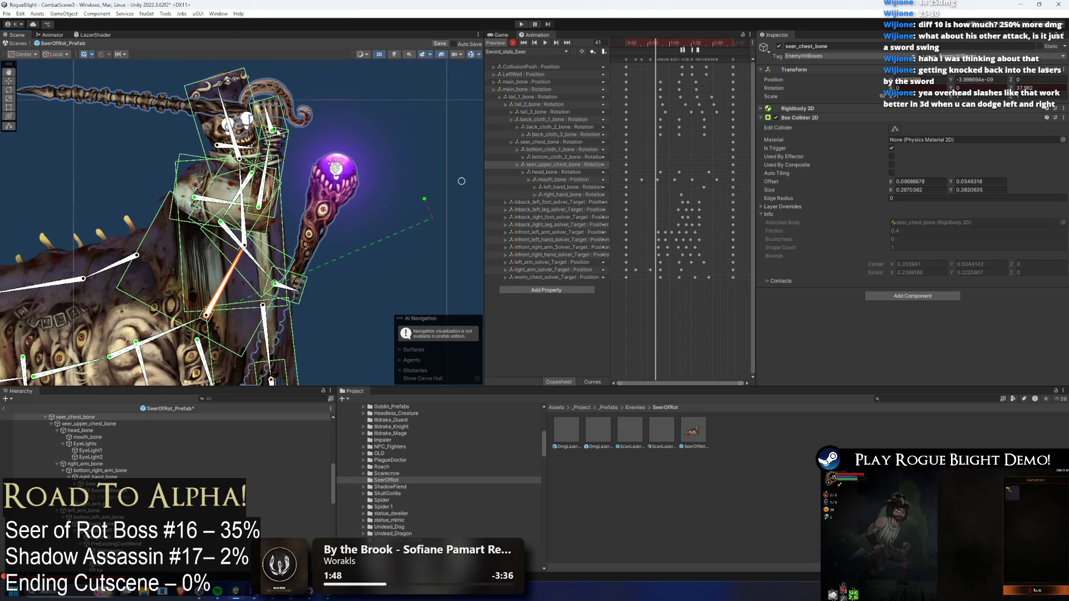
scroll(345, 134, up, 2)
click(345, 133)
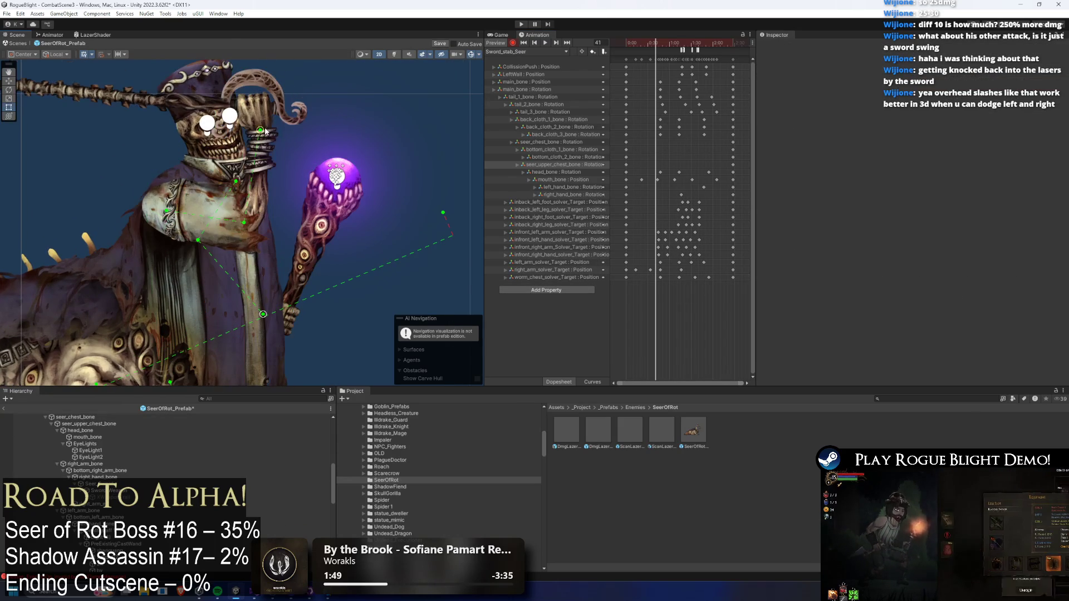
key(Delete)
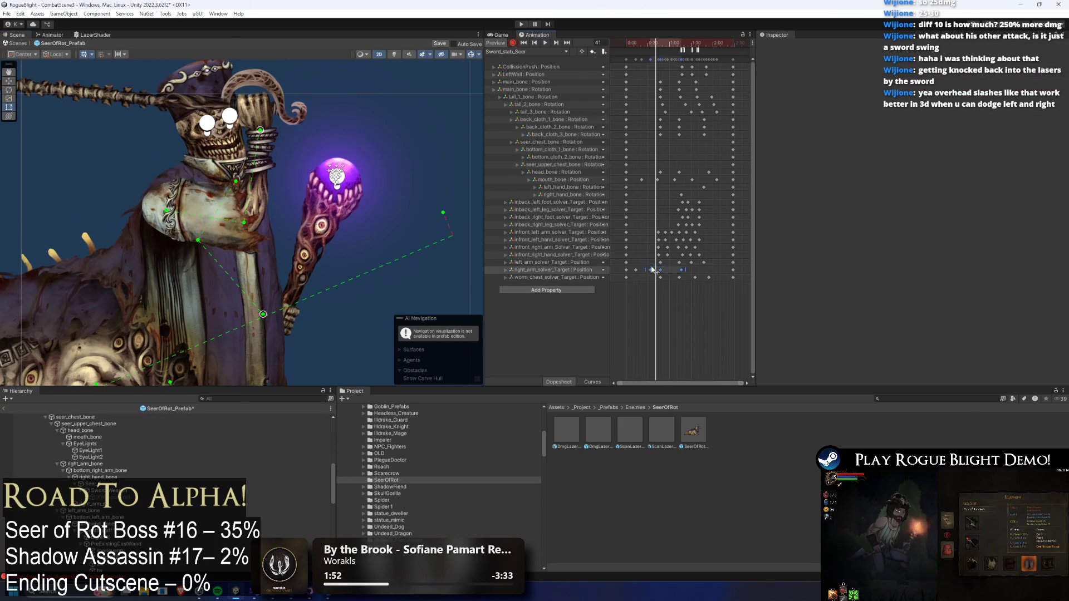
mouse_move(654, 45)
mouse_down()
mouse_move(633, 44)
mouse_move(660, 49)
mouse_up()
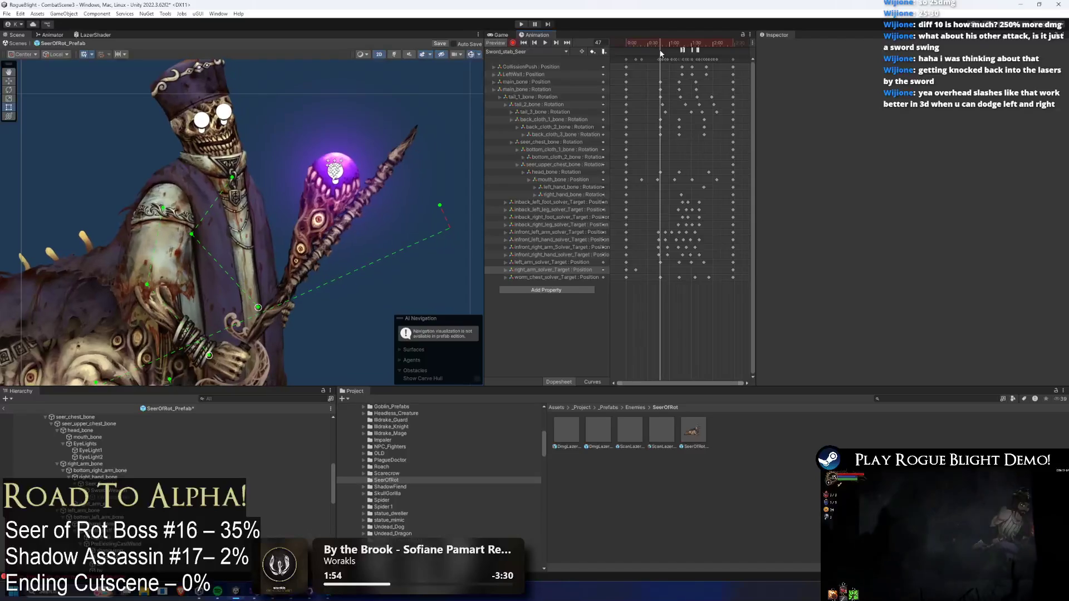
scroll(227, 138, up, 3)
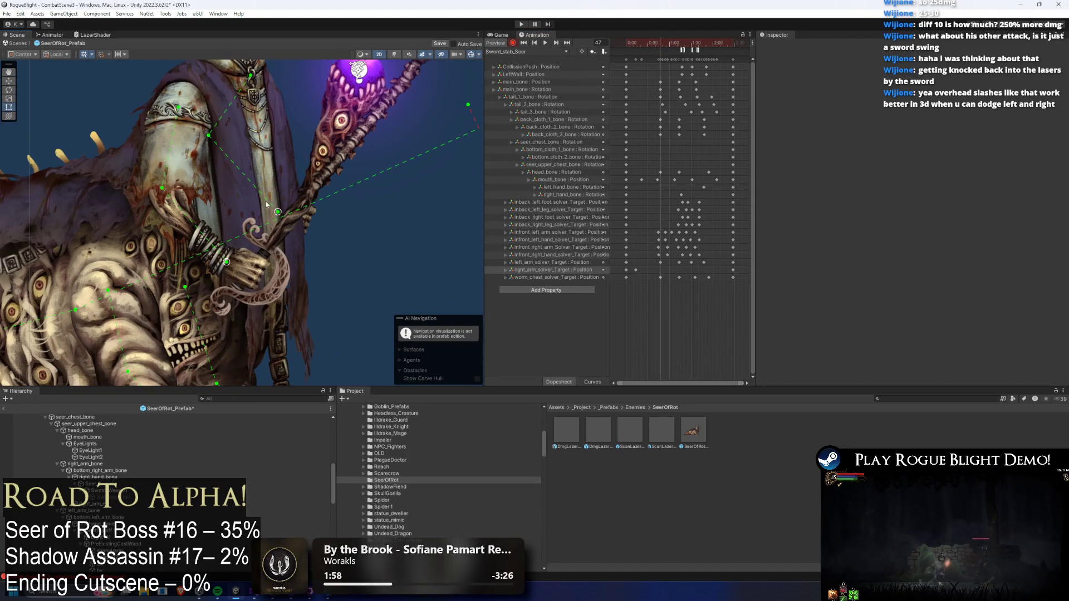
drag(225, 263, 106, 179)
scroll(98, 181, up, 2)
click(94, 184)
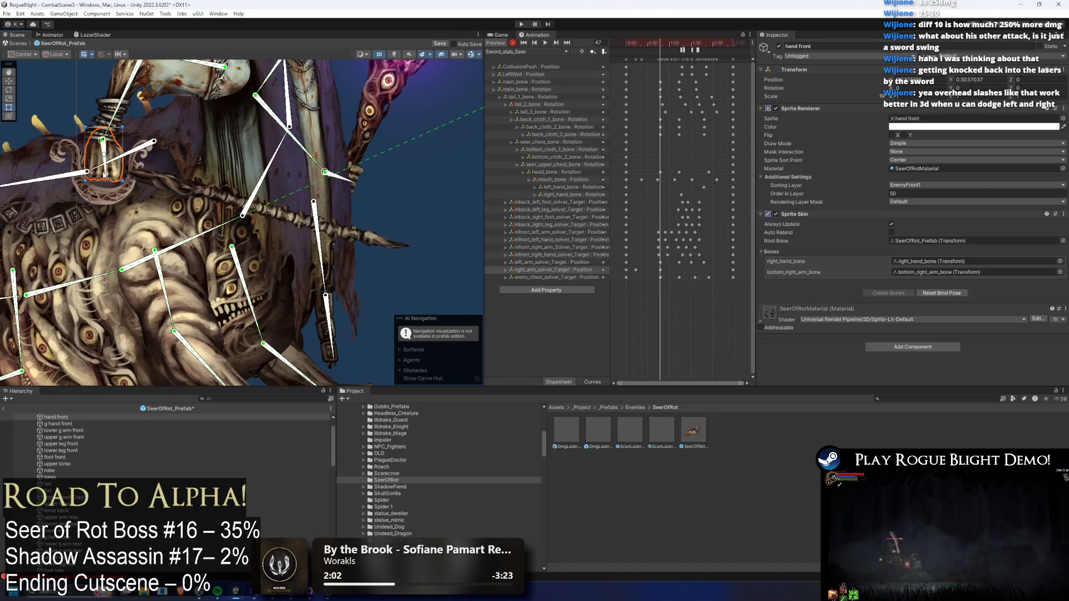
drag(105, 141, 88, 171)
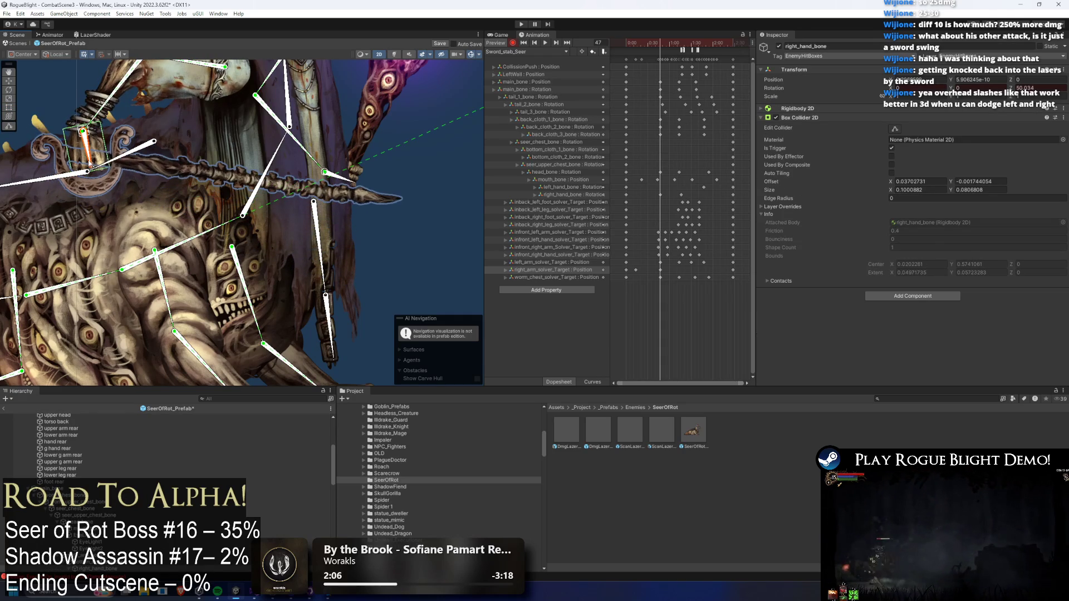
scroll(281, 159, down, 2)
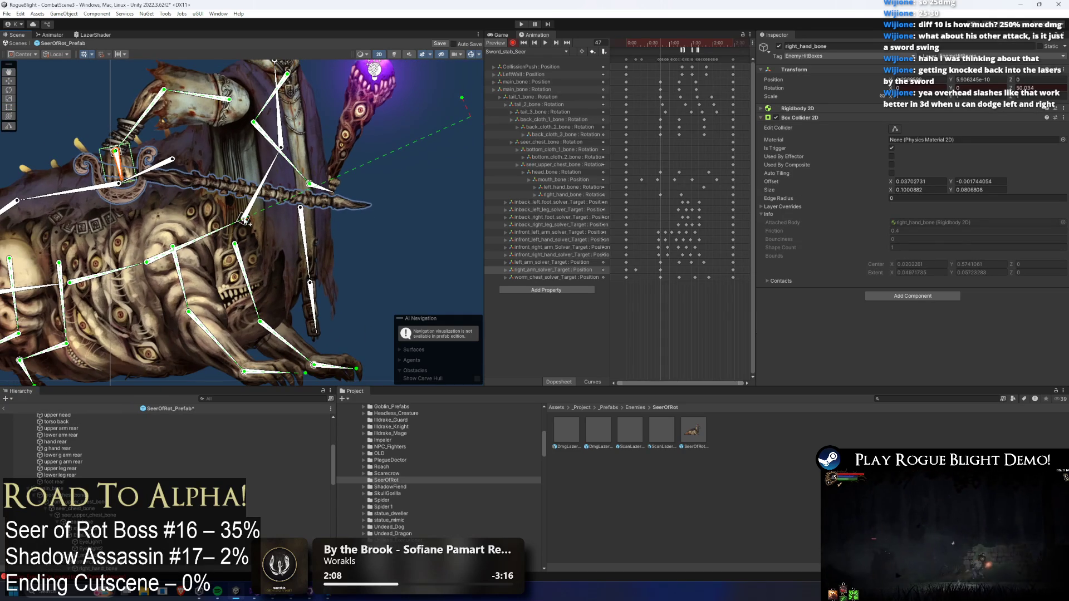
- Check the chest, upper chest and head bones, then preview the clip, stopping at frame 47
click(244, 220)
click(267, 192)
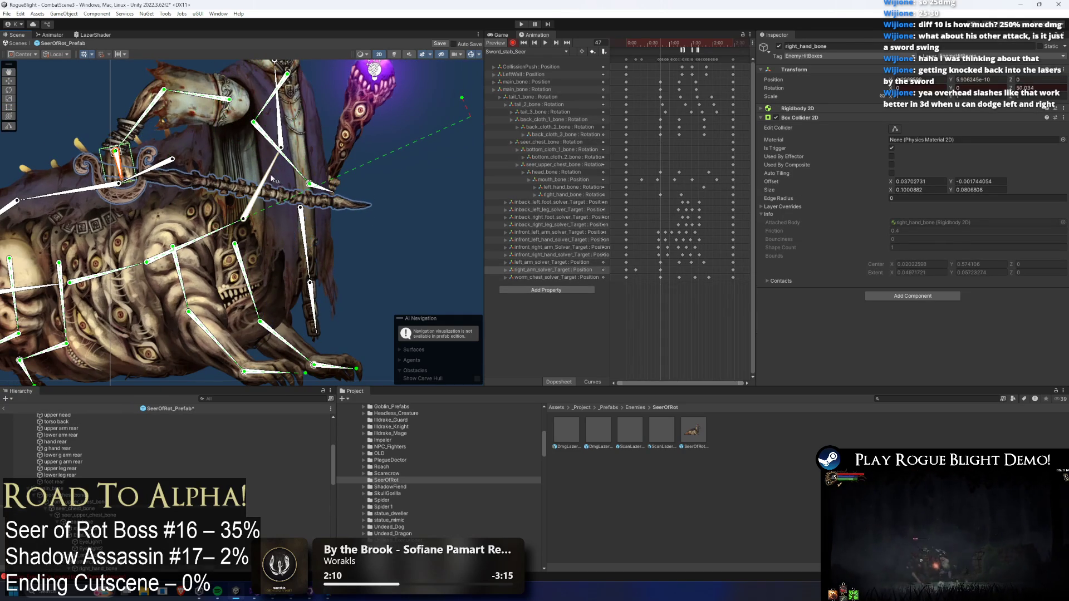
click(271, 134)
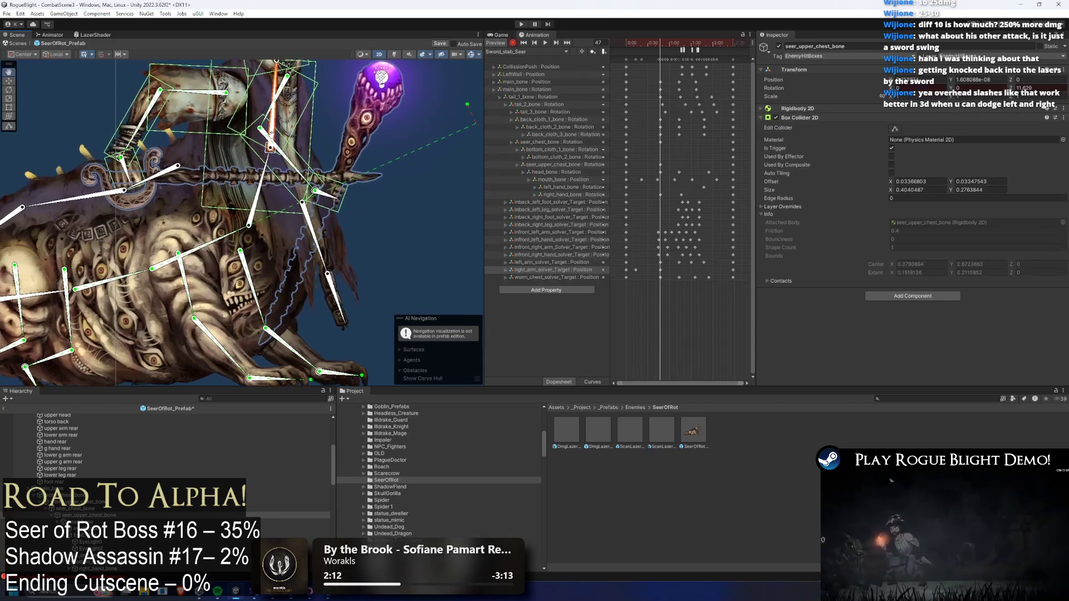
scroll(271, 134, up, 2)
scroll(266, 99, down, 2)
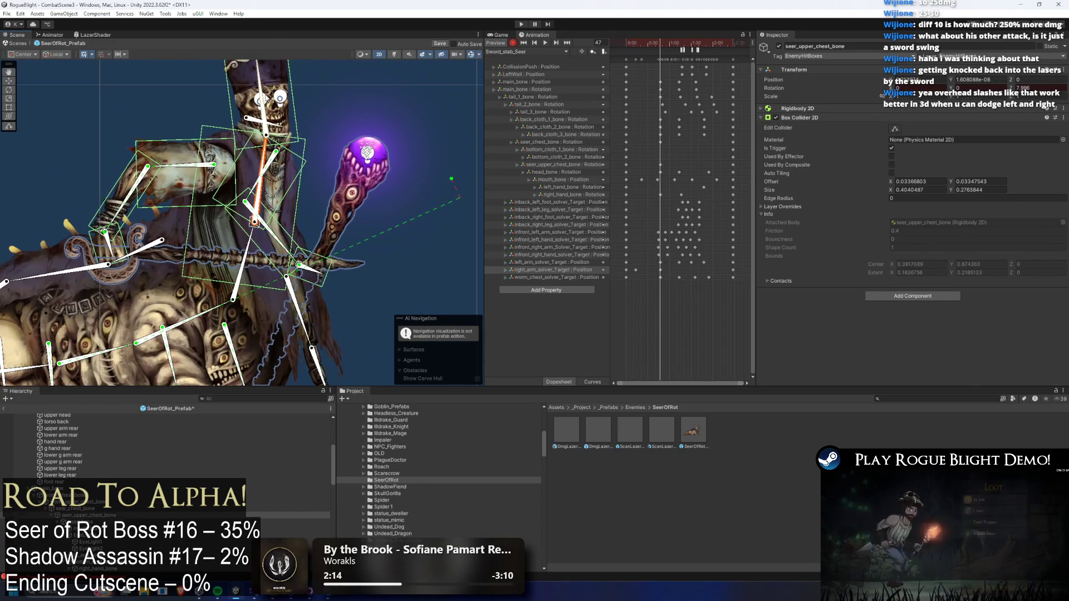
click(268, 100)
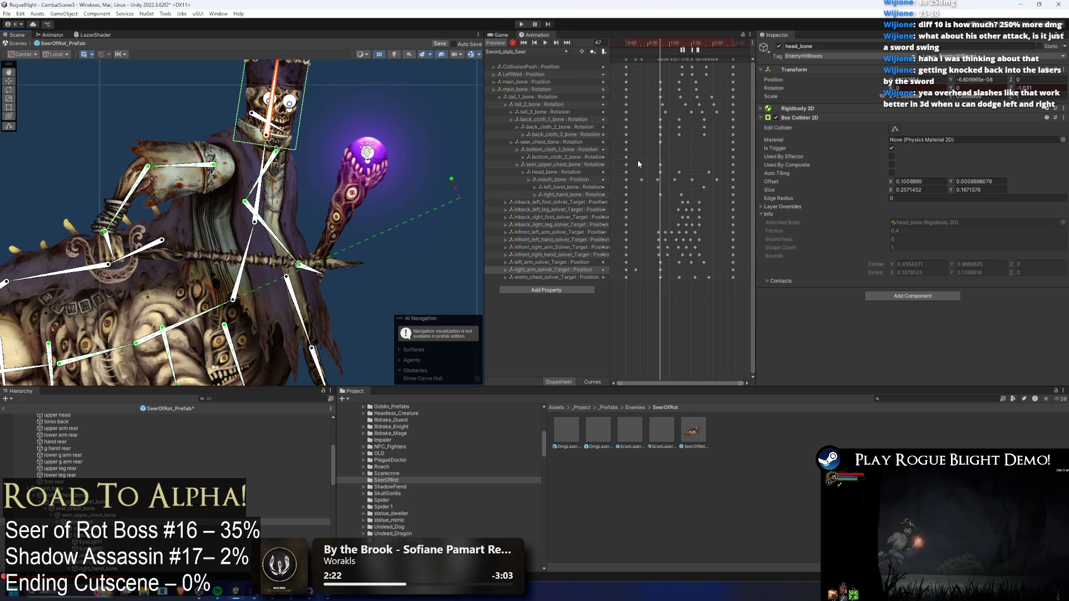
drag(714, 174, 715, 174)
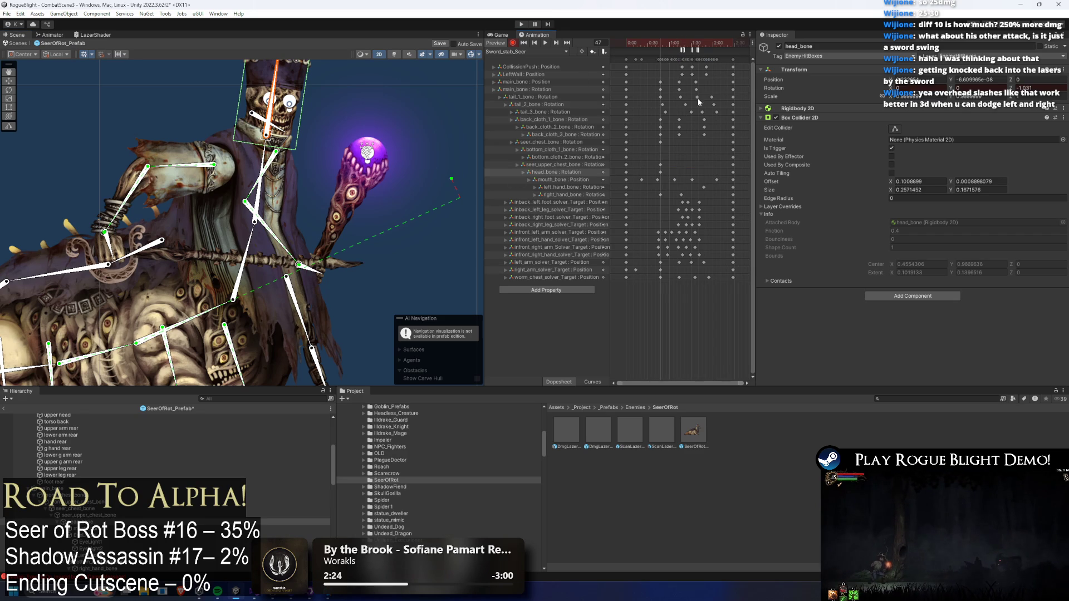
key(space)
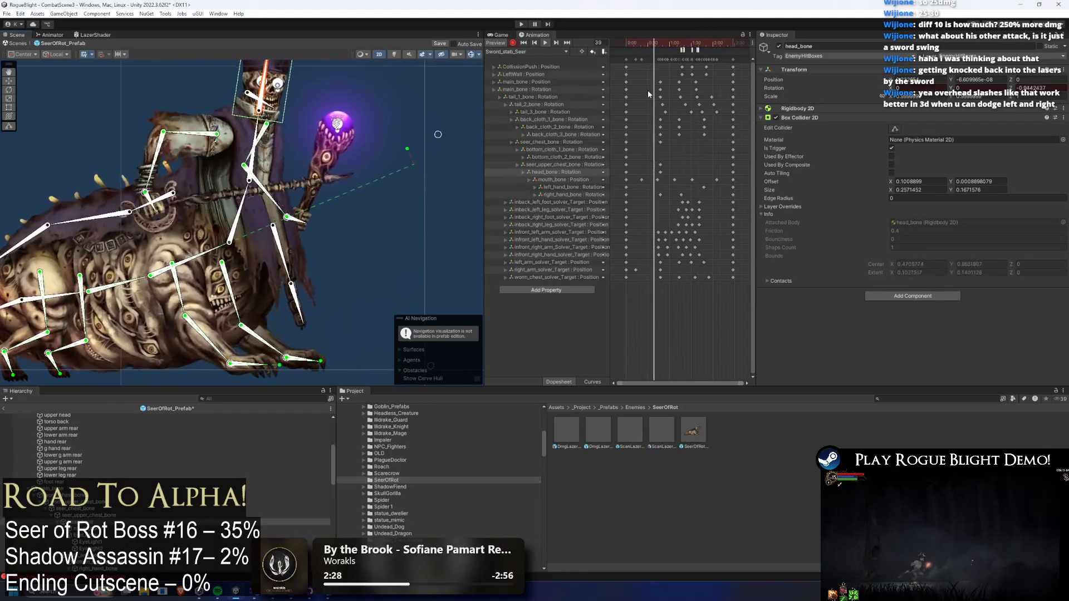
click(661, 48)
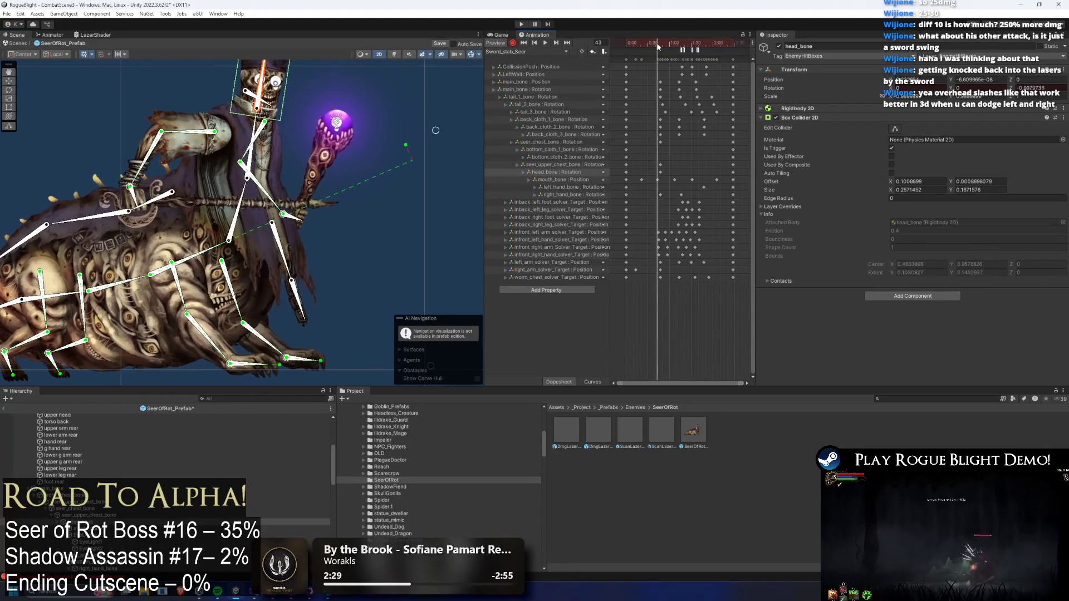
click(124, 180)
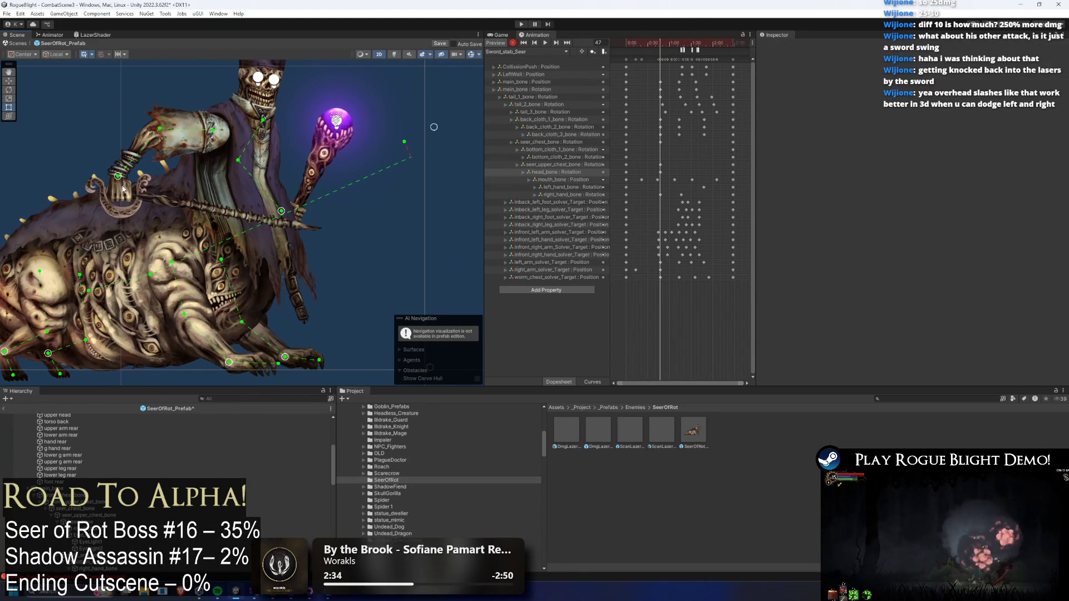
- At frame 74, raise the Seer's right arm and tilt the sword upward
click(121, 192)
click(124, 198)
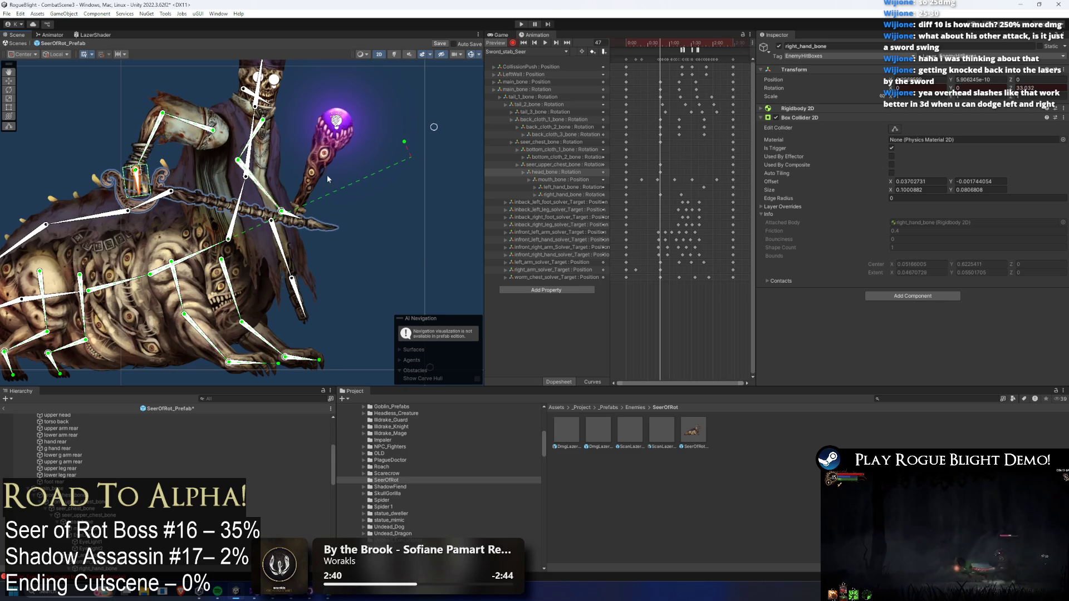
drag(656, 44, 643, 42)
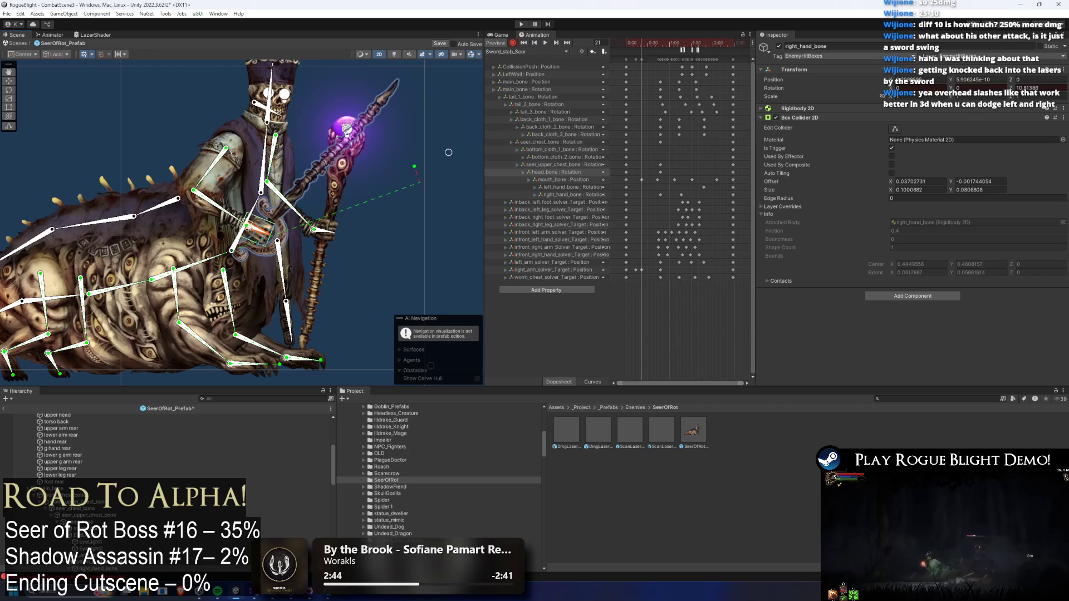
key(space)
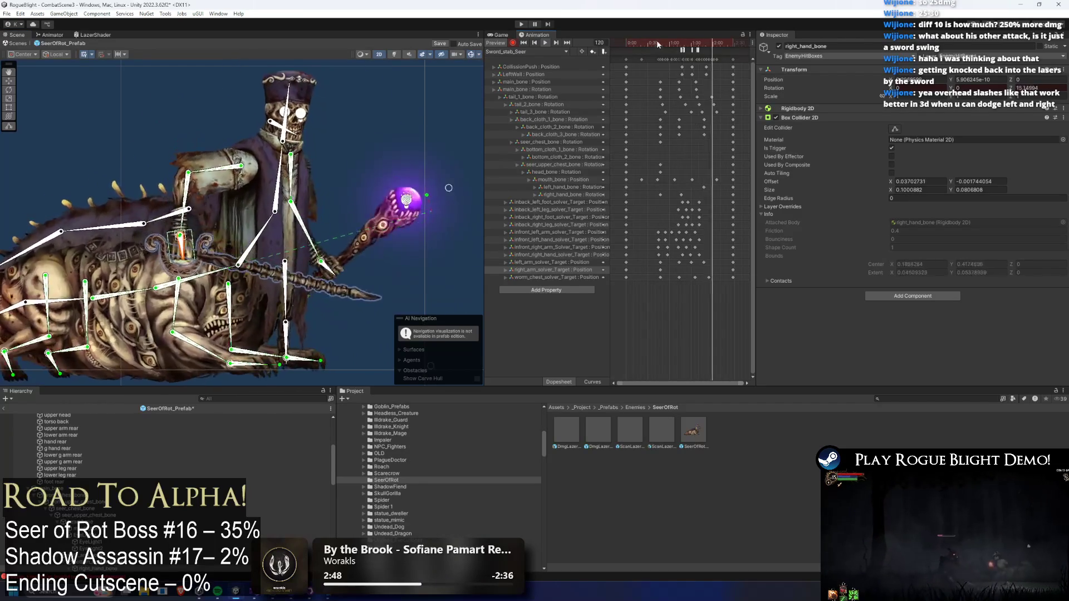
click(679, 45)
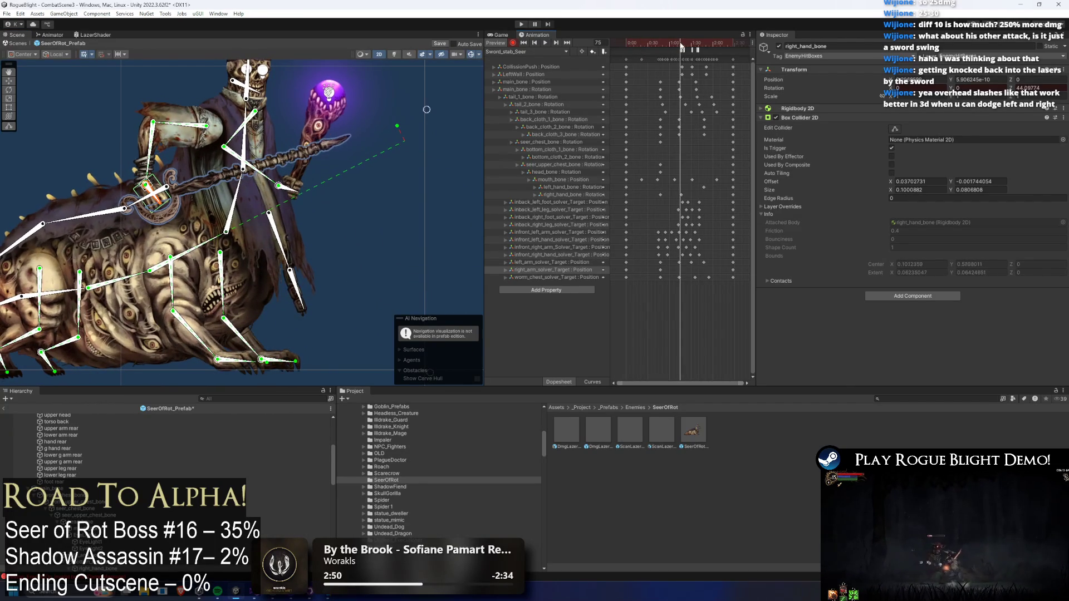
drag(679, 45, 679, 45)
click(143, 185)
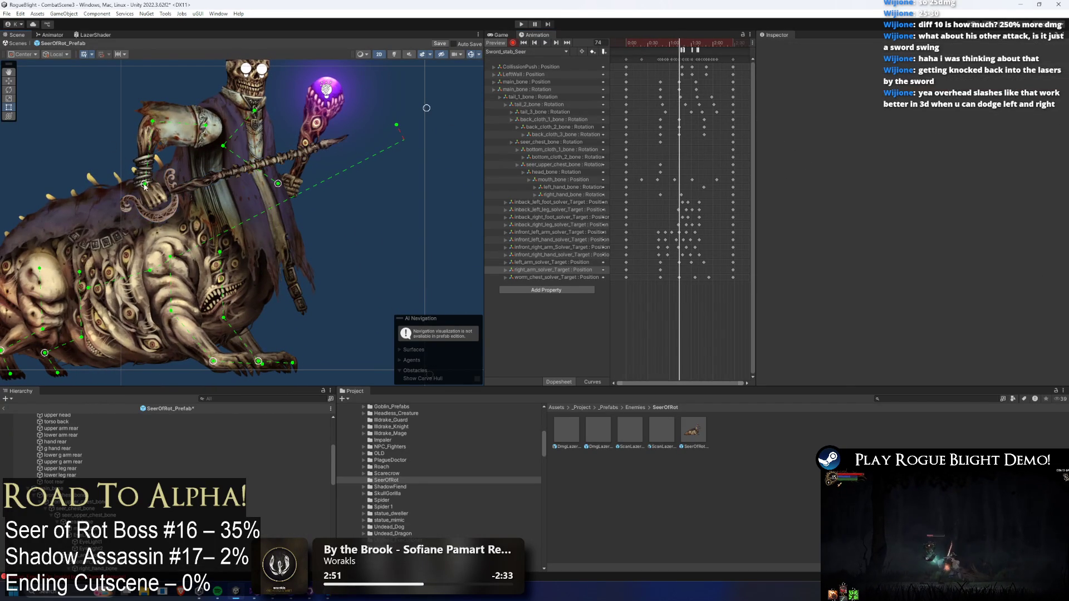
drag(106, 180, 126, 157)
click(132, 182)
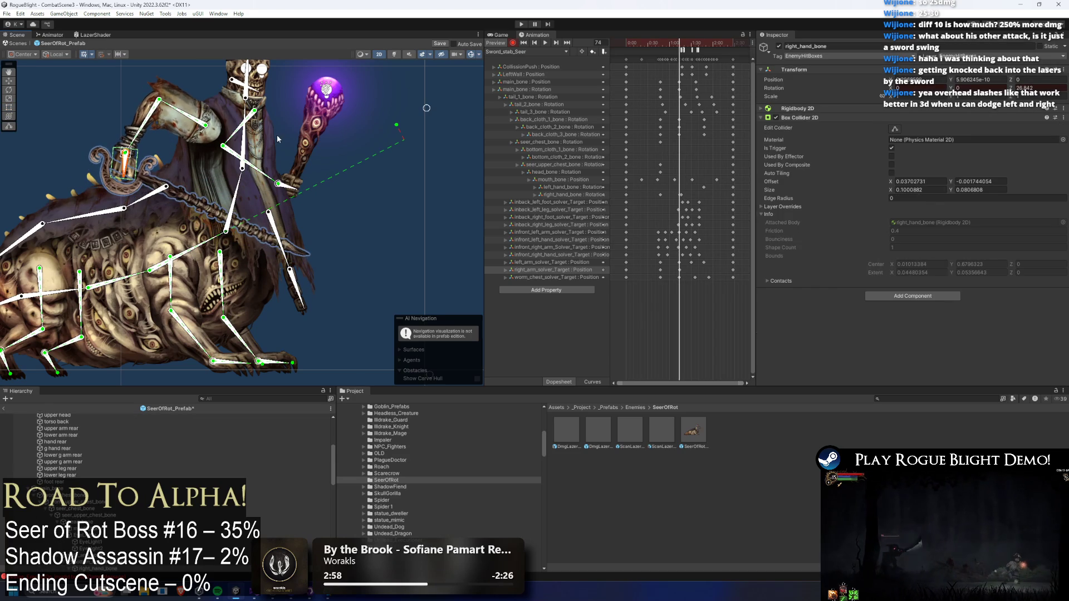
- At frame 97, thrust the hand and sword forward toward the orb and preview the clip
key(space)
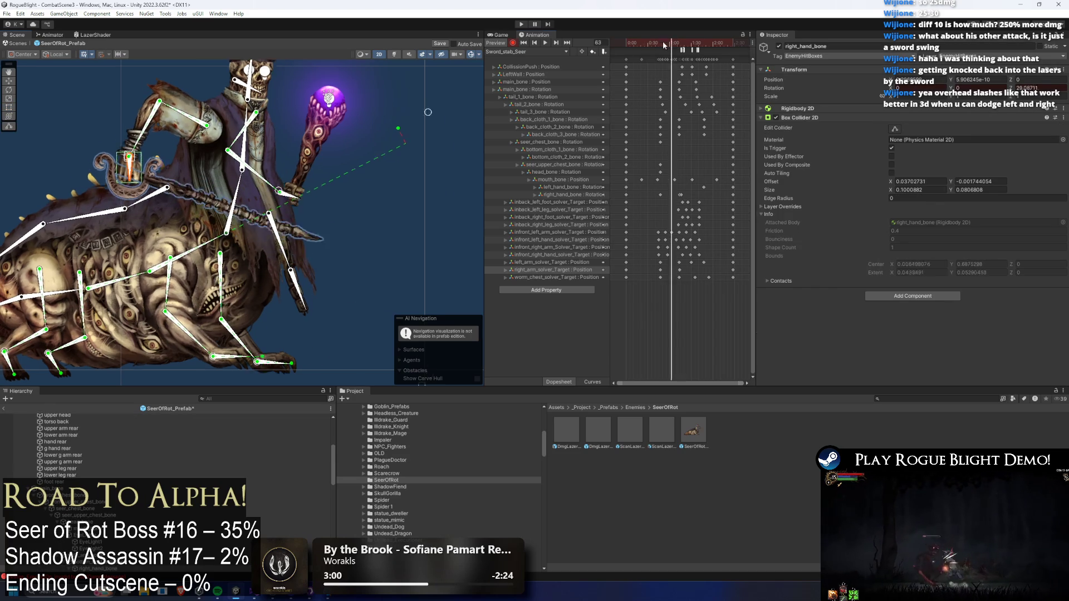
drag(659, 47, 698, 49)
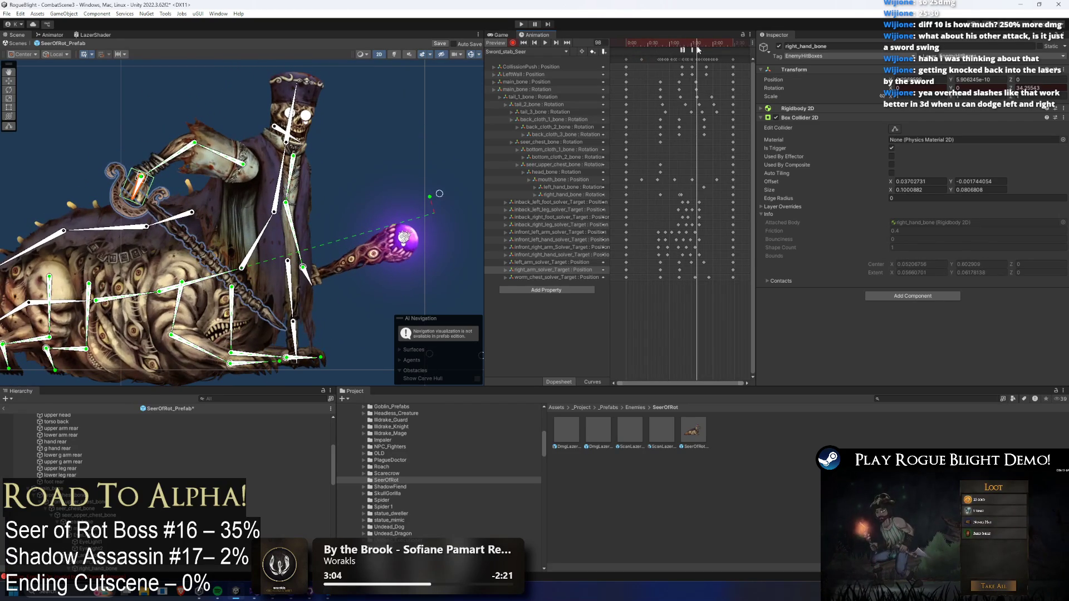
mouse_move(139, 181)
mouse_down()
mouse_move(343, 261)
mouse_move(243, 152)
mouse_move(266, 149)
mouse_up()
key(space)
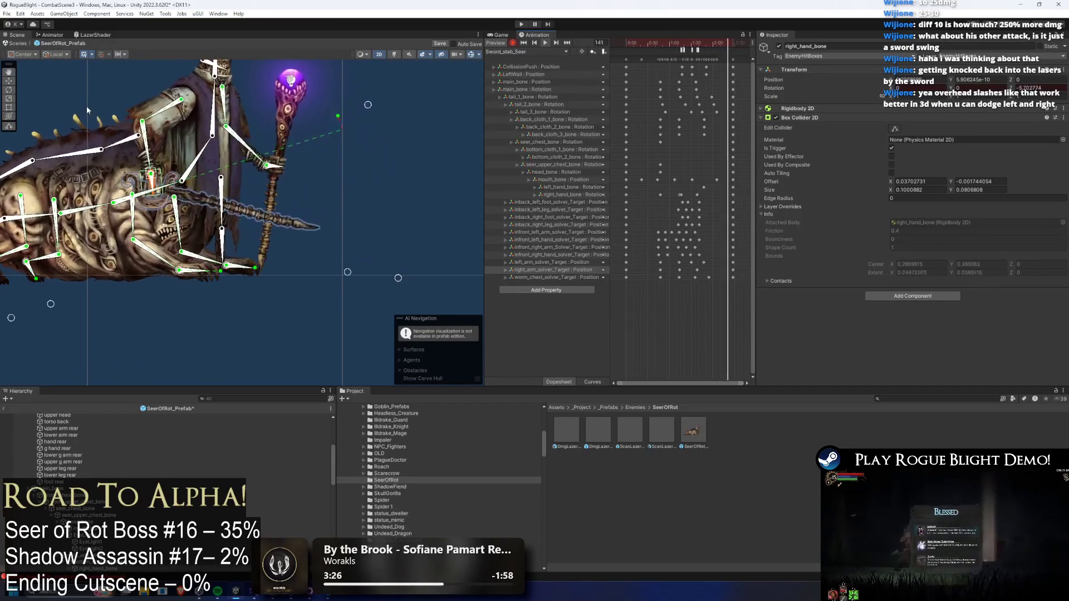
- Scrub to around frame 85 and rotate the right hand bone to tilt the staff
click(85, 82)
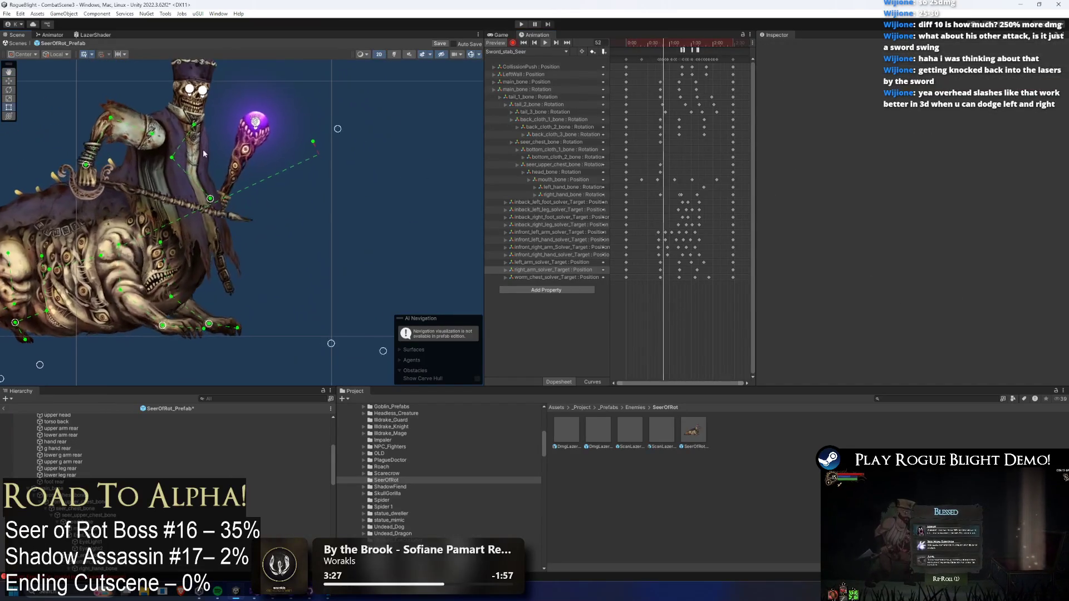
click(663, 43)
drag(662, 44, 687, 49)
scroll(278, 189, up, 2)
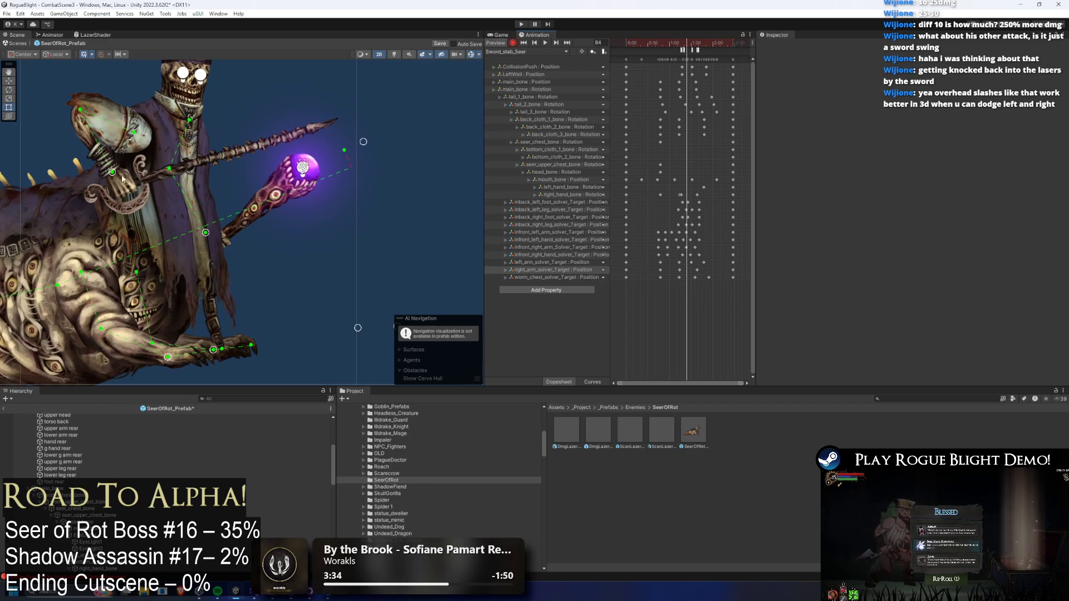
click(123, 182)
drag(114, 196, 116, 194)
- At frame 77, rotate the right hand bone to swing the sword further forward and down
drag(687, 44, 682, 45)
scroll(696, 178, up, 1)
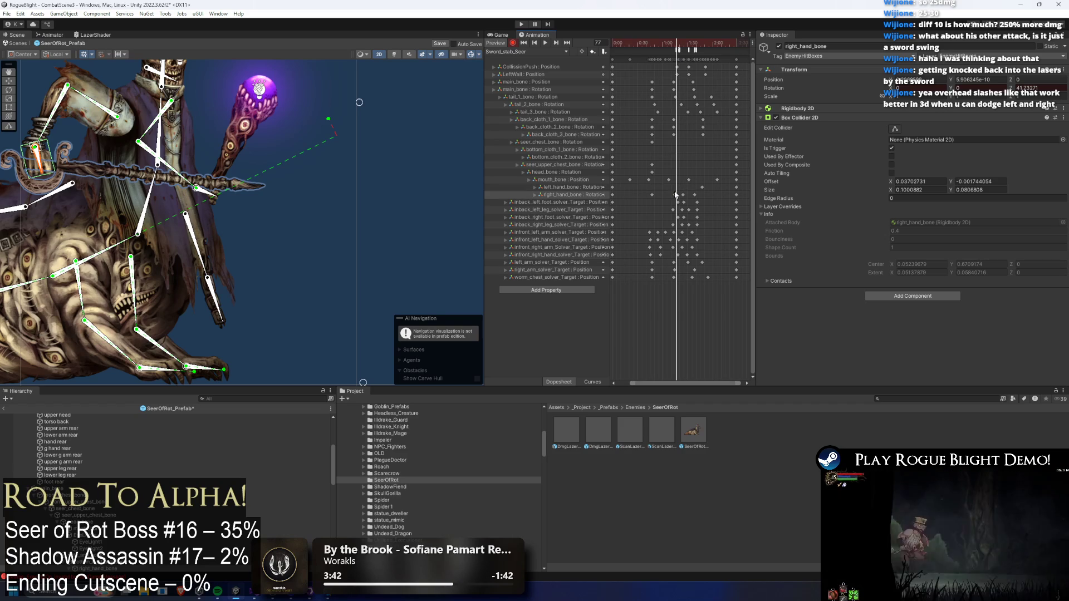
drag(677, 197, 678, 197)
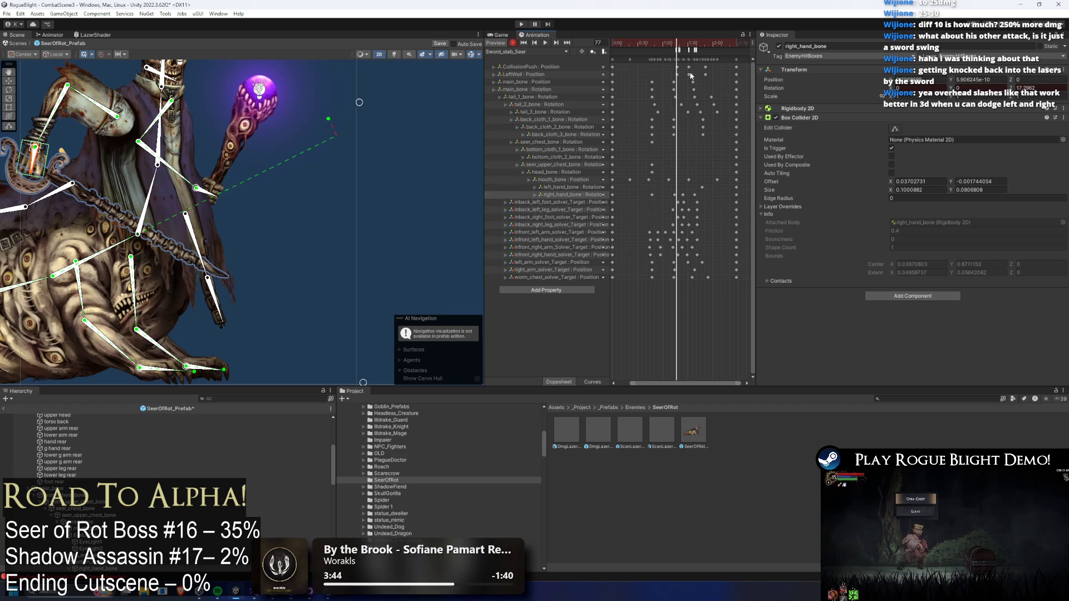
mouse_move(679, 52)
mouse_down()
mouse_move(668, 52)
mouse_move(689, 53)
mouse_up()
mouse_move(323, 209)
mouse_down()
mouse_move(262, 240)
mouse_move(217, 239)
mouse_move(224, 234)
mouse_up()
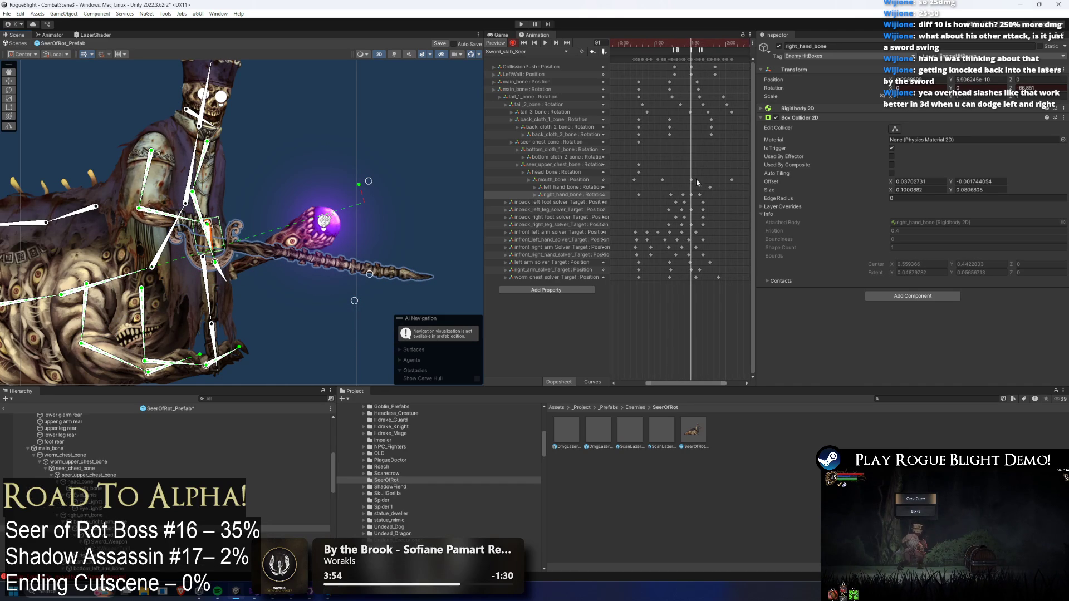
drag(689, 51, 685, 49)
- Play and scrub the Sword_stab_Seer clip from the start to review the stab, stopping near frame 97
key(space)
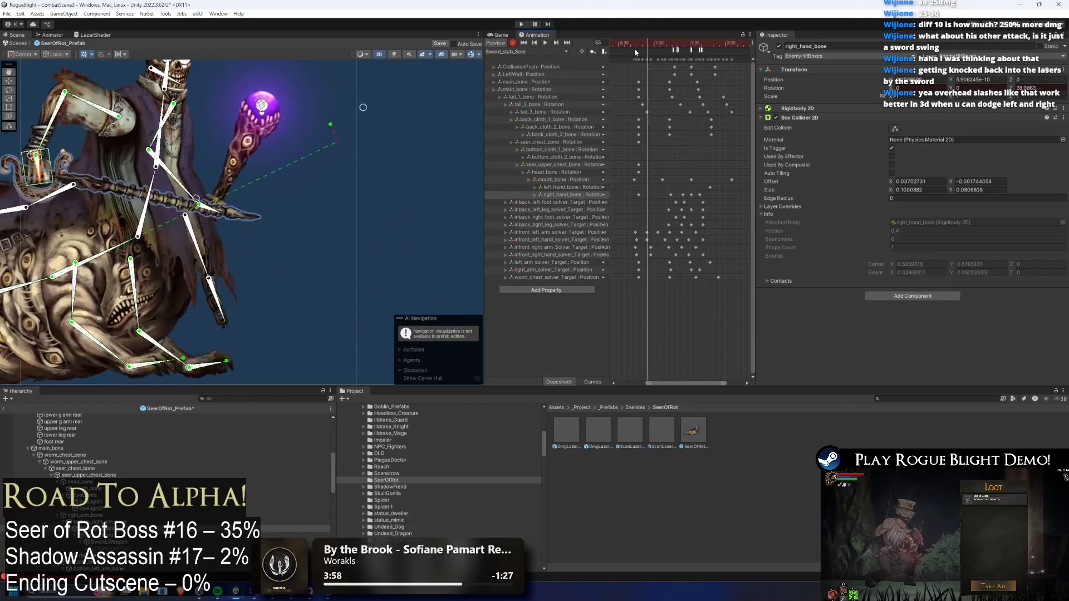
scroll(301, 184, down, 3)
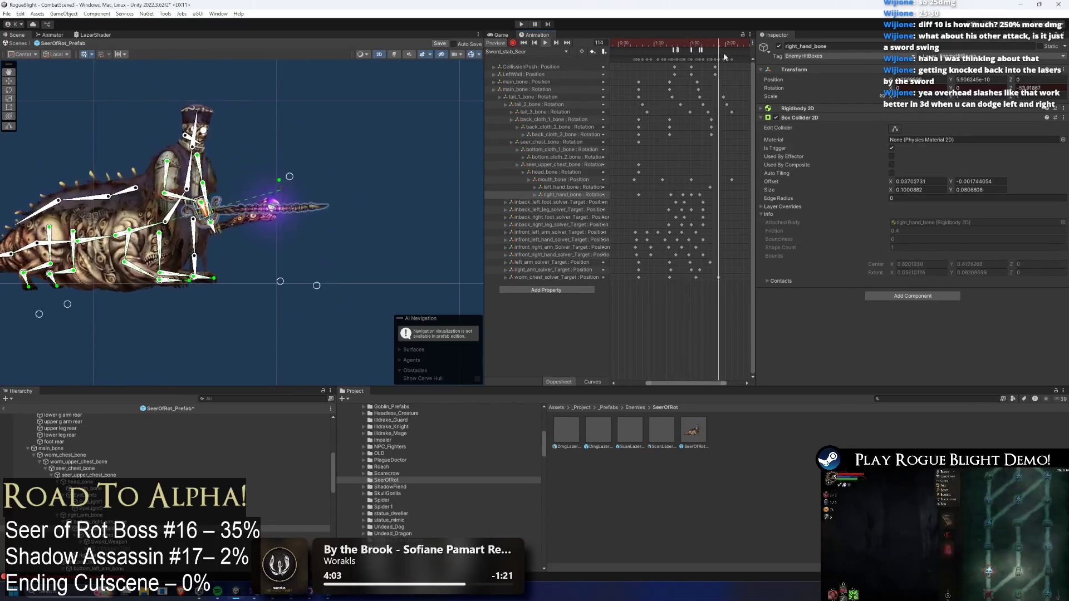
drag(670, 47, 707, 49)
click(523, 42)
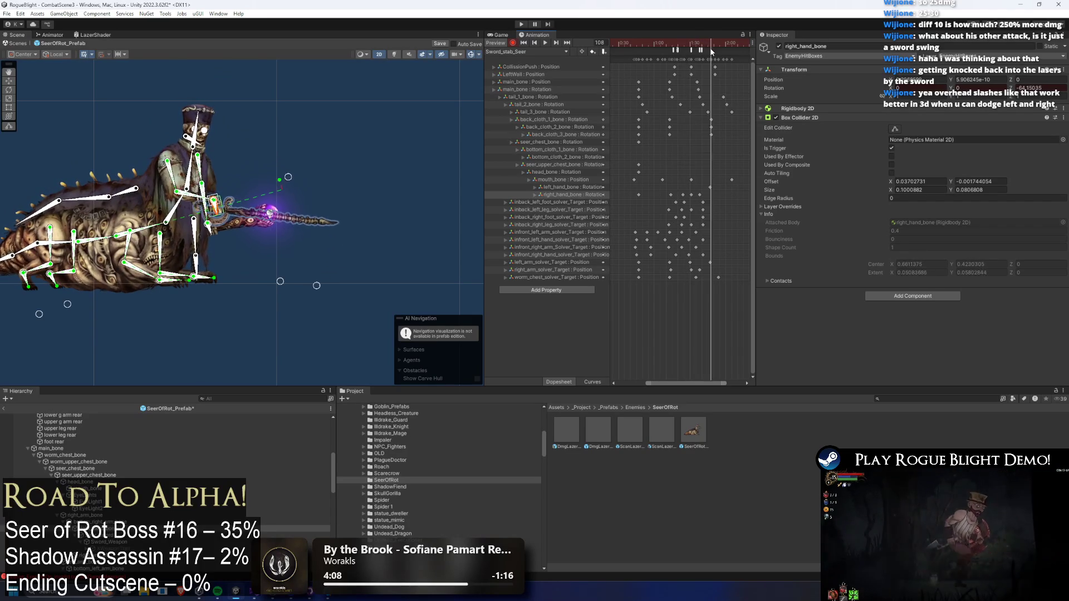
click(547, 45)
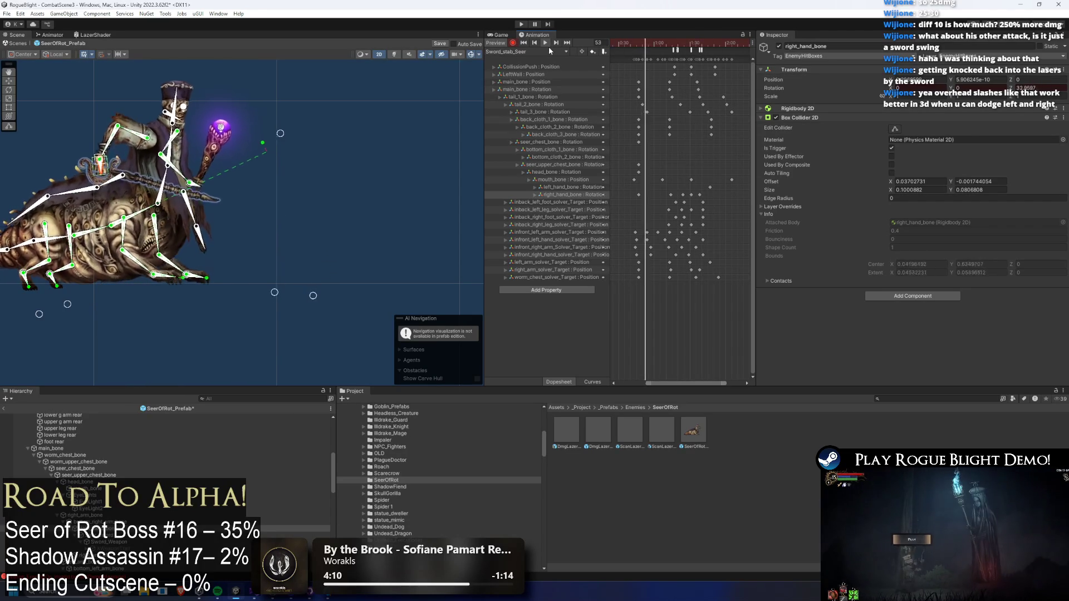
drag(690, 48, 701, 48)
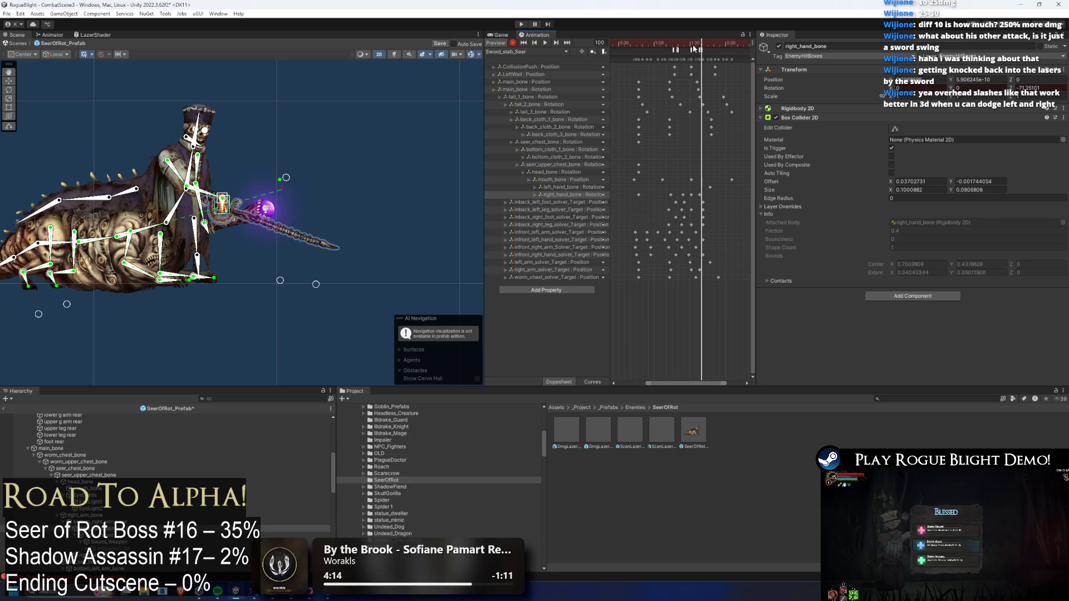
- At frame 100, rotate the chest bone to lean the Seer's torso into the stab
click(168, 211)
drag(169, 211, 179, 191)
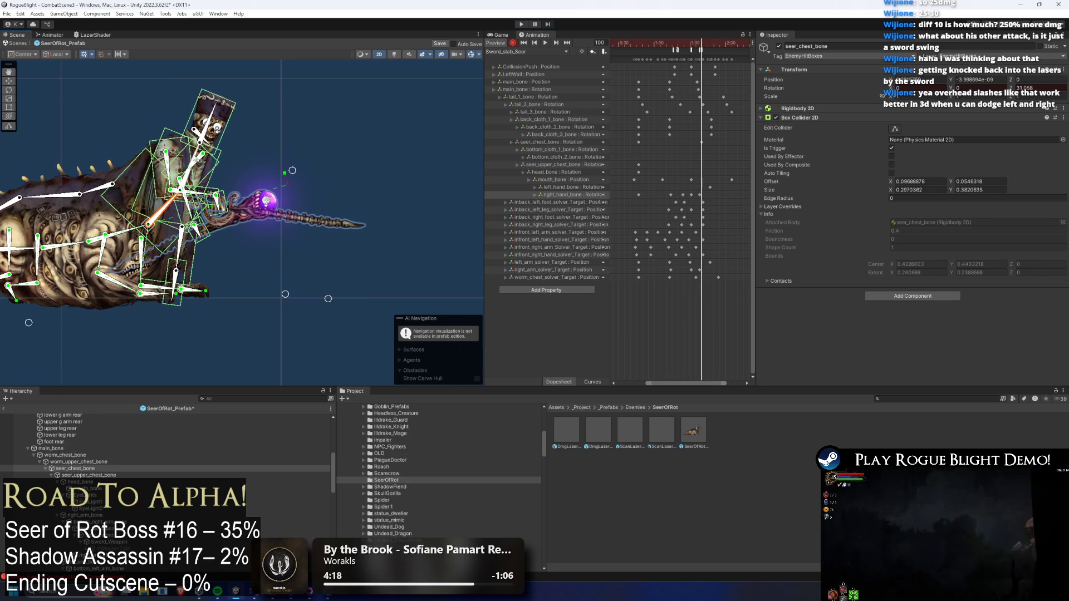
click(195, 169)
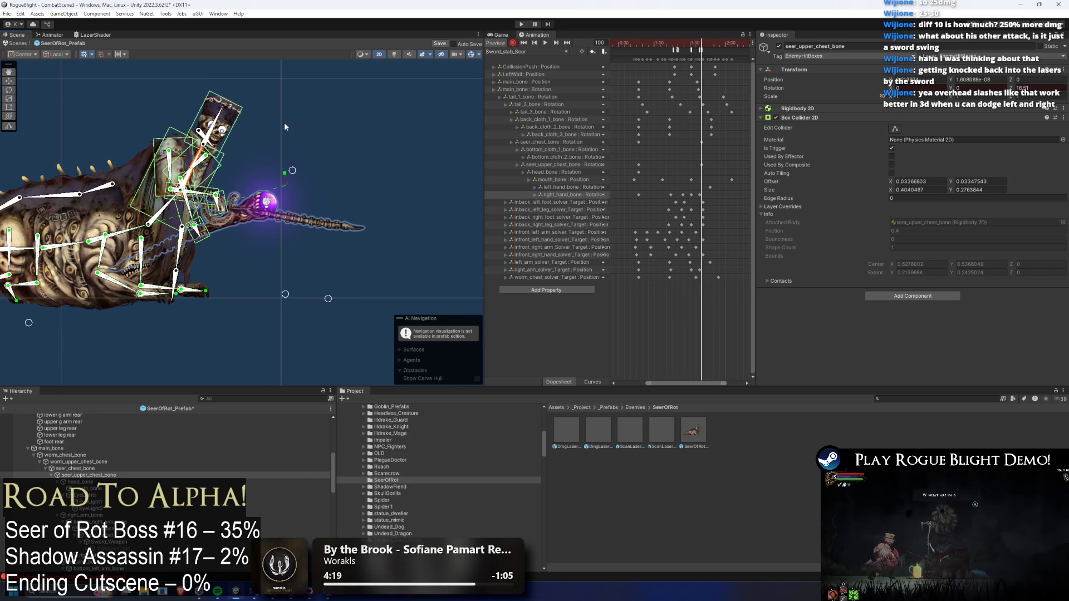
click(224, 131)
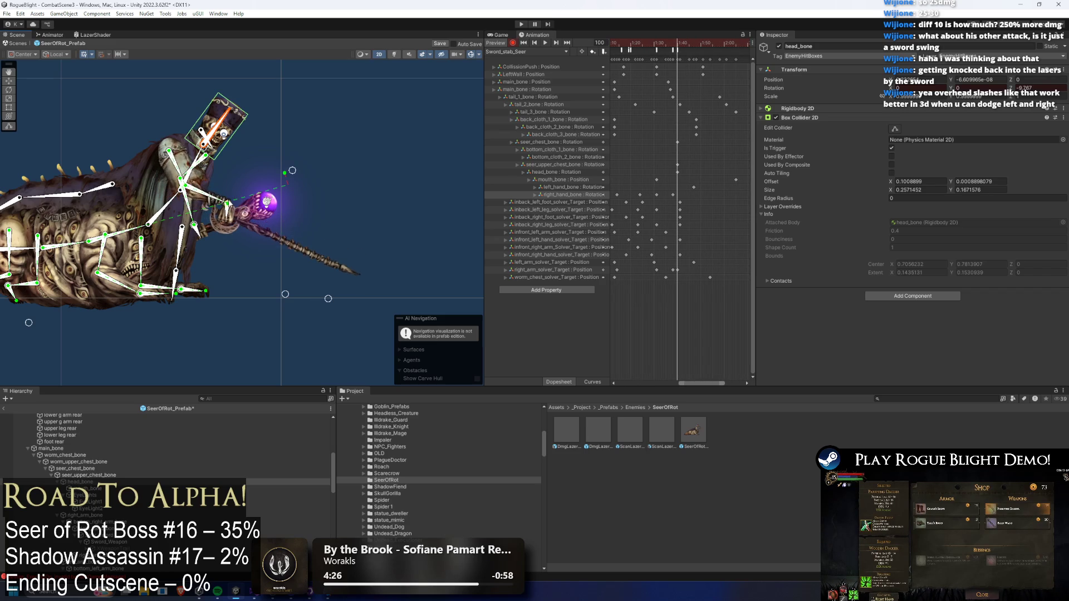
click(234, 208)
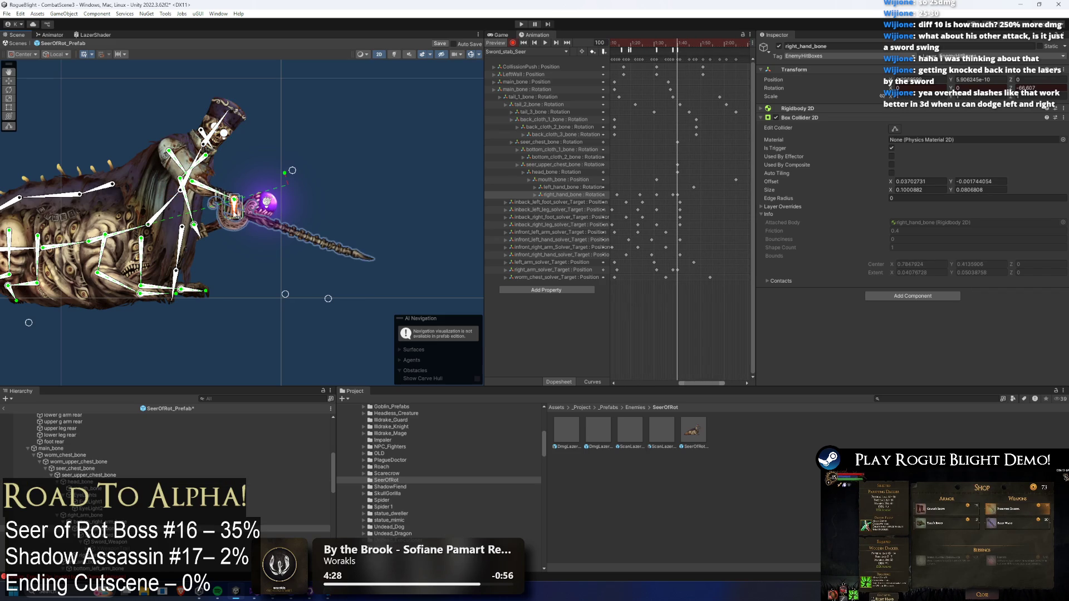
click(672, 270)
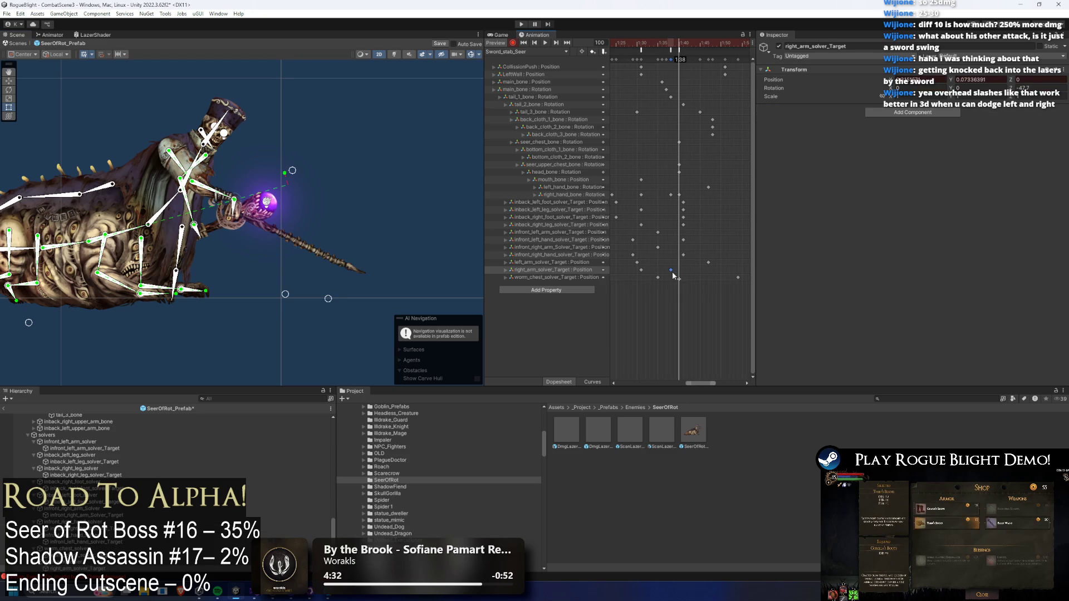
- Shift the right_arm_solver_Target keyframe to a new time and preview the stab
drag(672, 276, 672, 272)
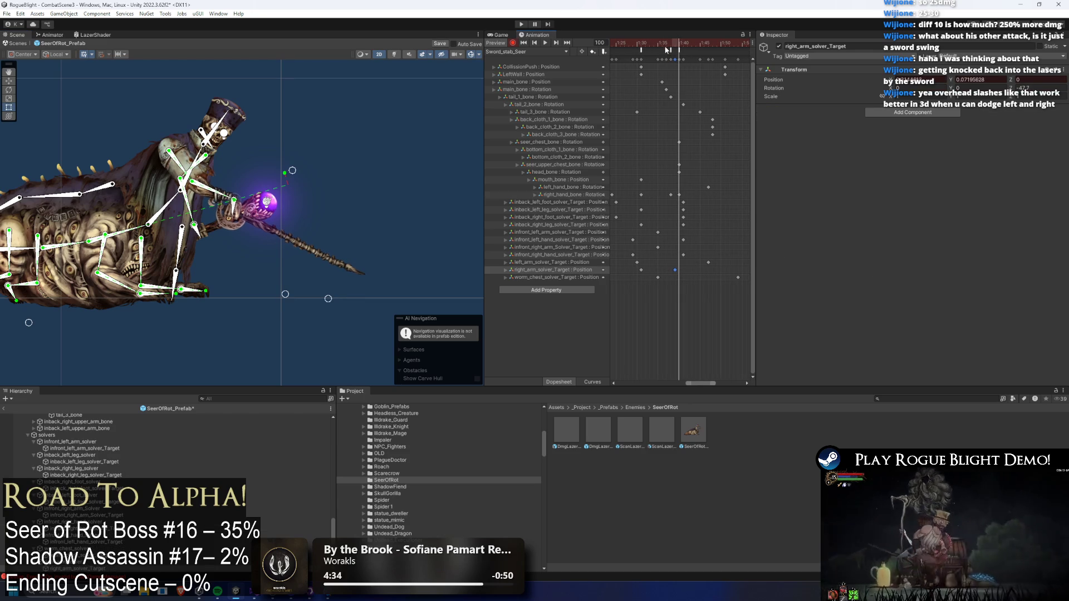
key(space)
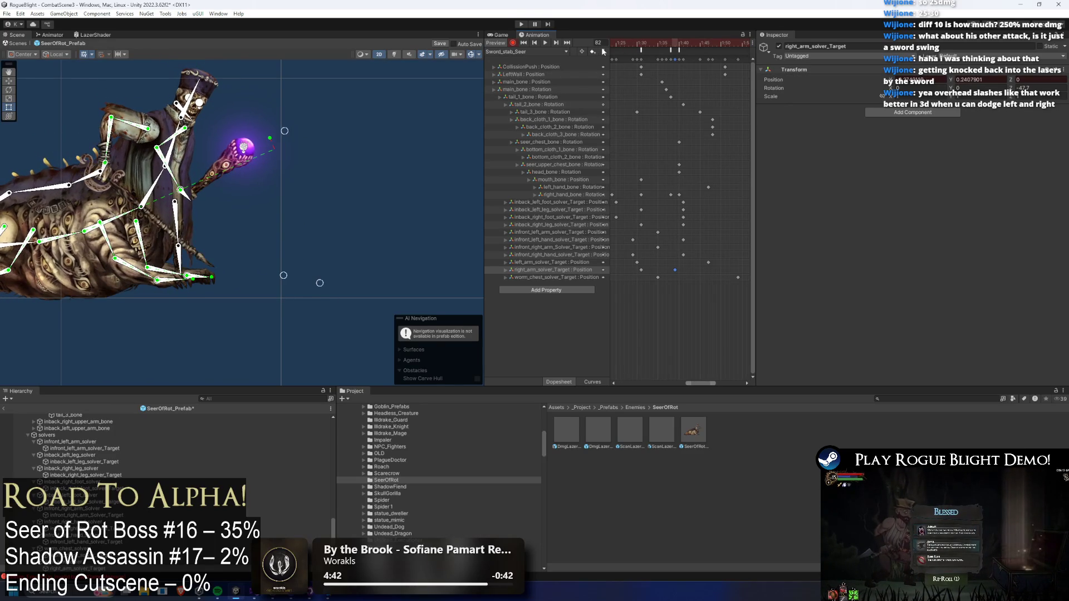
click(113, 172)
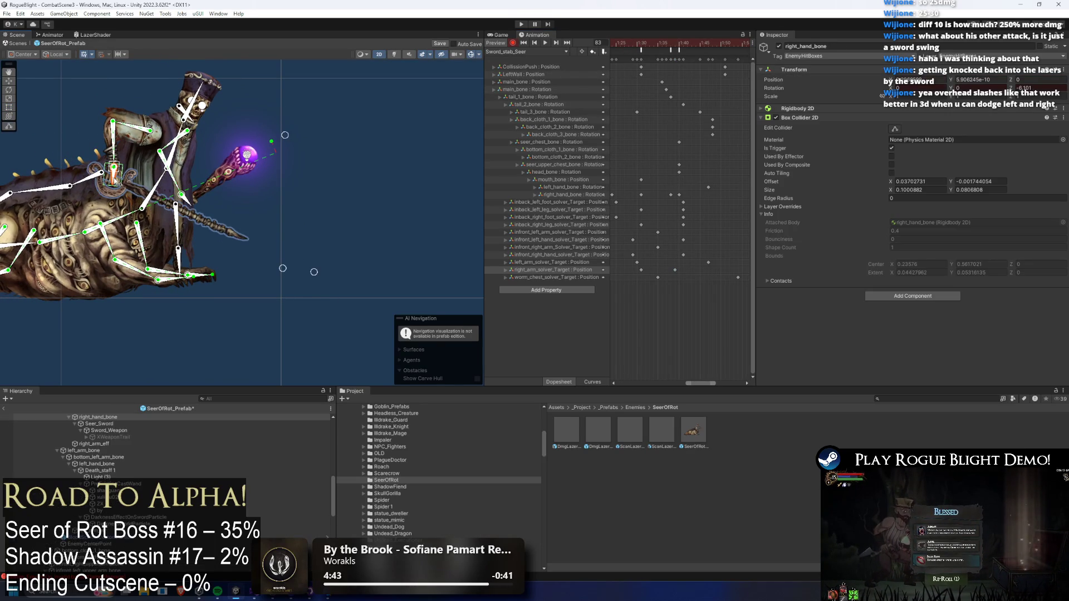
key(space)
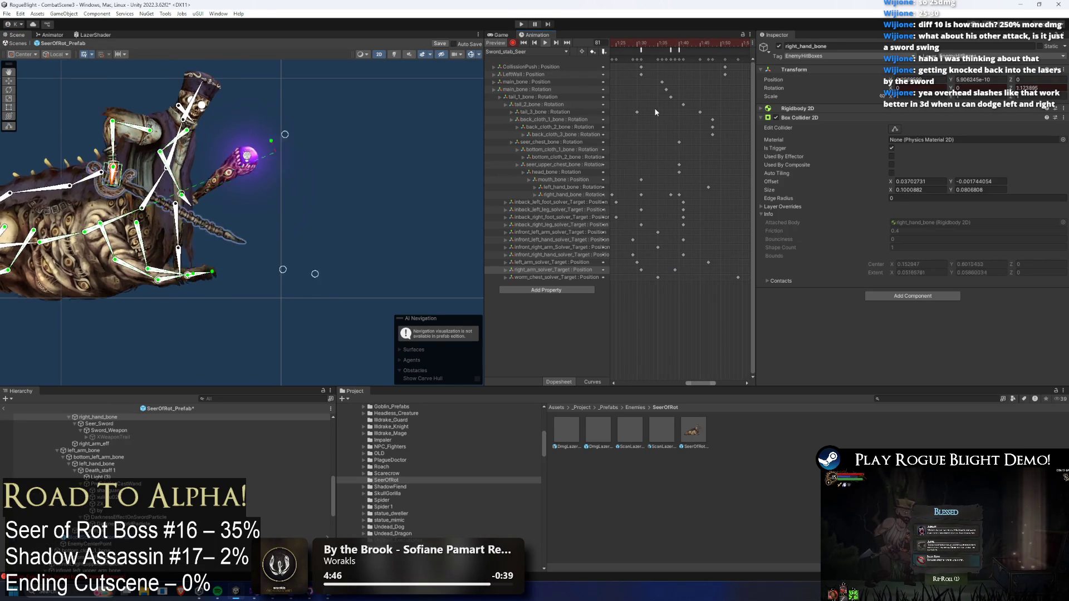
click(360, 155)
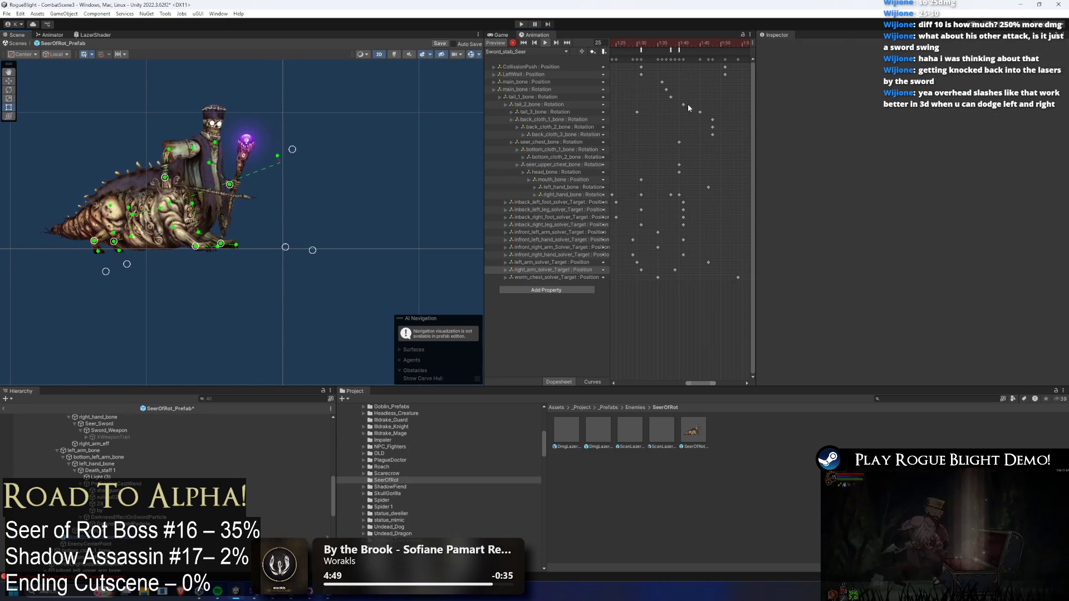
- Widen the Animation window and recenter the Seer in the Scene view
scroll(707, 113, down, 3)
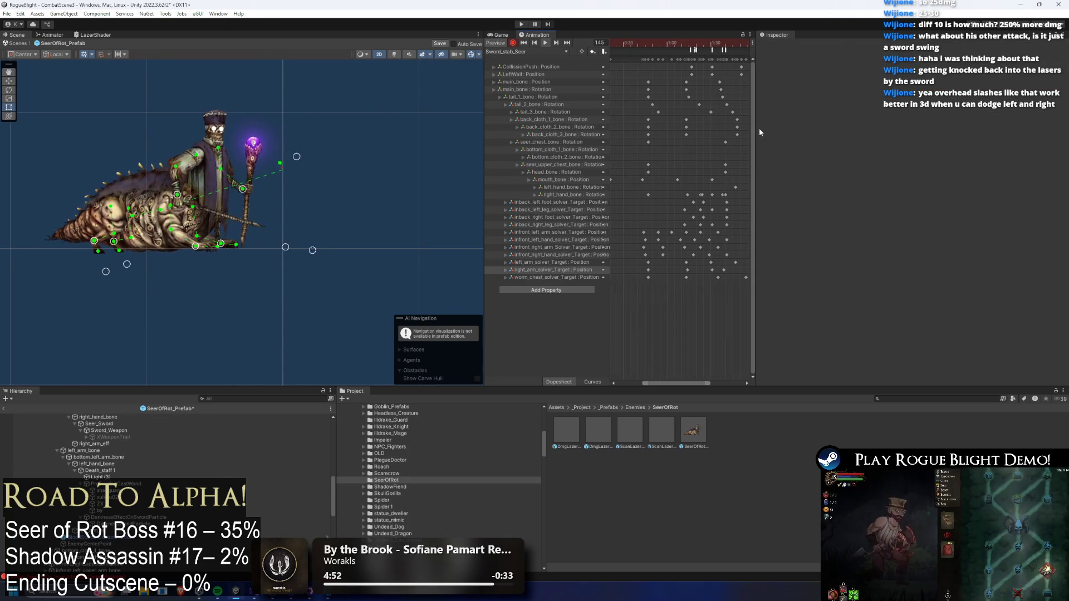
drag(757, 128, 924, 129)
drag(484, 162, 358, 163)
drag(268, 166, 283, 192)
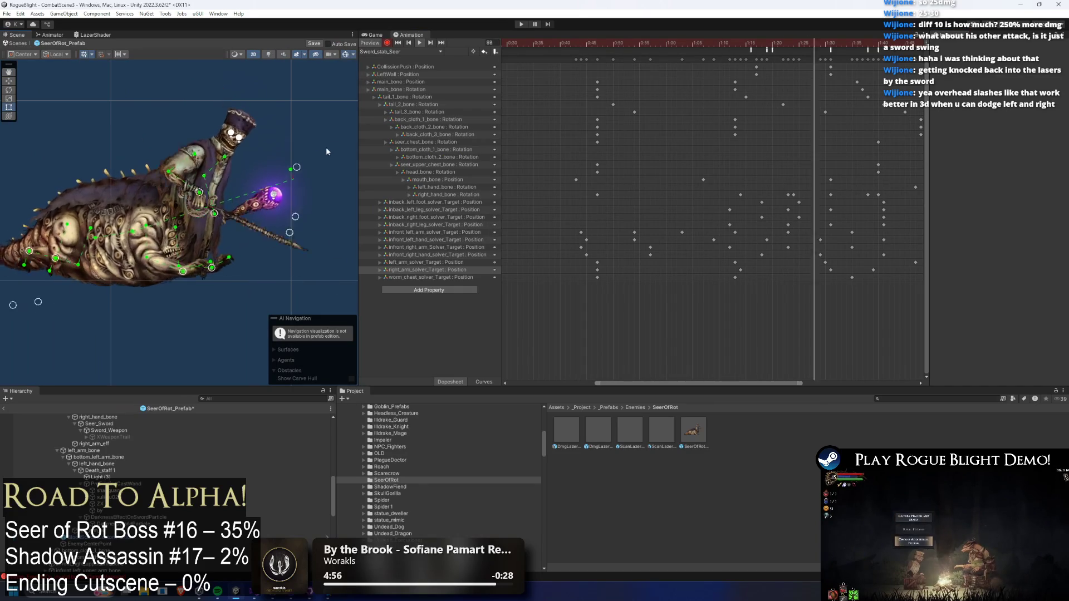
scroll(774, 92, down, 5)
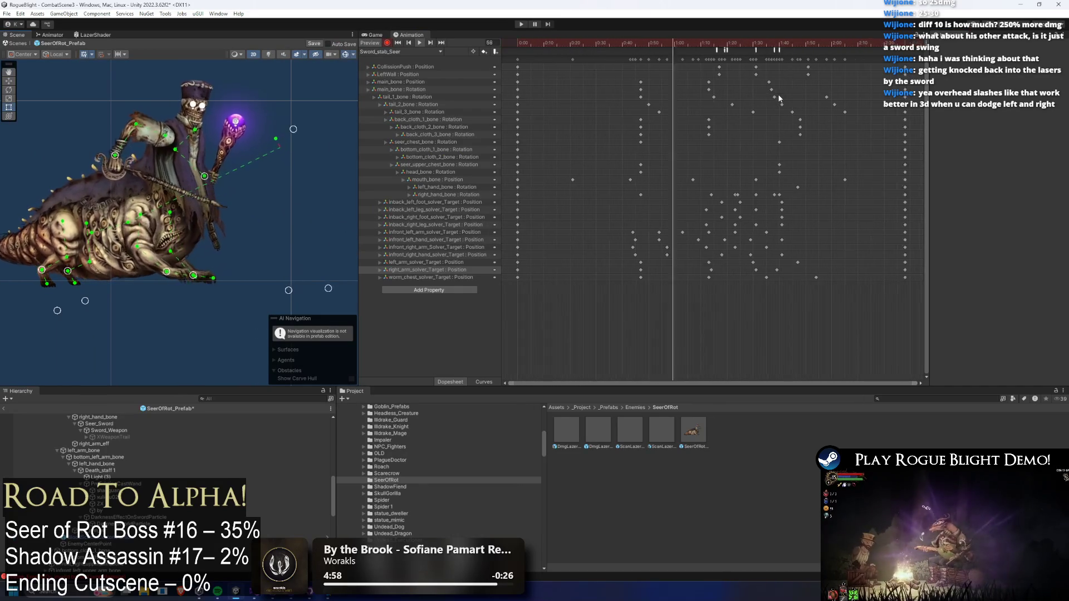
drag(278, 167, 221, 195)
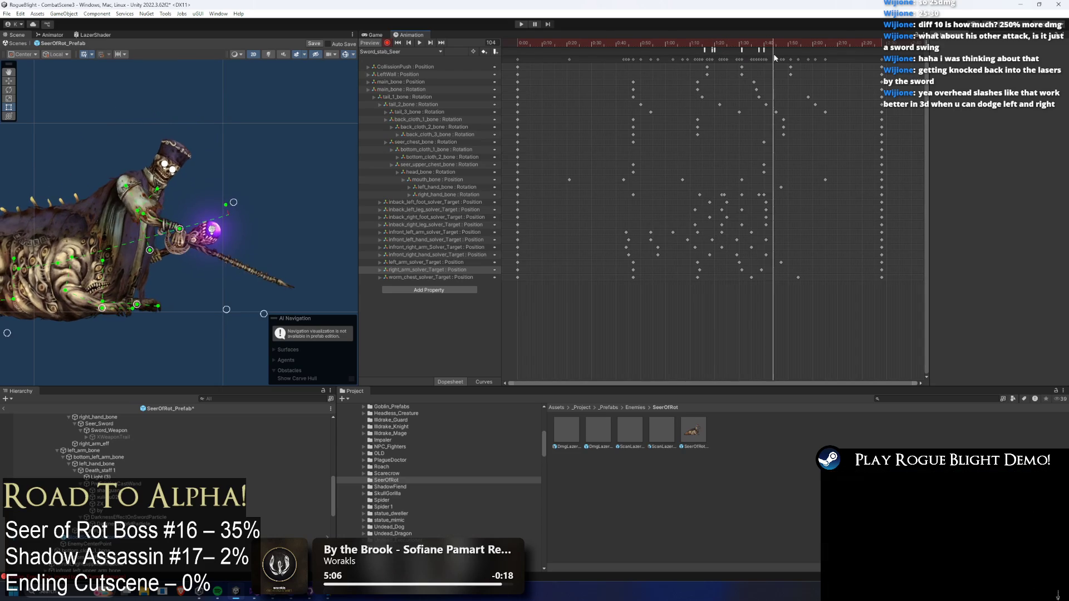
click(707, 44)
key(space)
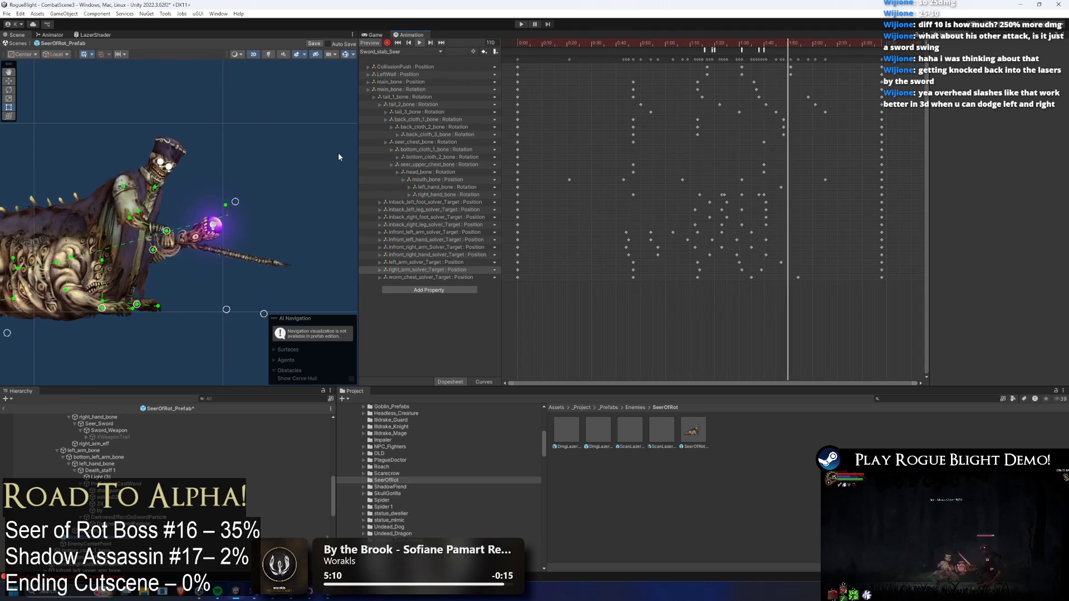
drag(681, 43, 724, 43)
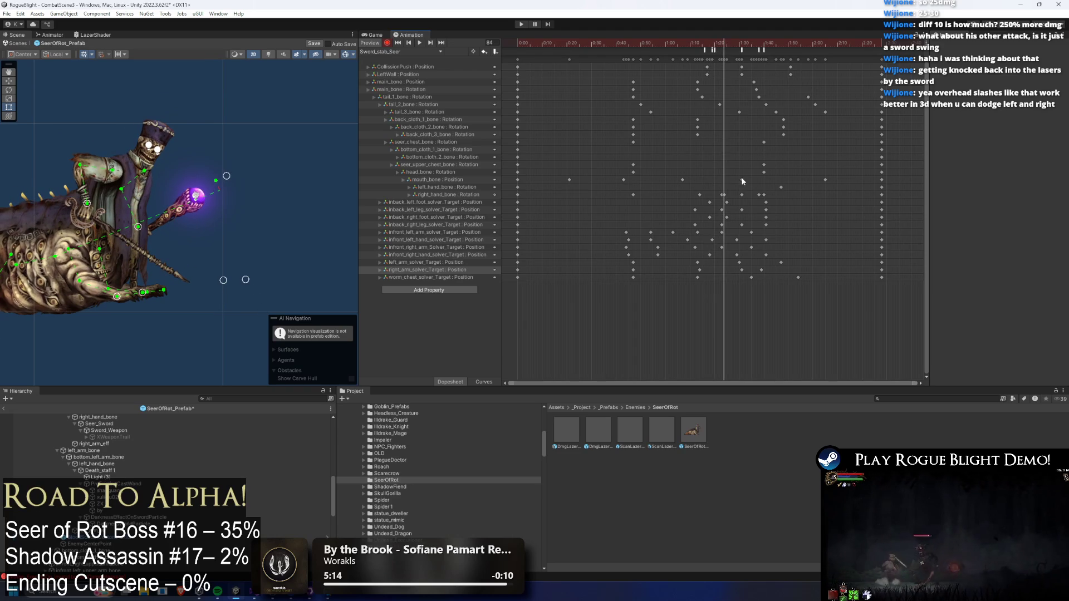
click(726, 193)
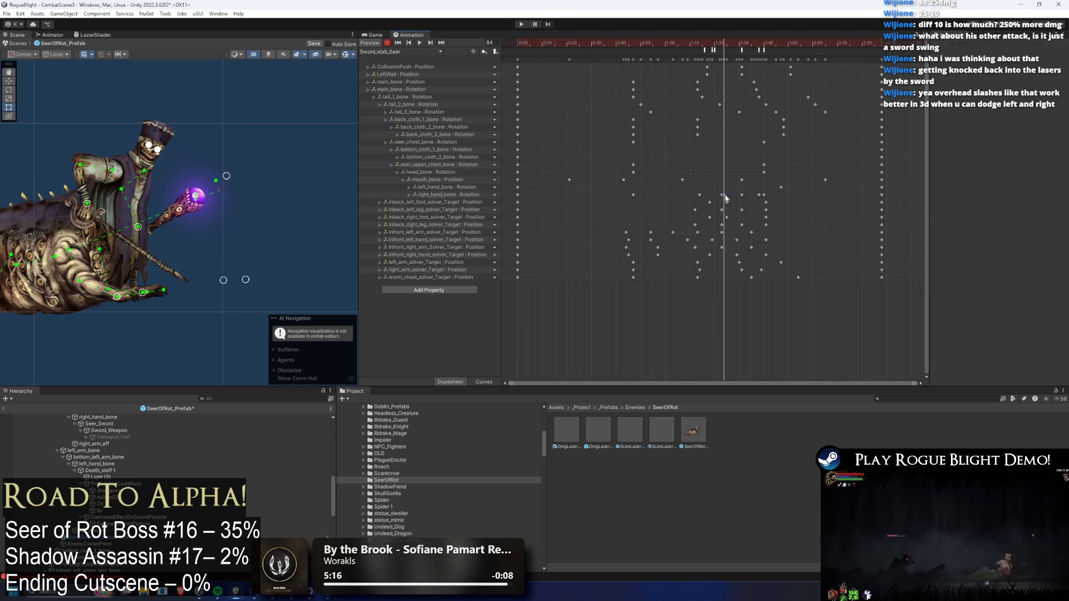
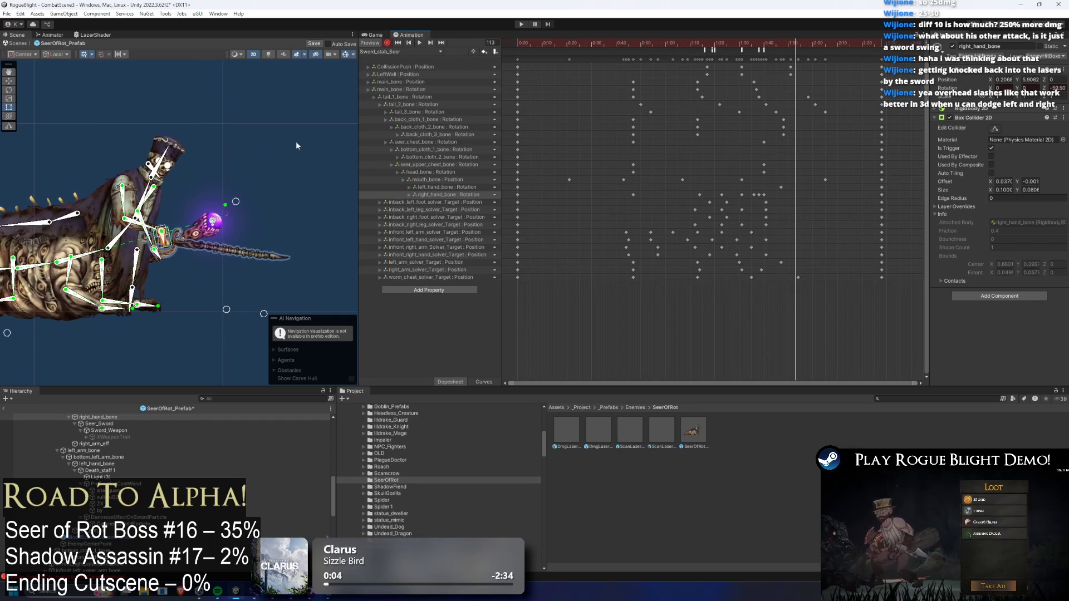
- Rotate the hand bone and move the IK handle to swing the Seer's hand and staff lower
click(165, 233)
drag(168, 243, 163, 250)
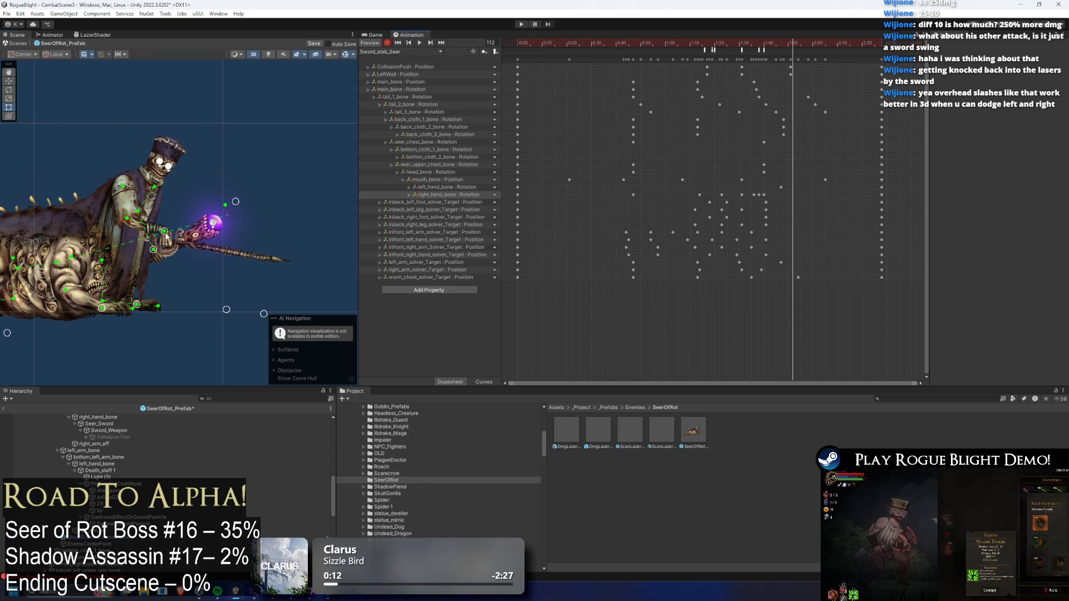
drag(166, 237, 173, 240)
- Preview the clip, scrub to frames 75–79, and open the attack-collision animation event
key(space)
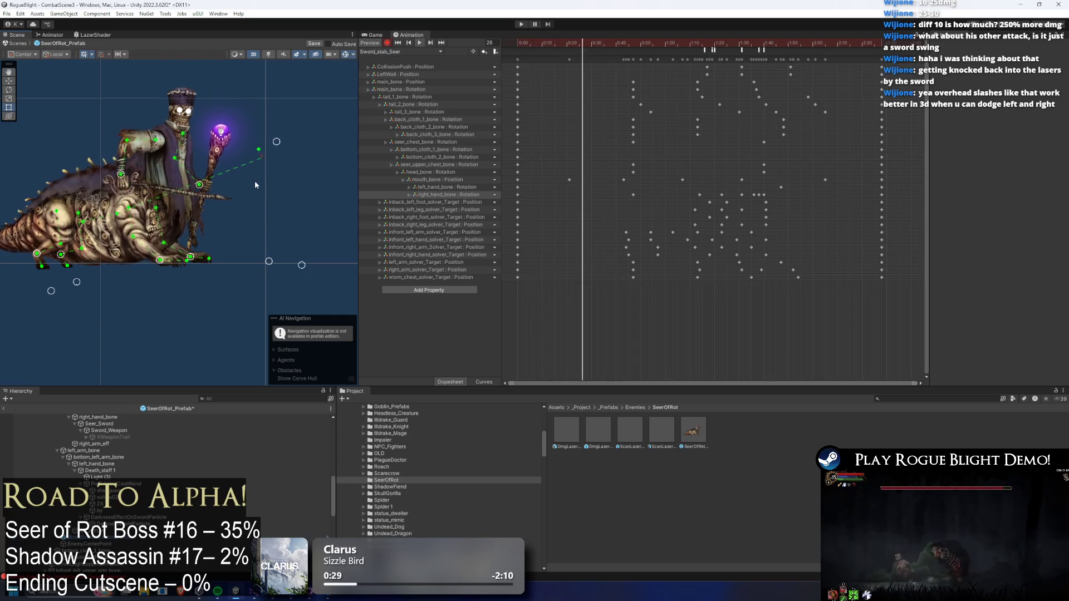
click(702, 43)
drag(703, 43, 750, 46)
click(714, 51)
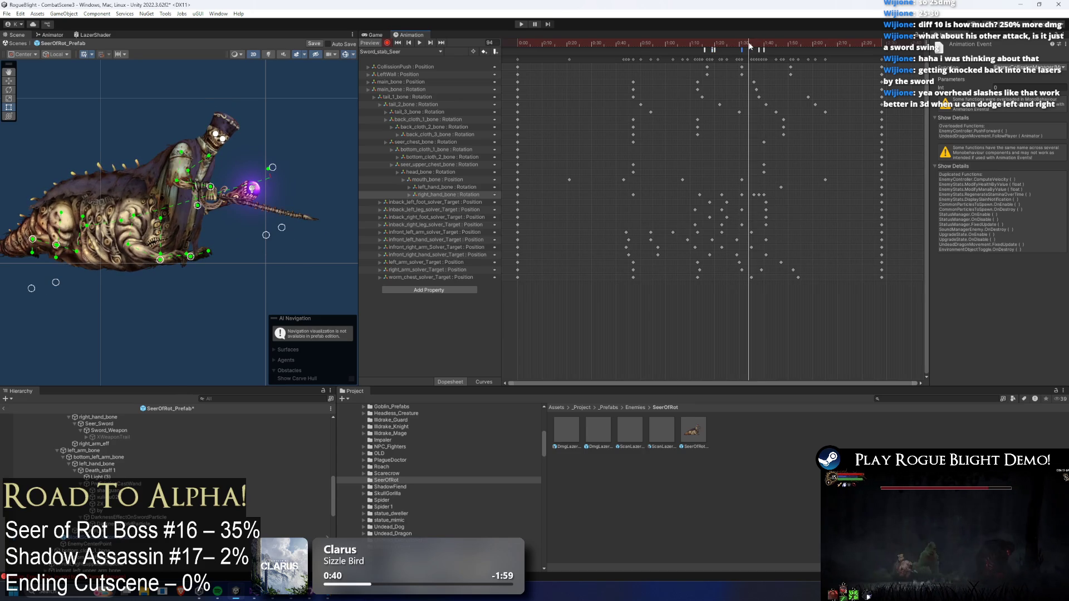
- Scrub the clip to frames 98–106, replay the preview, then switch to the Animator graph
click(761, 44)
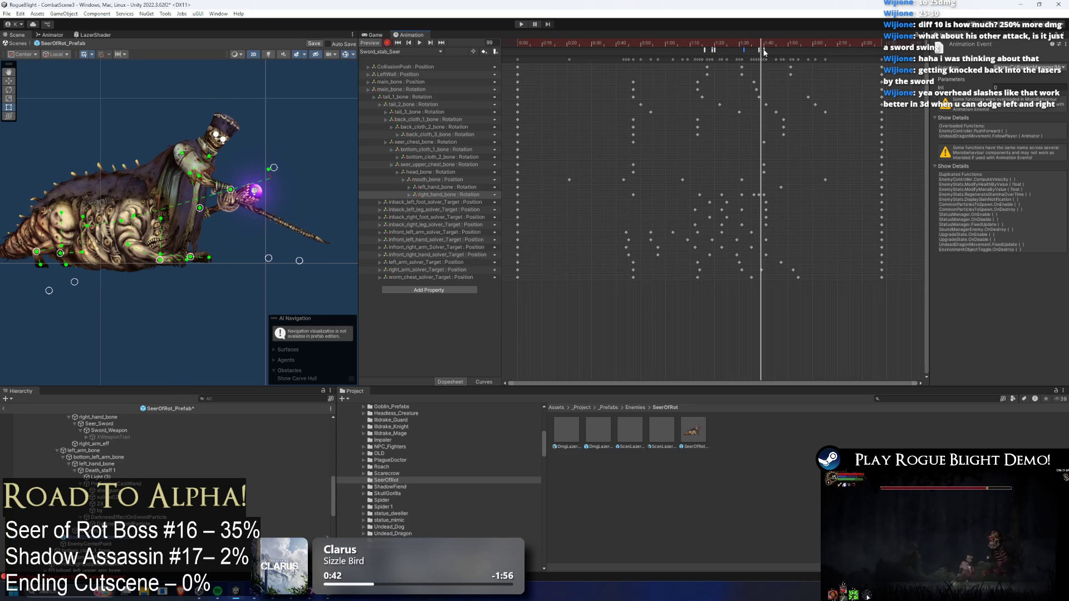
mouse_move(763, 44)
mouse_down()
mouse_move(800, 44)
mouse_move(742, 46)
mouse_move(780, 44)
mouse_move(753, 45)
mouse_up()
key(space)
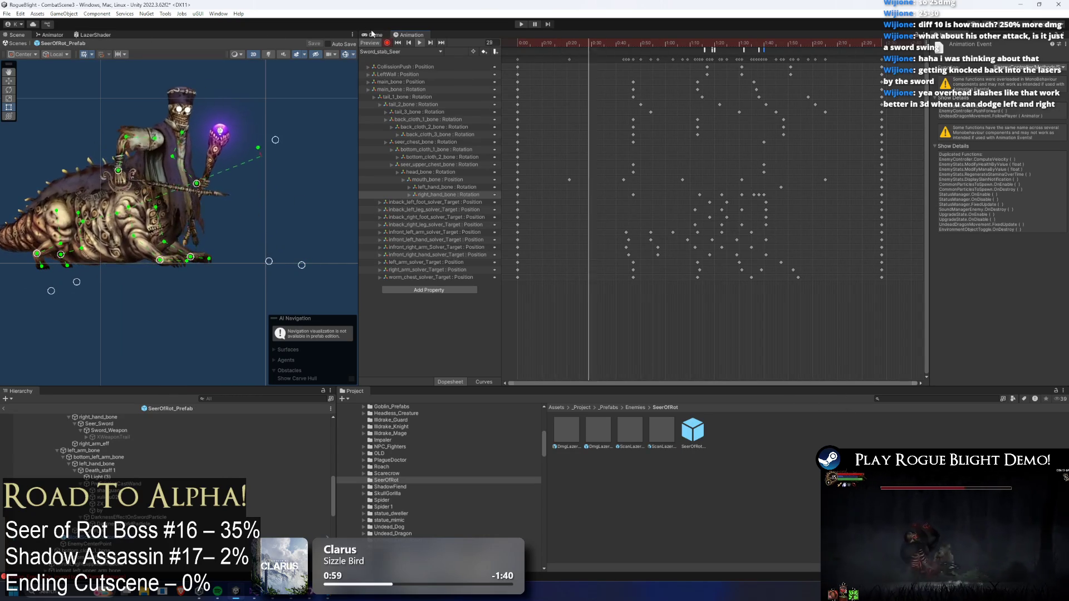
click(63, 35)
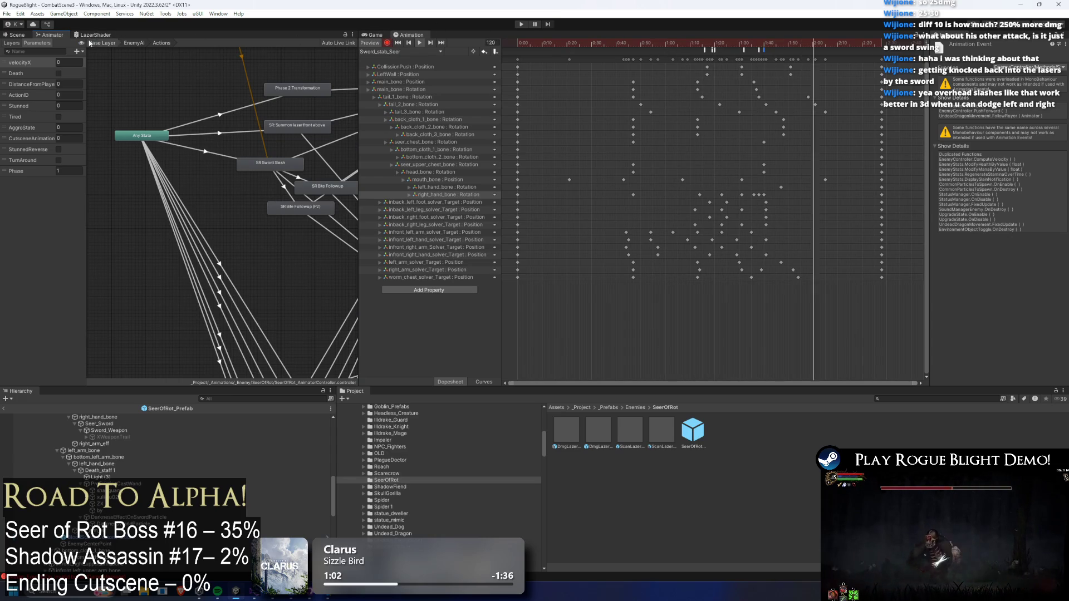
- Assign Sword_stab_Seer as the motion of the SR Sword Slash state
click(297, 128)
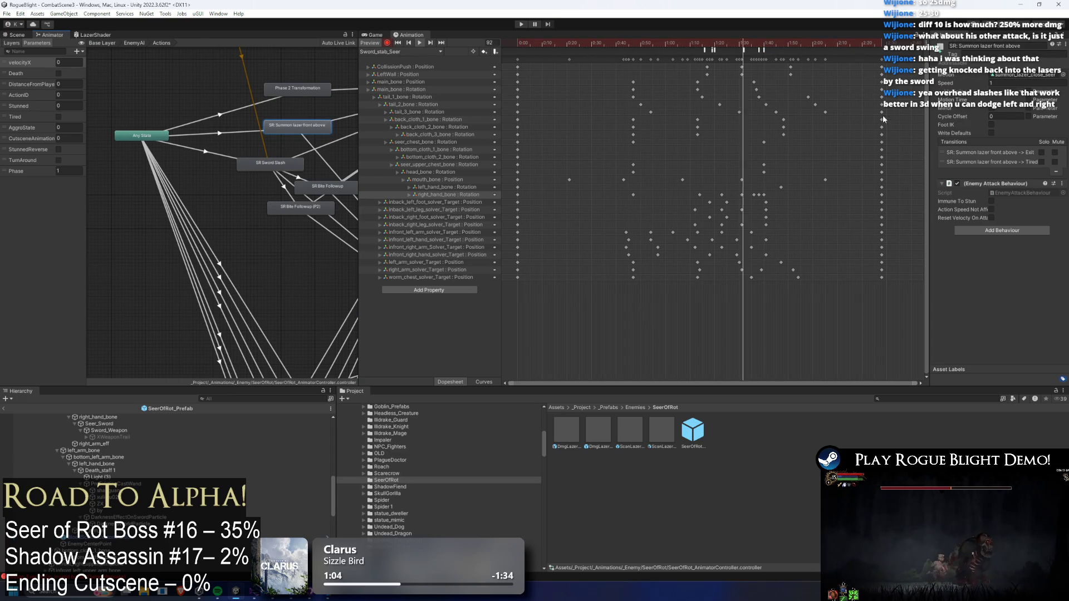
click(272, 168)
drag(254, 225, 218, 226)
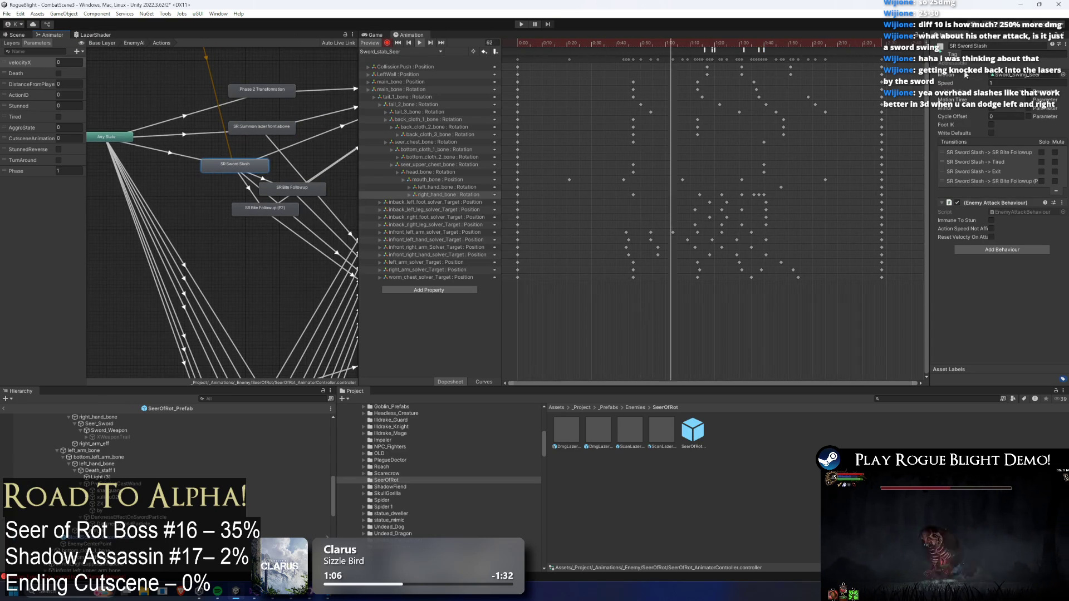
click(1061, 74)
text(sword stab see)
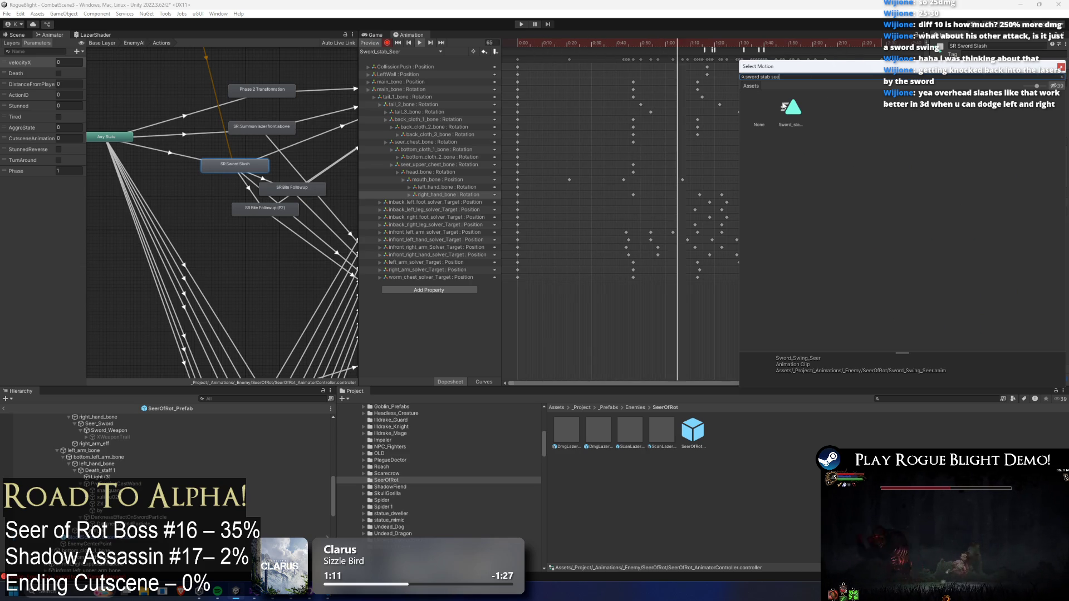
double_click(783, 107)
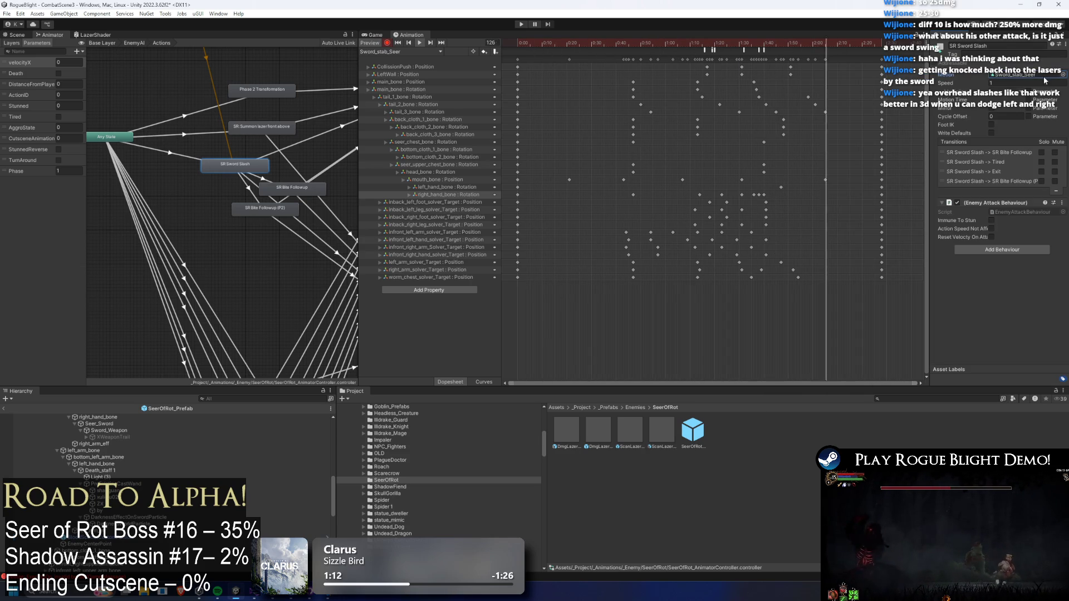
- Locate the Sword_stab_Seer clip in the project and enter Play mode
click(1045, 80)
click(575, 471)
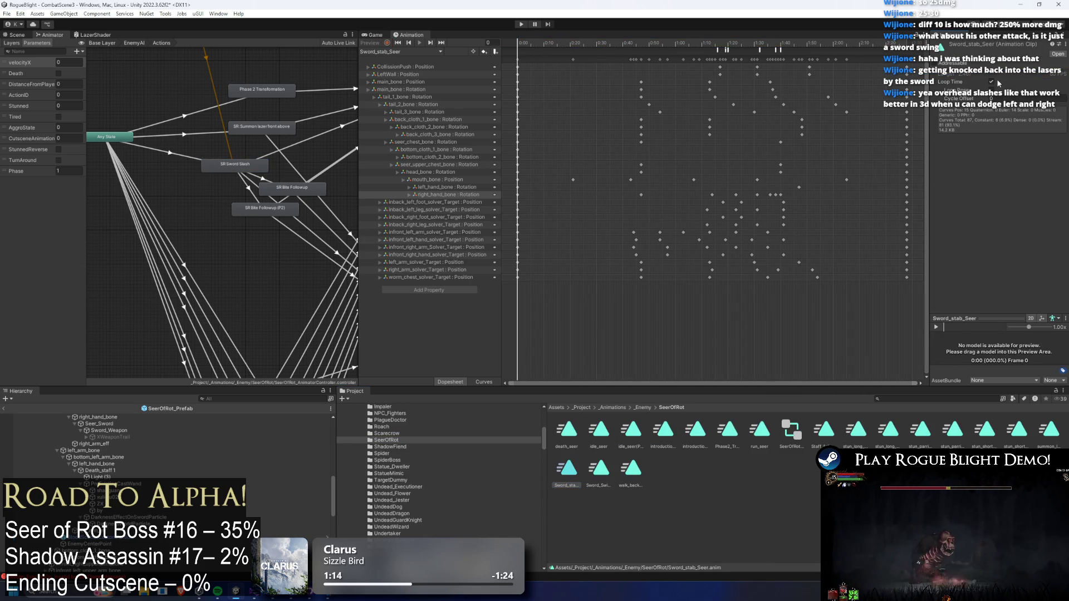
click(522, 26)
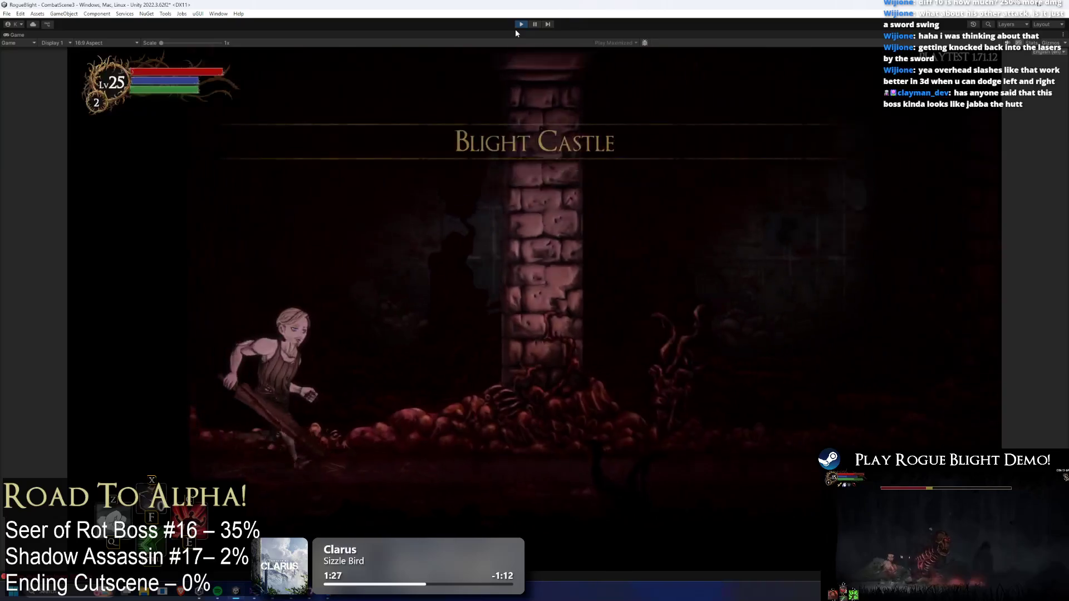
- Open the boss fight by running in, jumping onto the pillar and landing sword hits
key(Right)
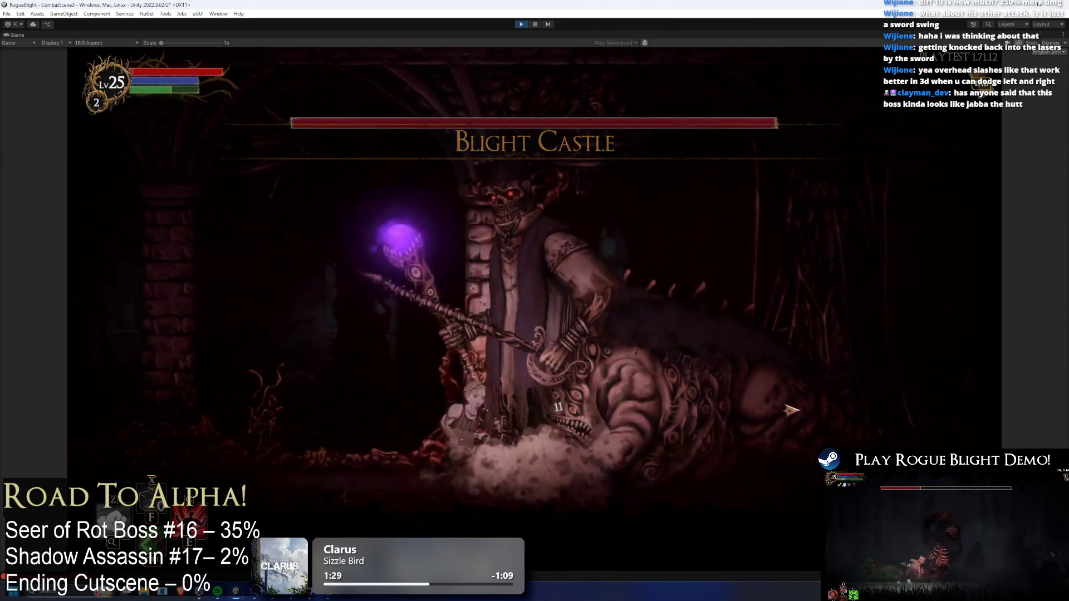
key(Left)
key(Left)
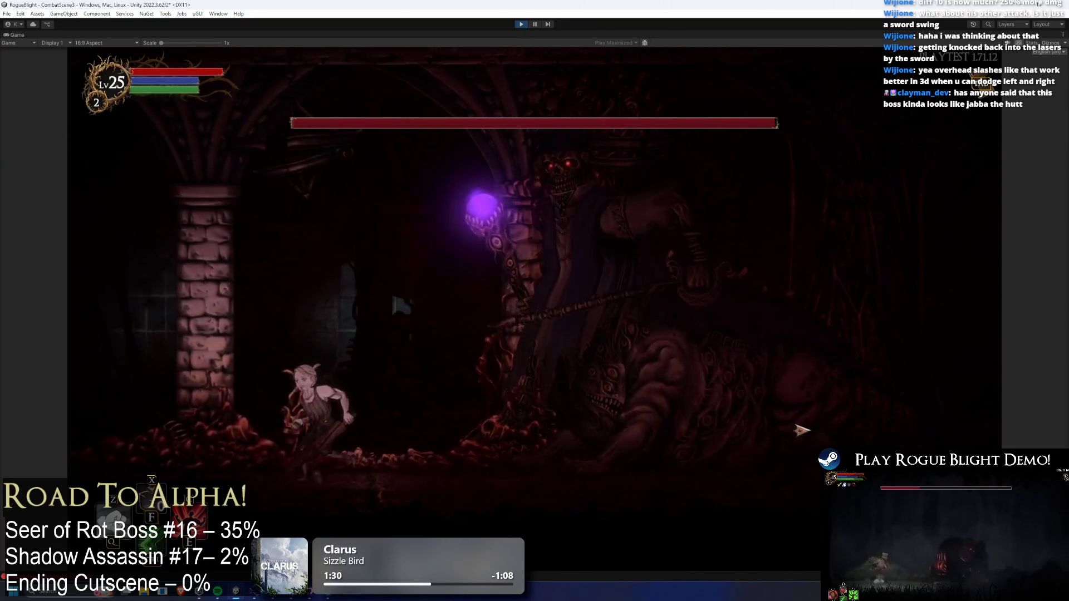
key(space)
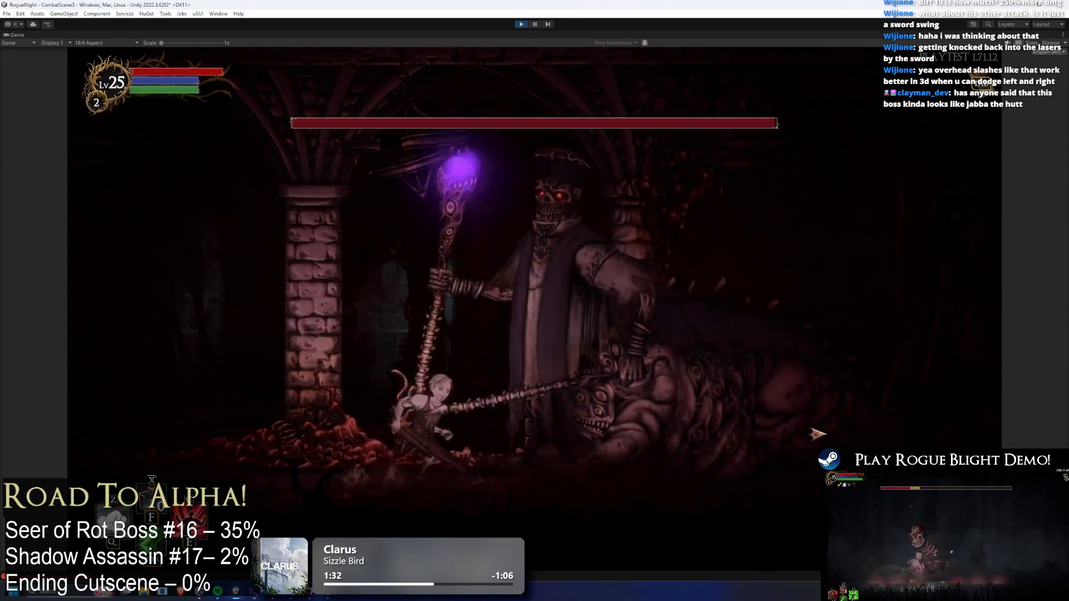
key(Left)
key(Left)
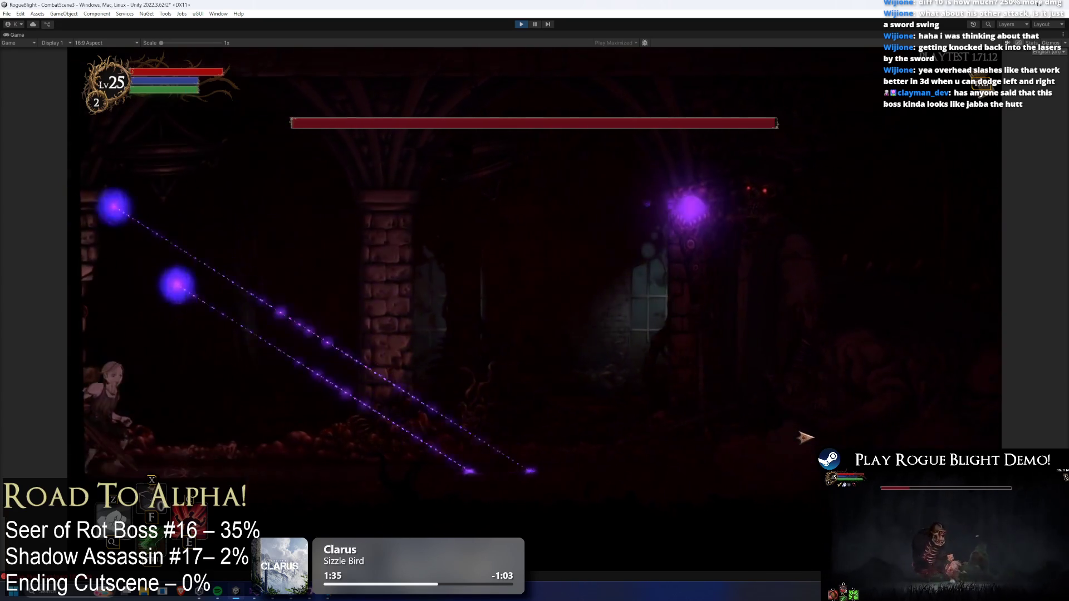
key(Right)
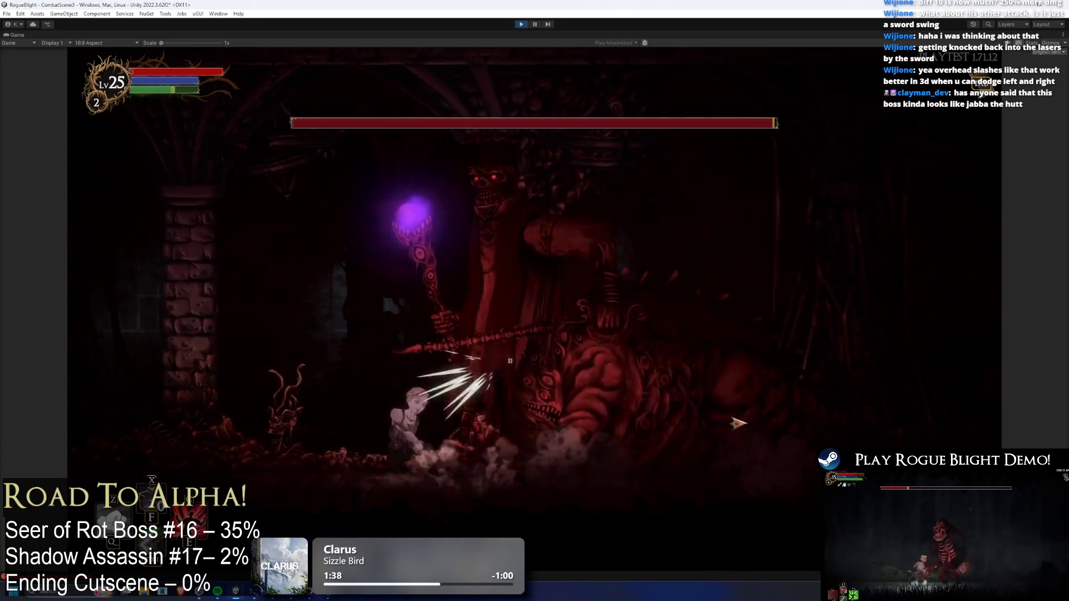
key(Left)
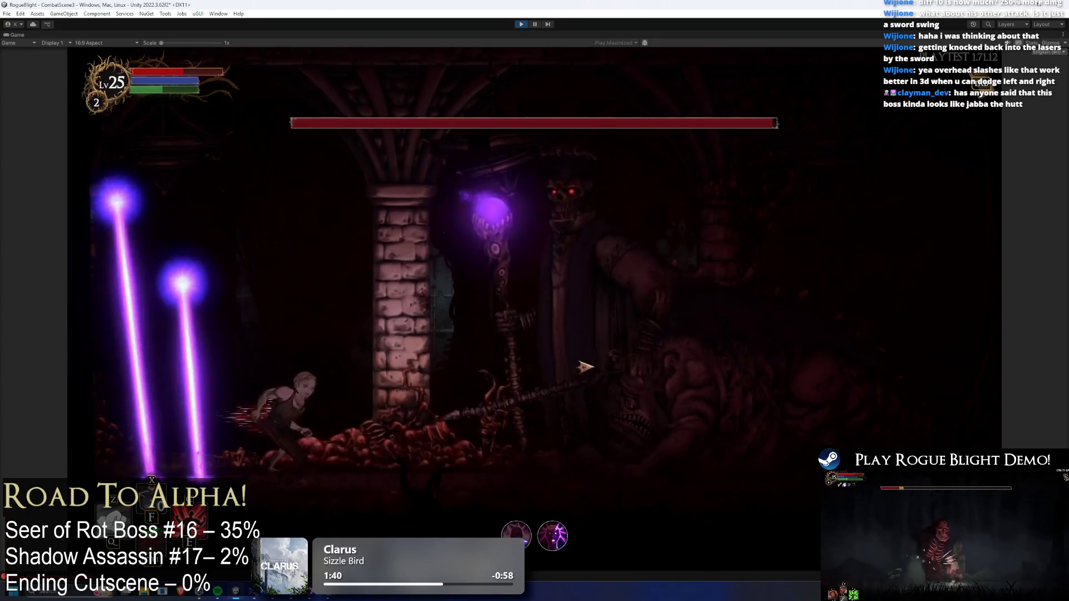
key(Right)
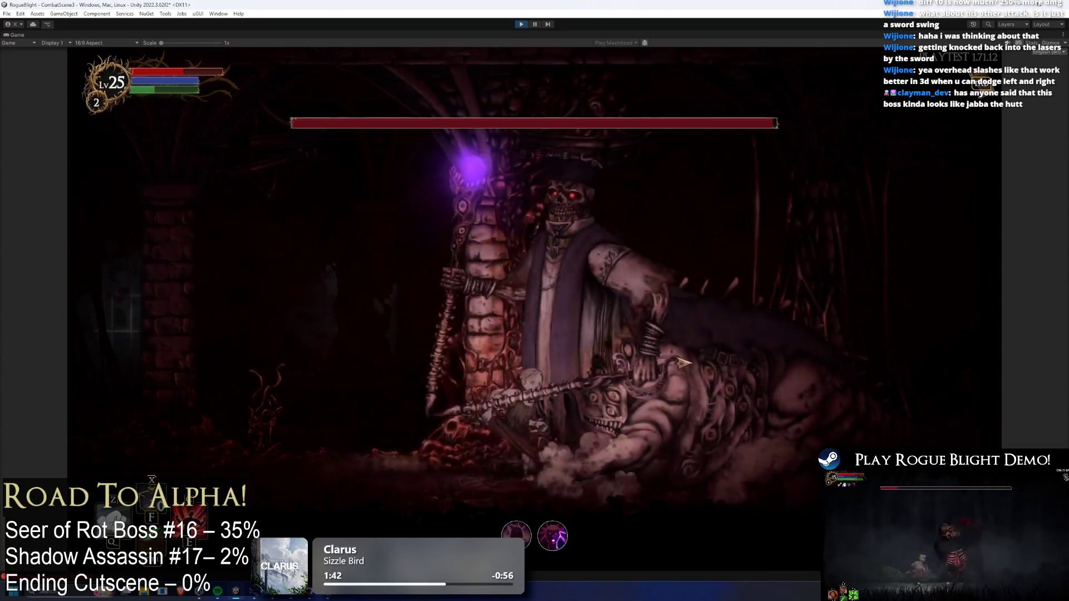
key(Left)
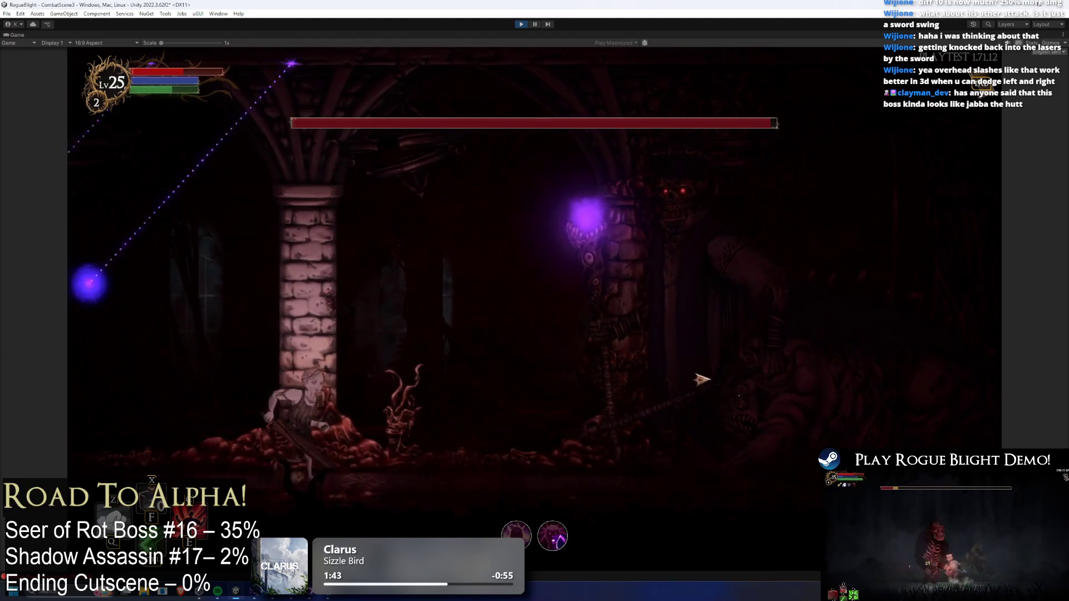
key(Left)
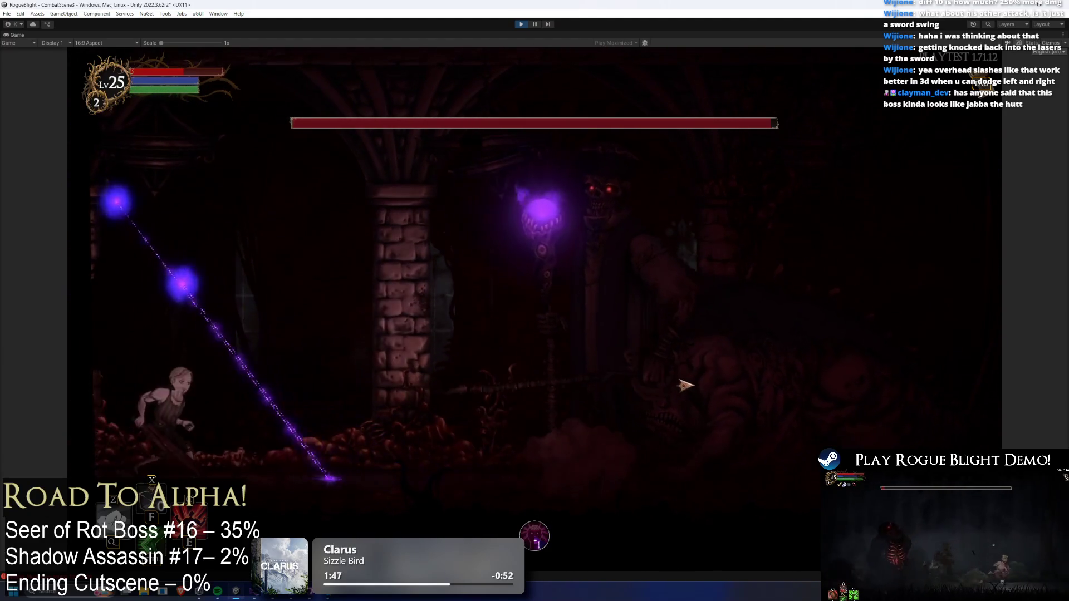
key(Right)
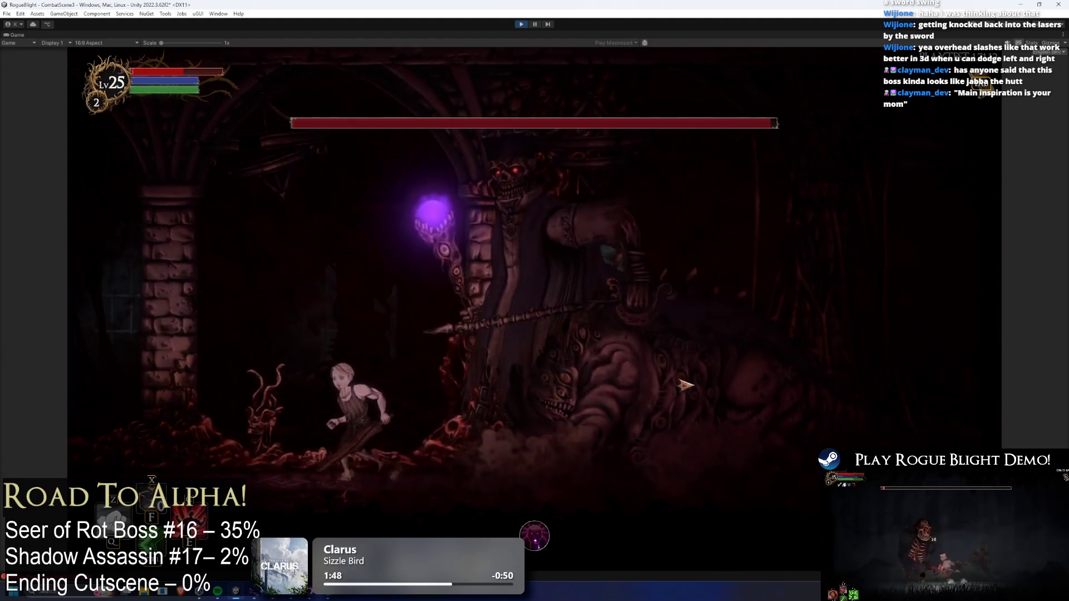
key(Right)
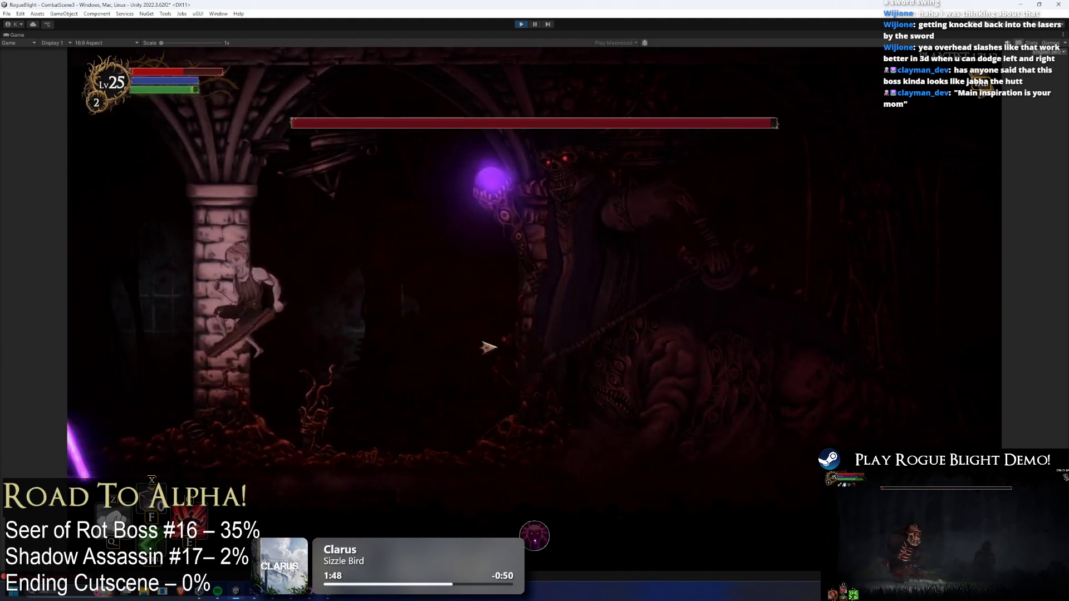
key(space)
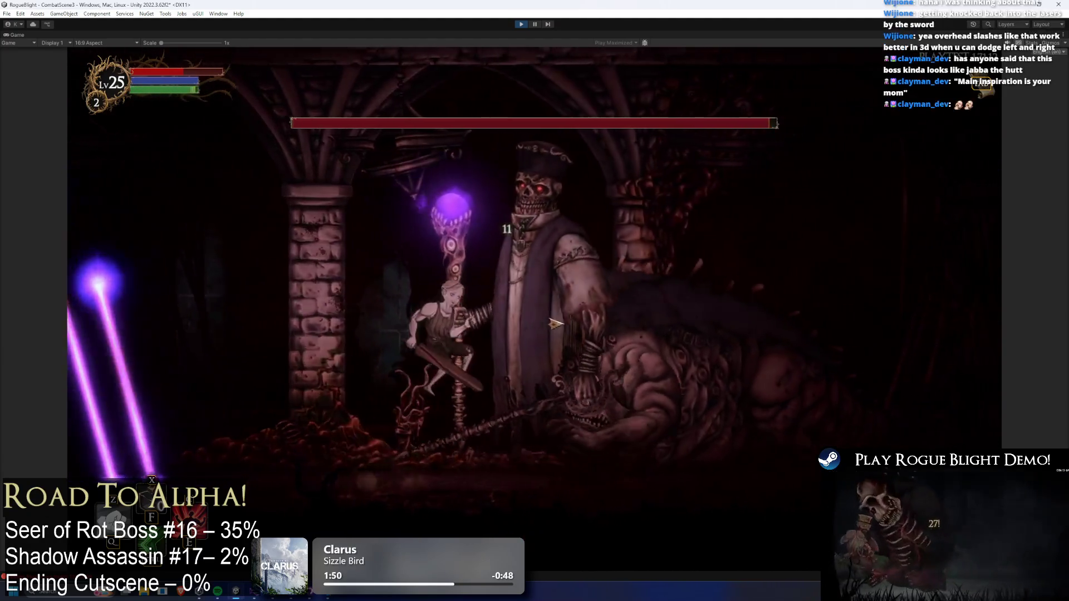
key(x)
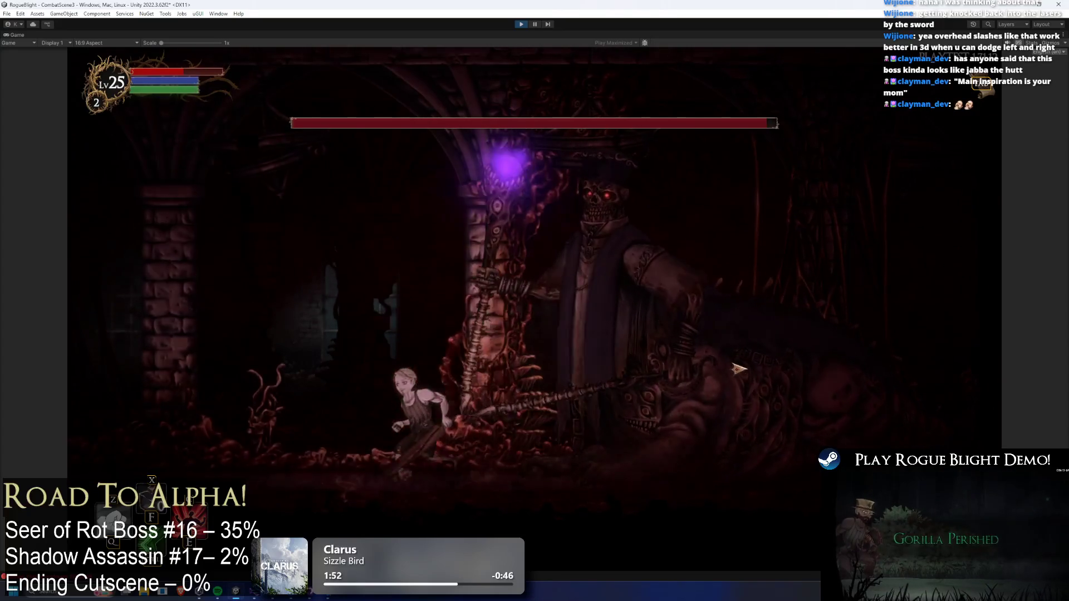
key(Left)
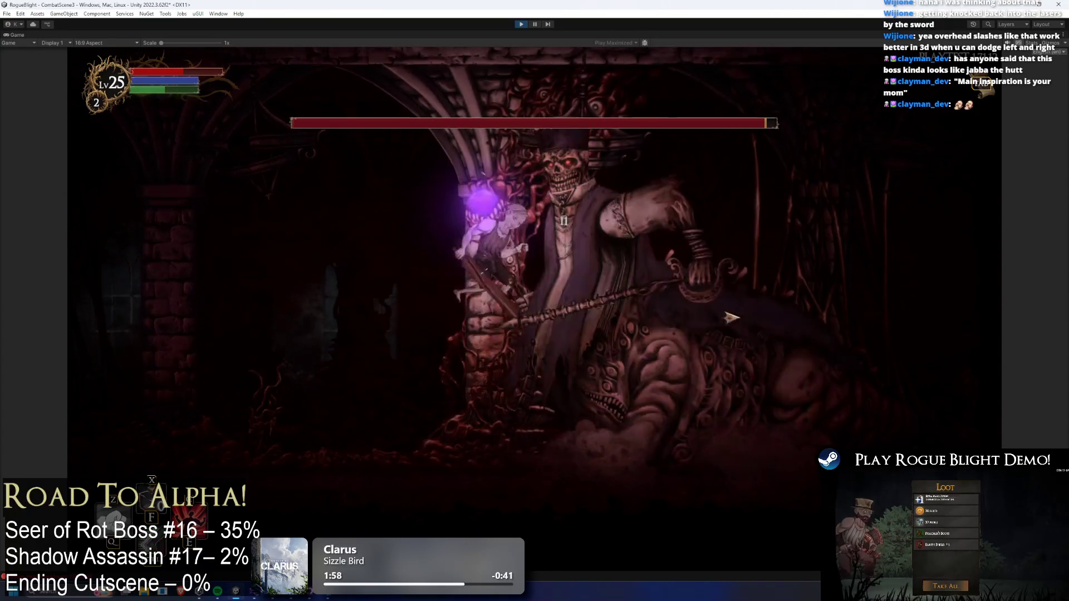
key(Left)
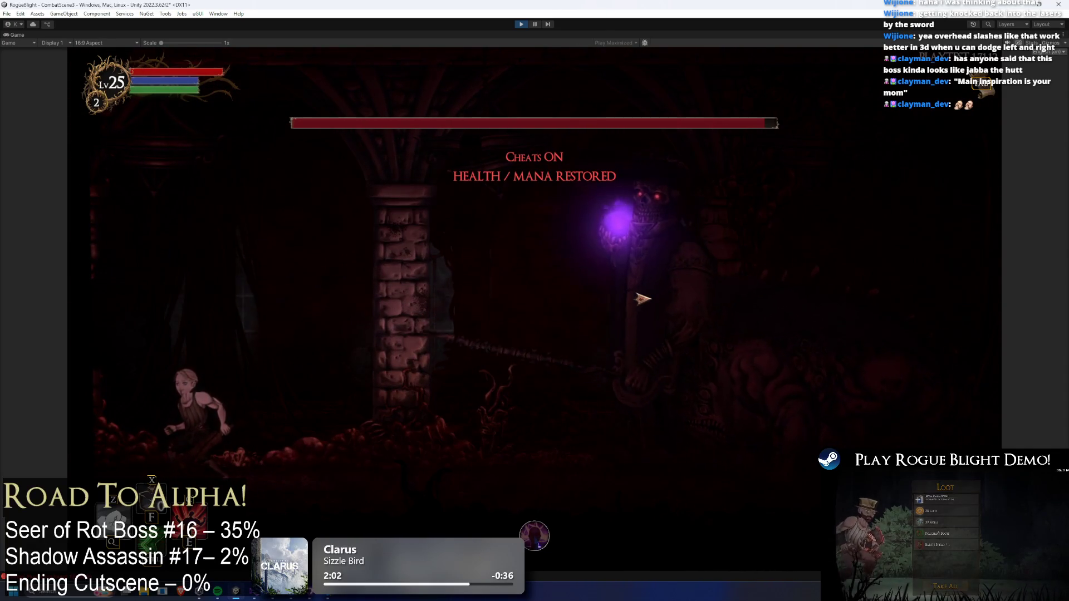
- Keep attacking the boss while retreating left to dodge its lasers
key(Right)
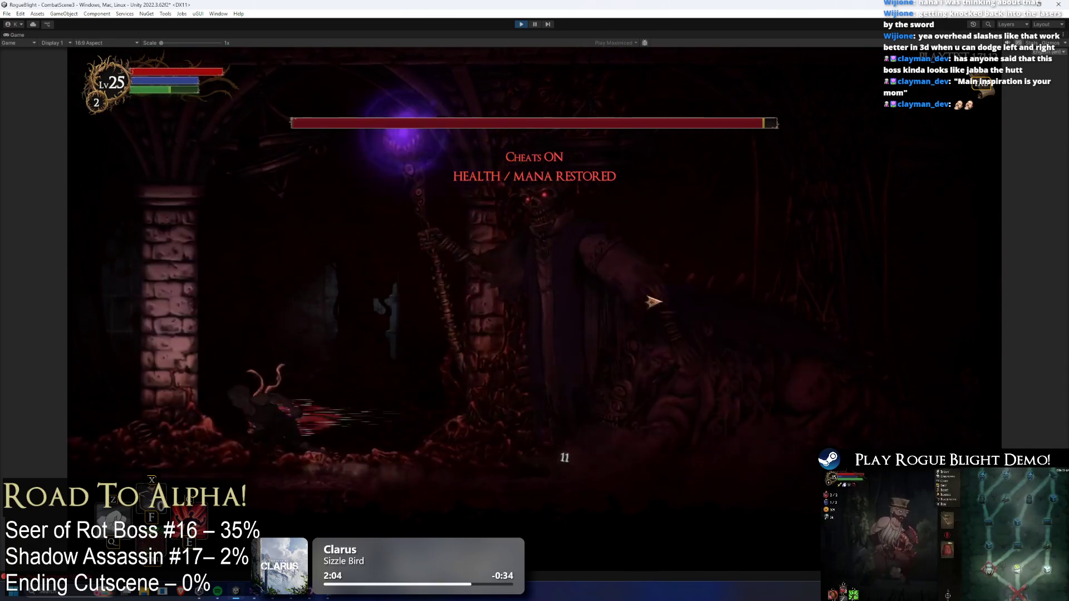
key(Right)
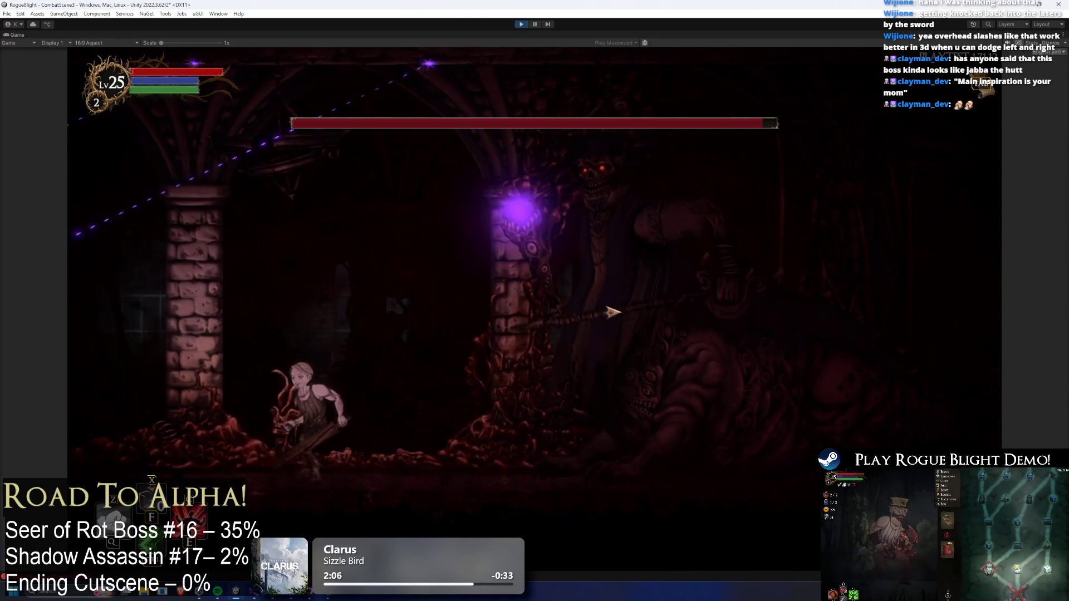
key(Left)
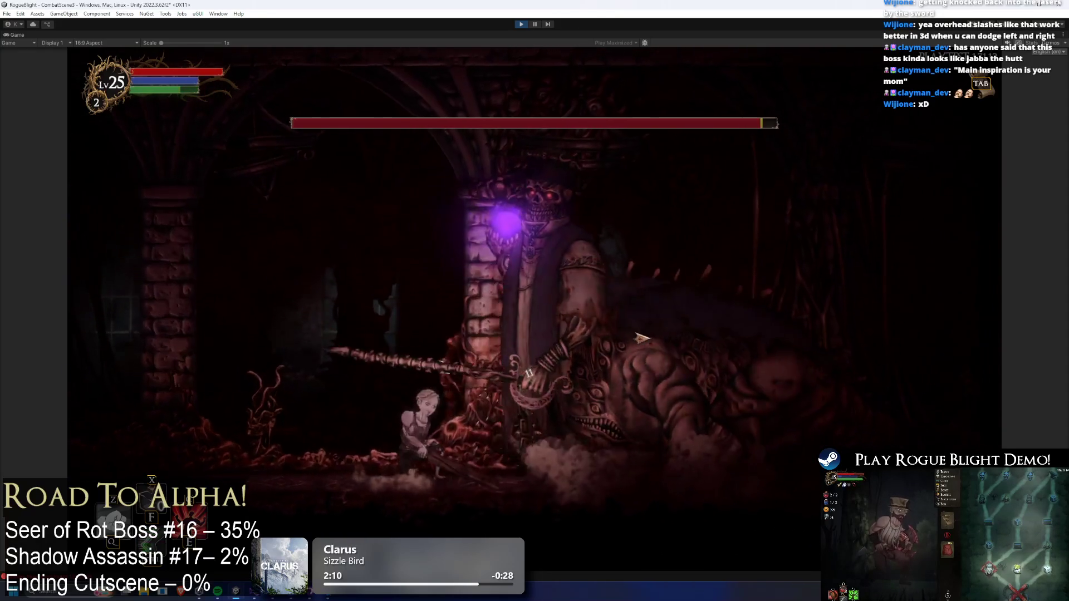
key(Right)
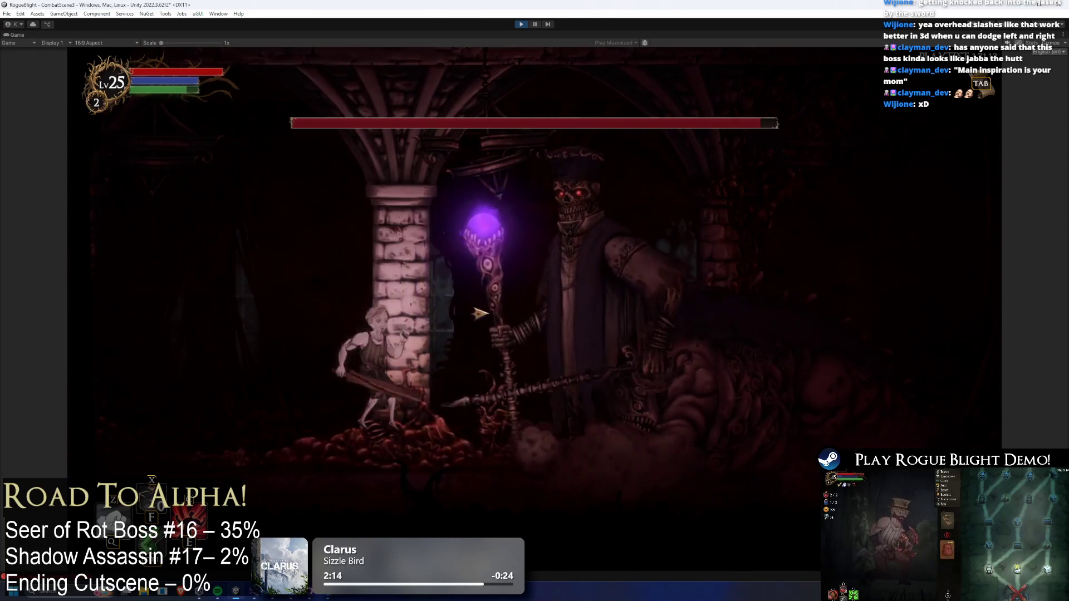
key(Left)
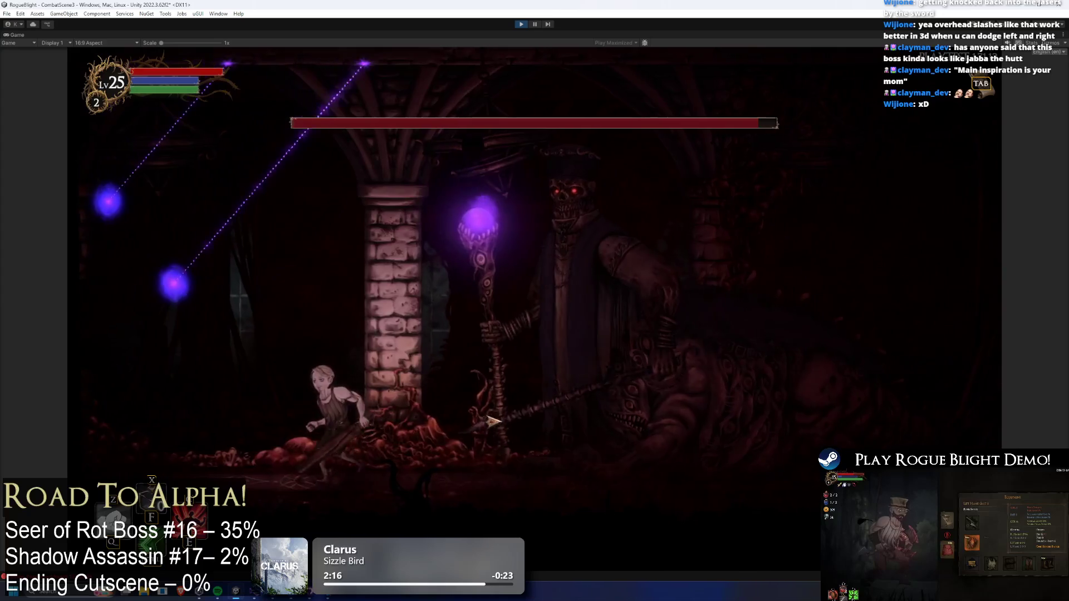
key(Left)
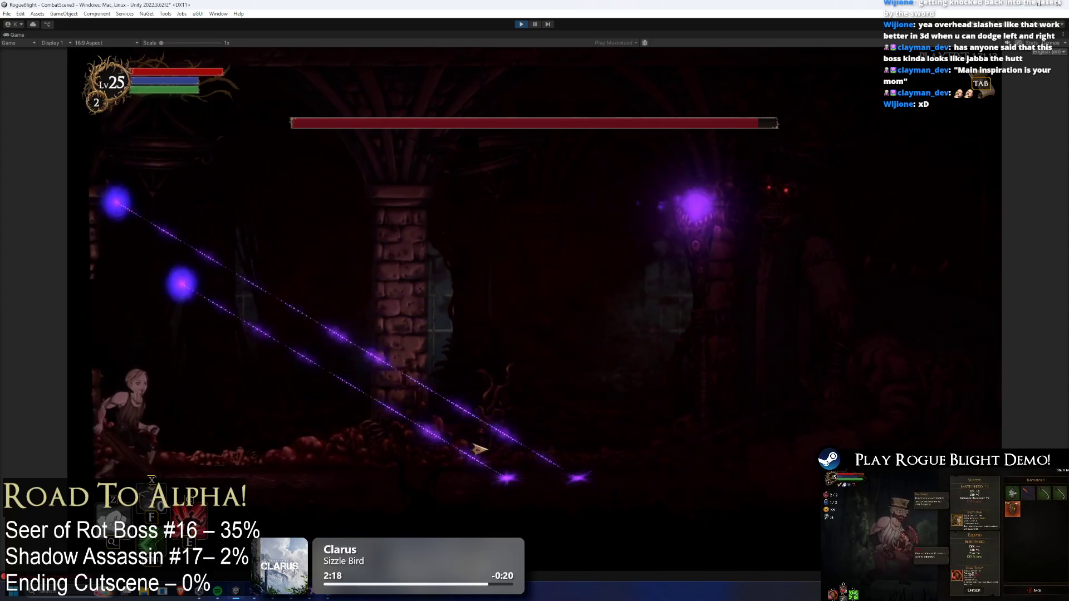
key(Right)
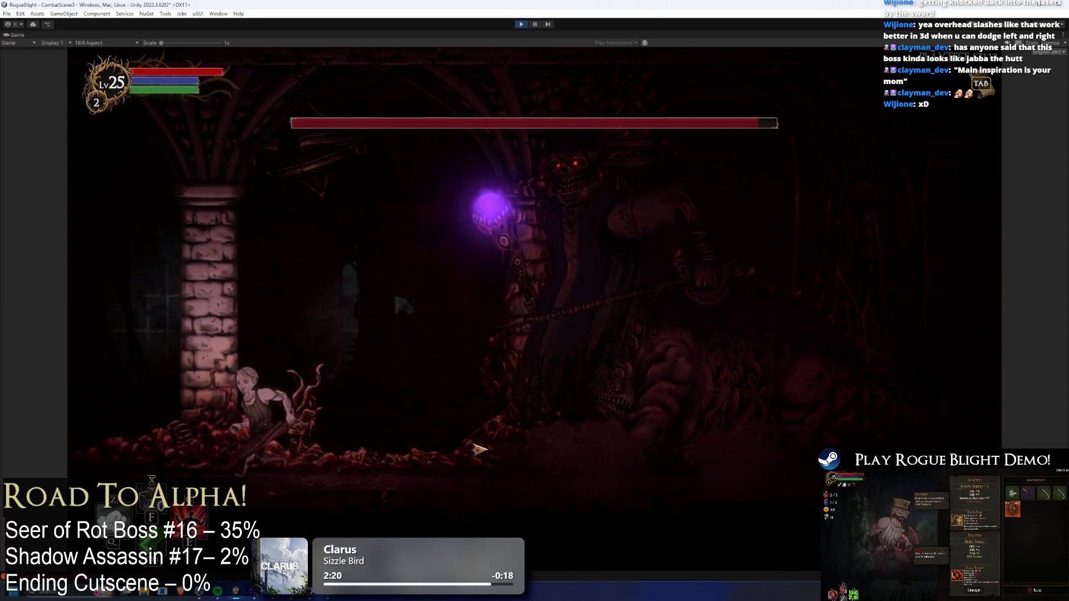
key(Left)
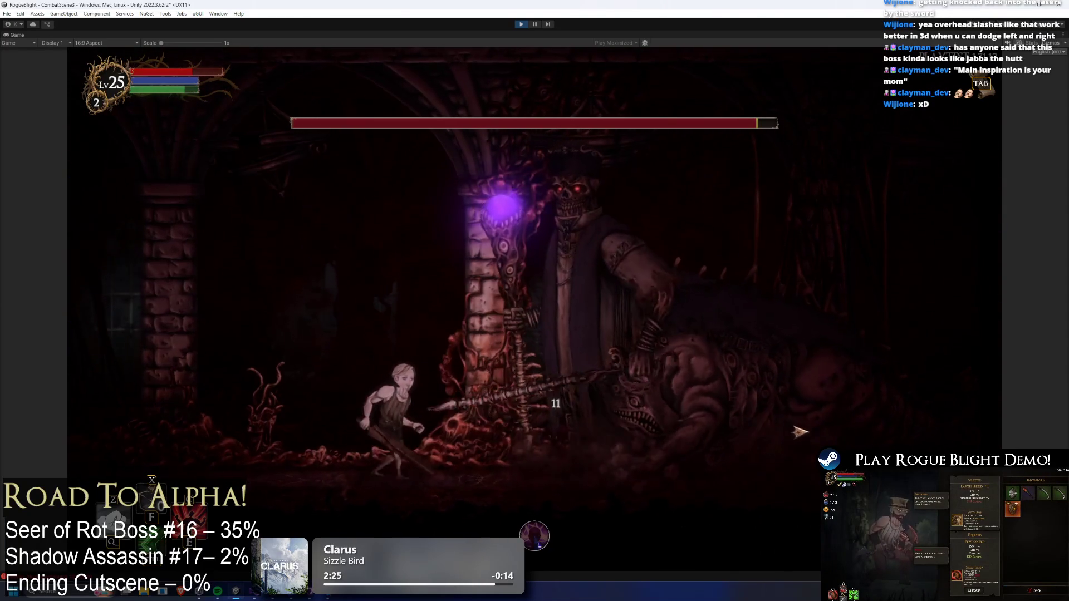
key(Right)
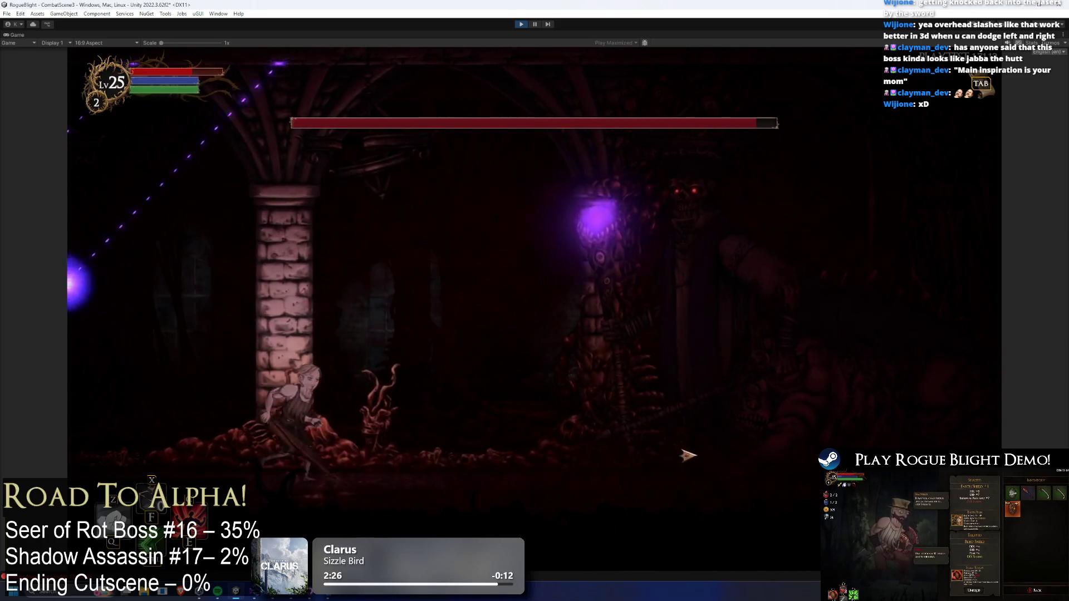
key(Left)
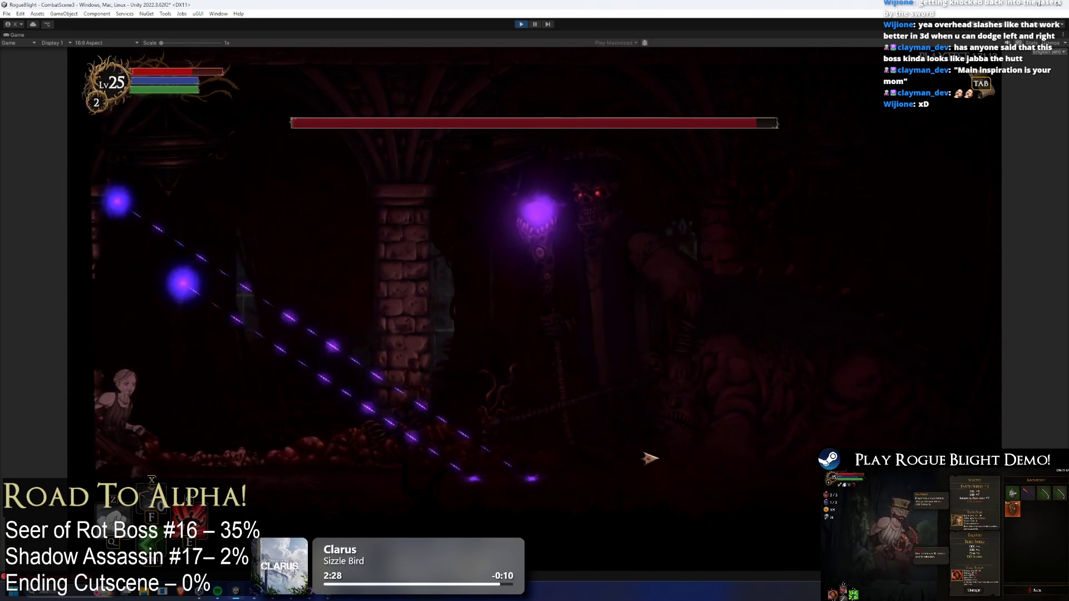
key(Right)
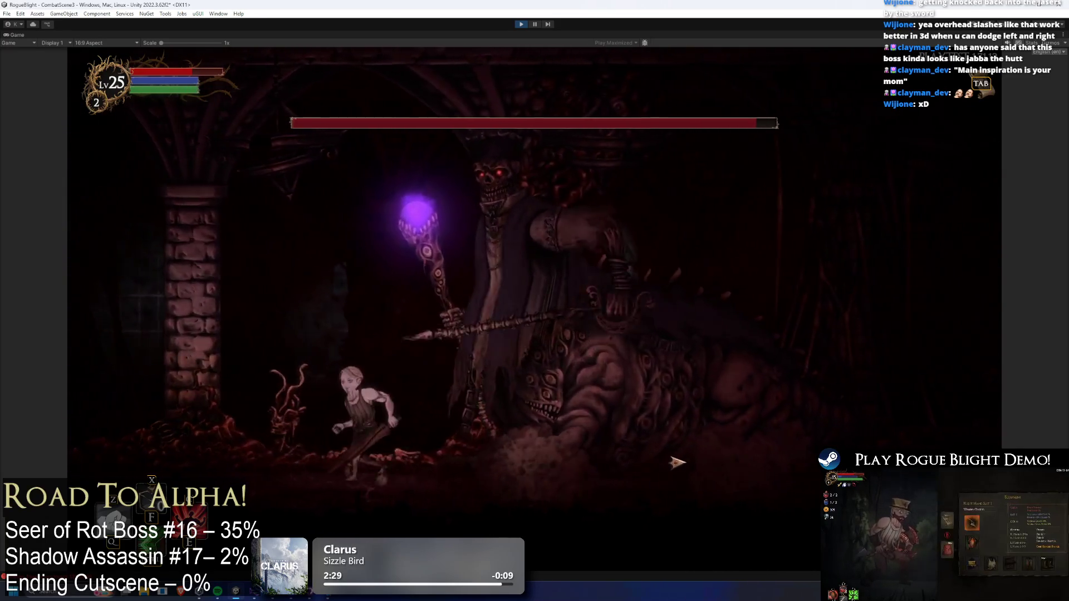
key(Left)
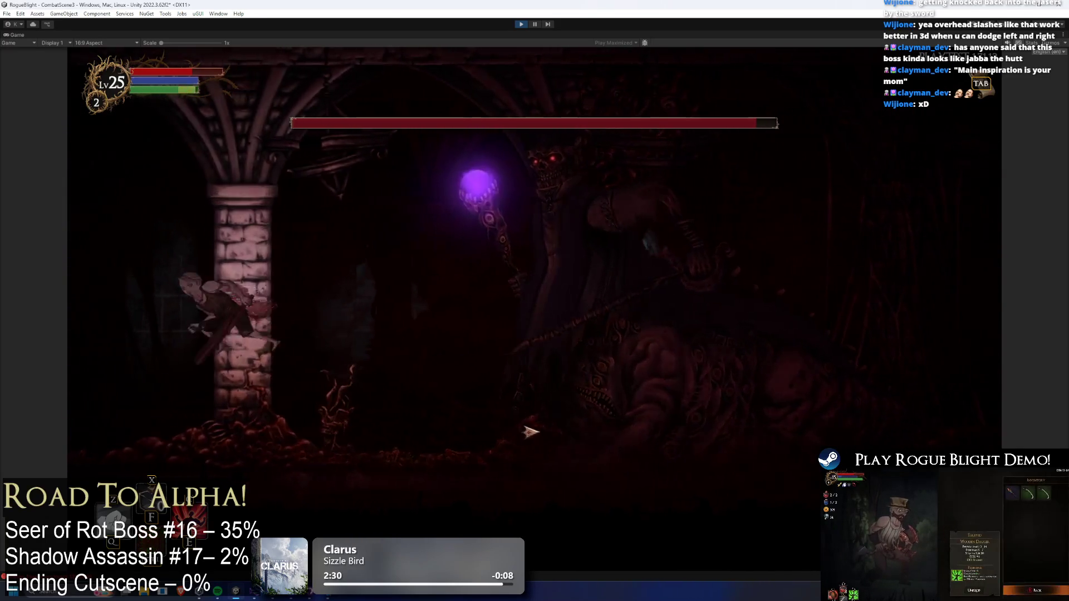
key(Right)
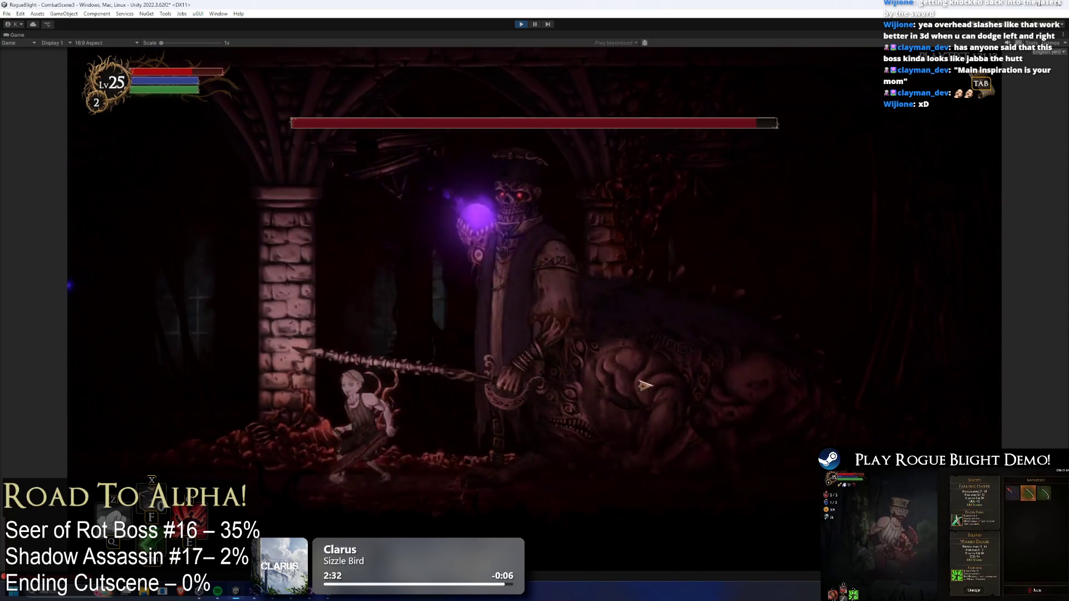
key(Right)
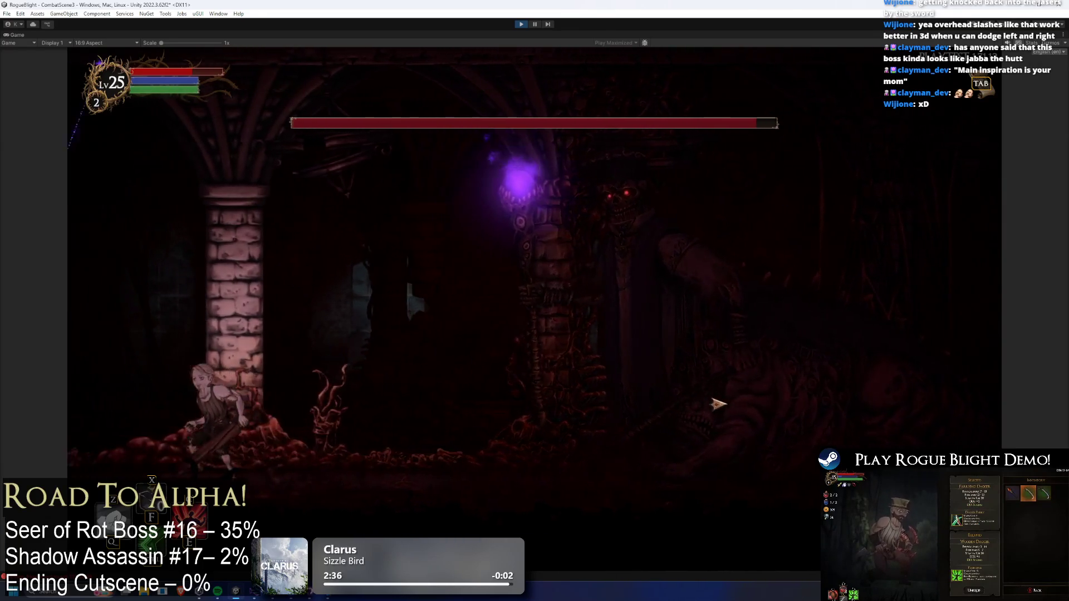
key(Right)
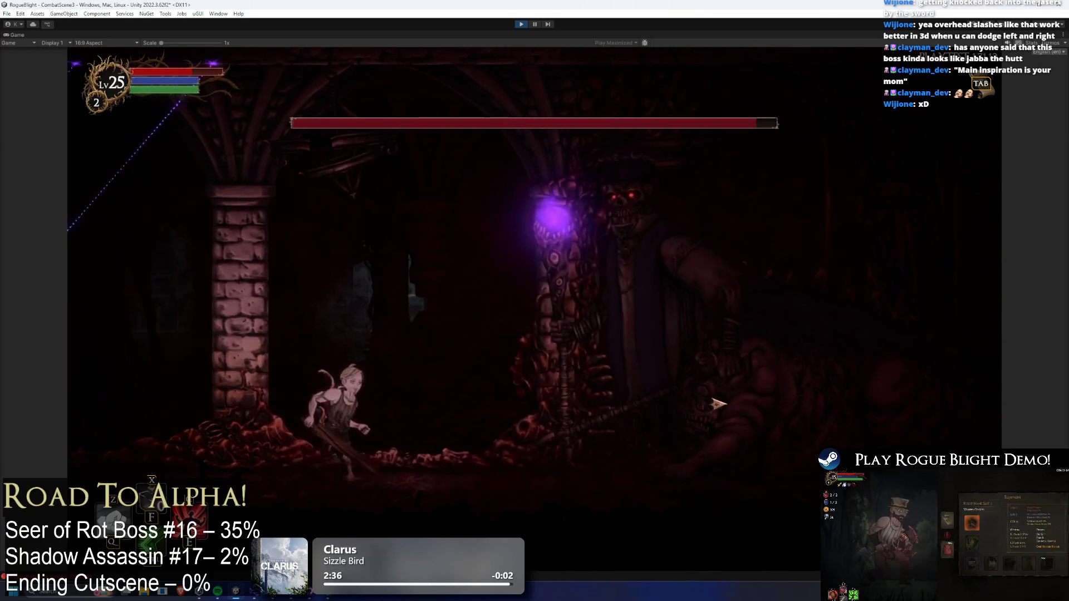
key(Left)
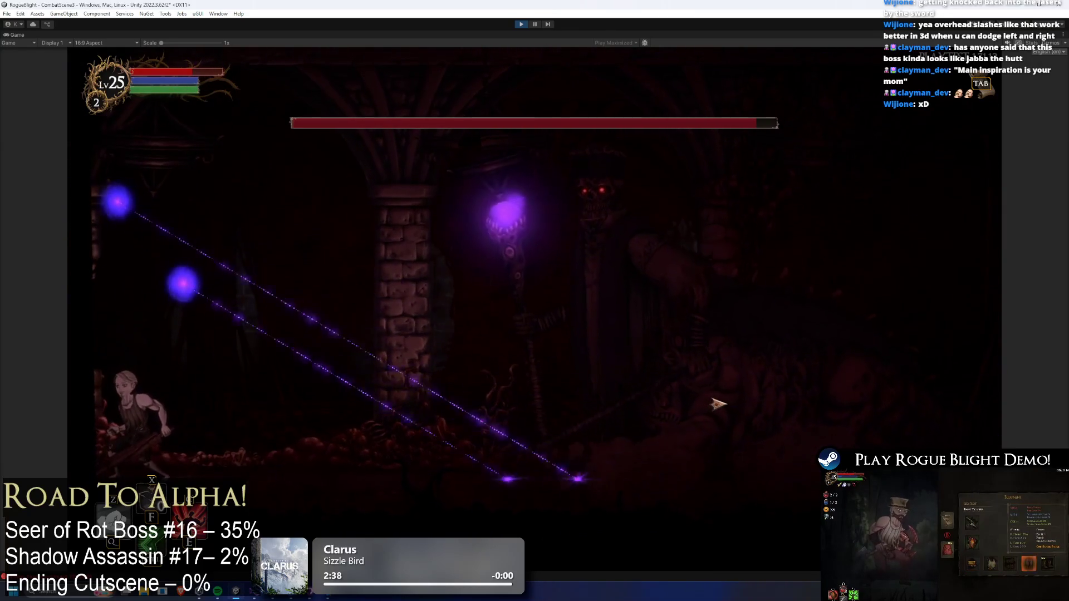
- Trade spear strikes with the boss, escaping to the arena edge between laser orbs
key(Right)
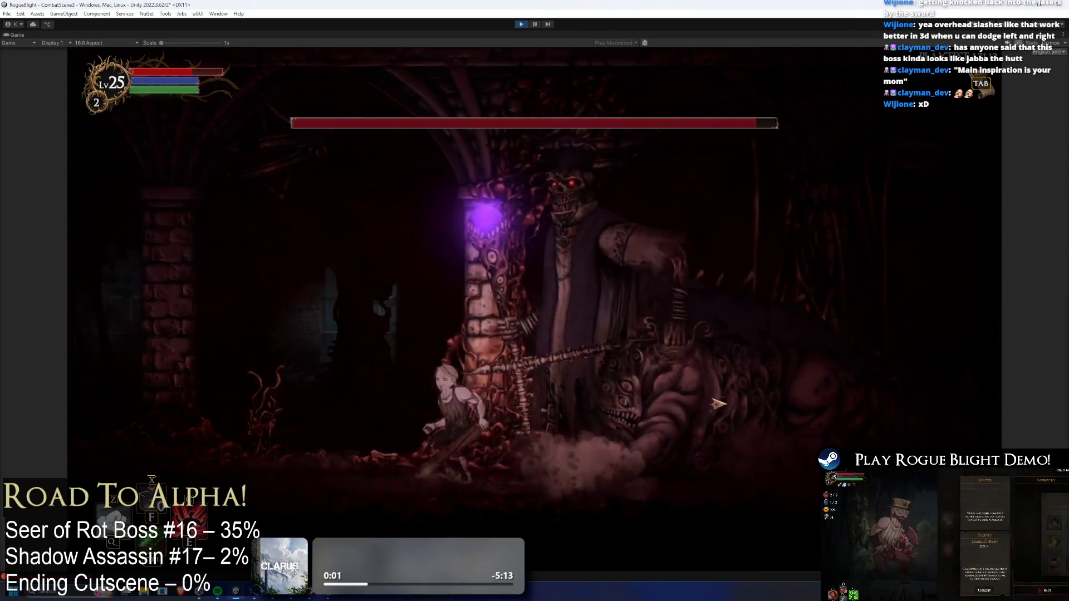
key(Left)
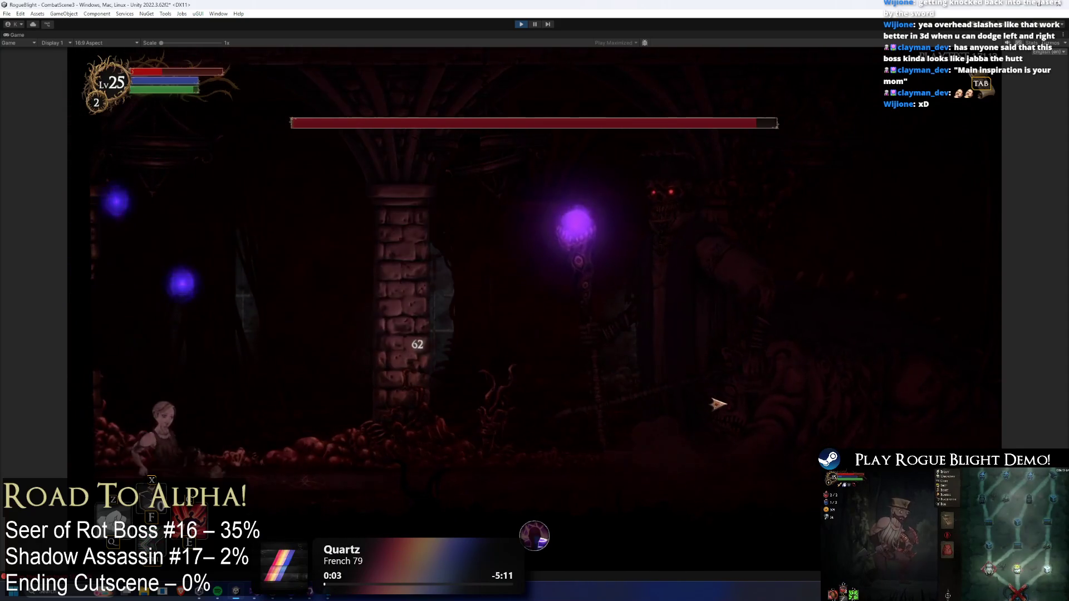
key(Right)
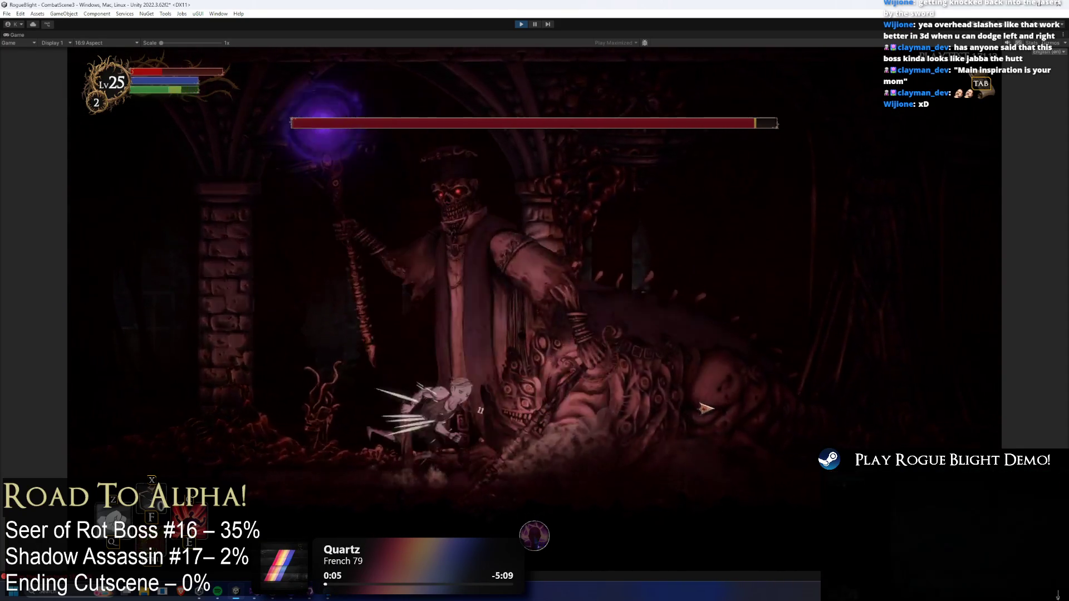
key(Left)
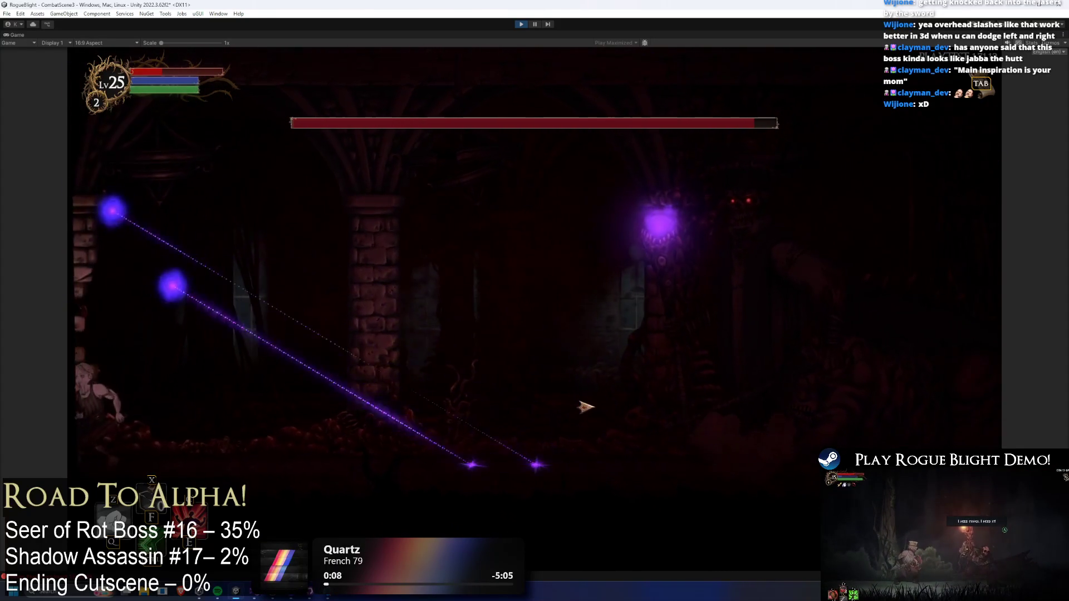
key(Right)
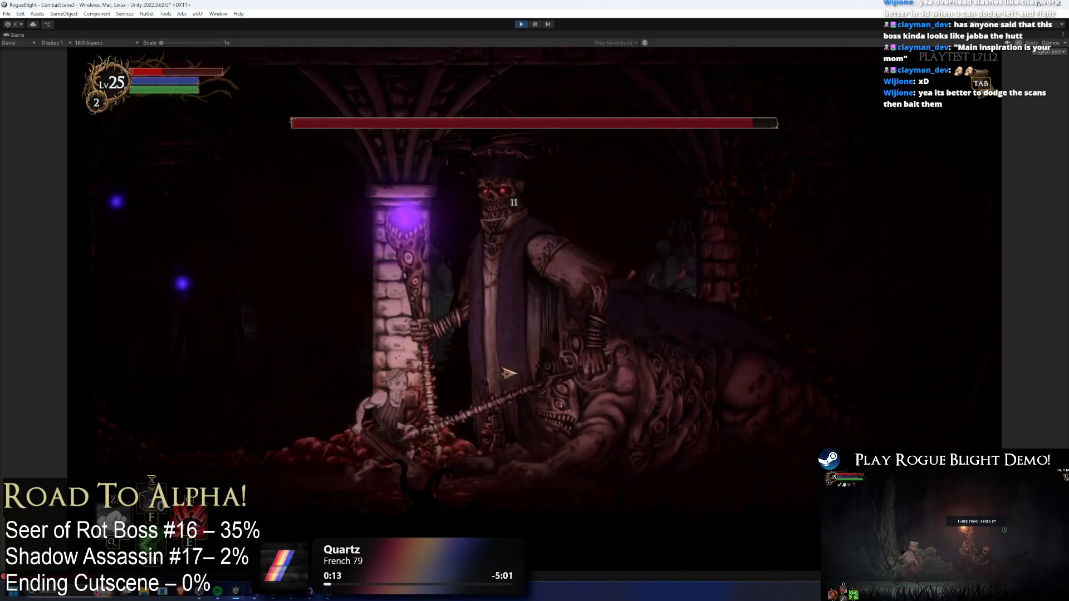
key(Right)
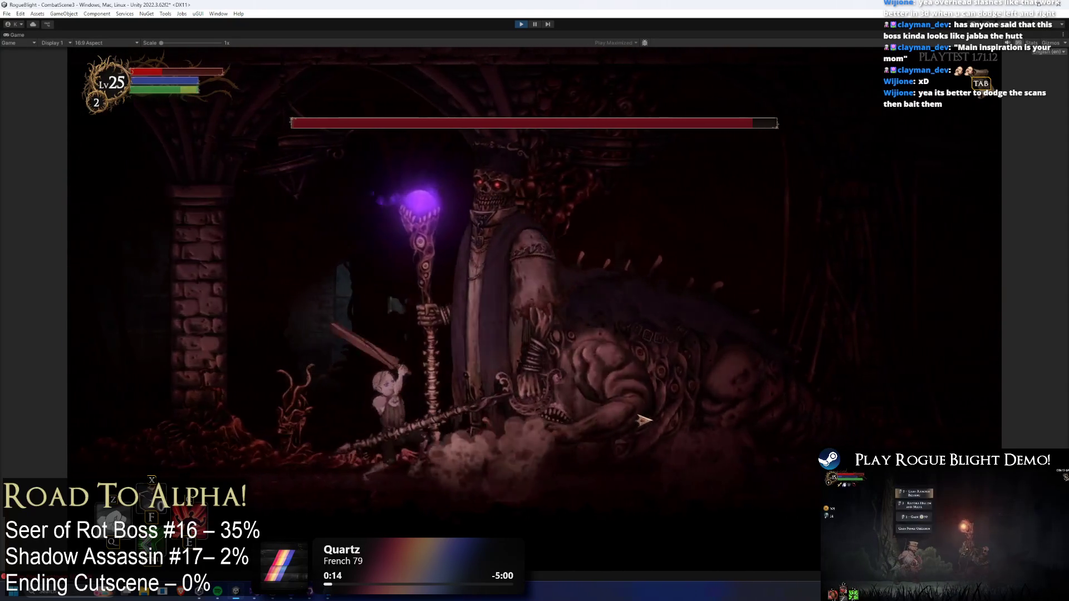
key(Left)
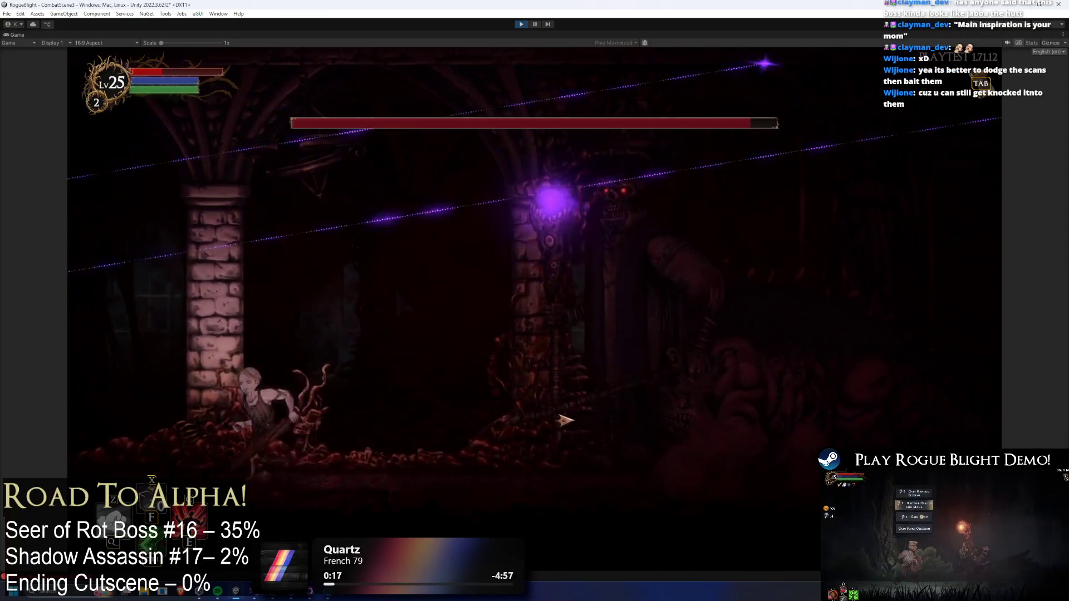
key(Left)
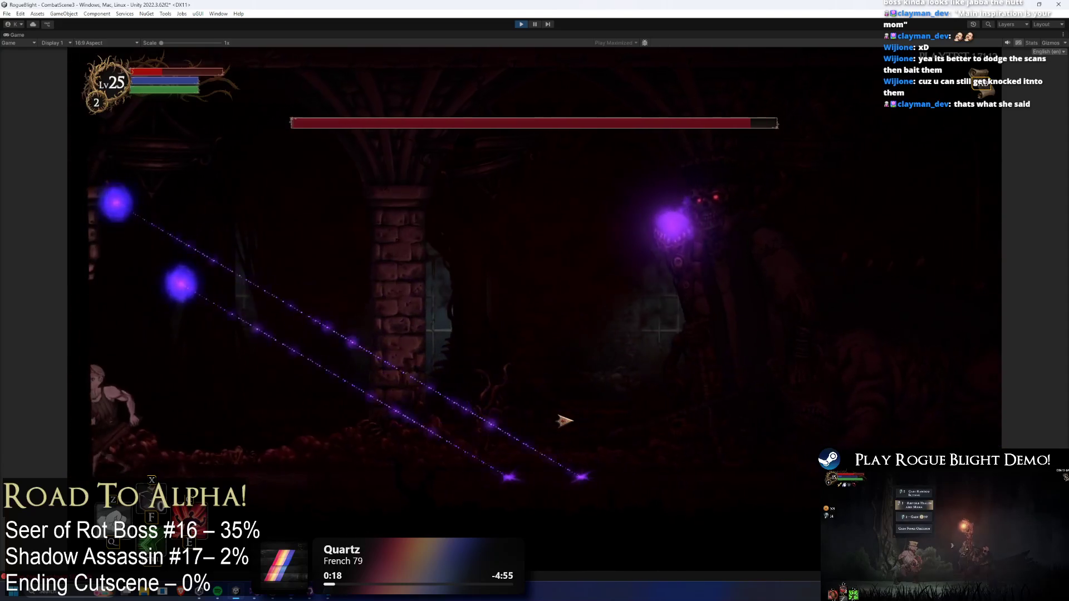
key(Right)
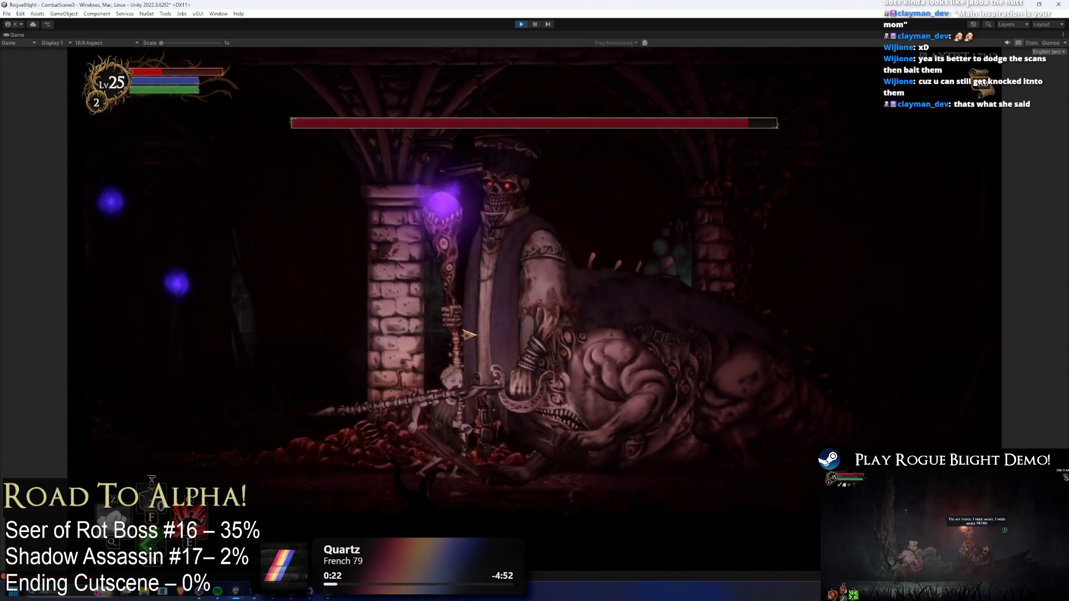
key(Right)
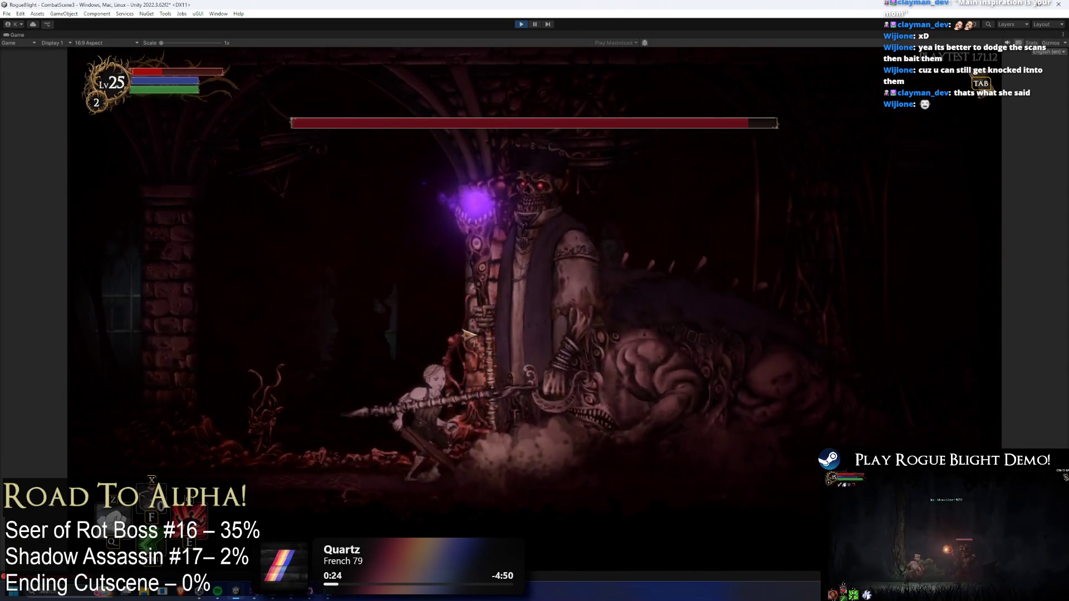
key(Right)
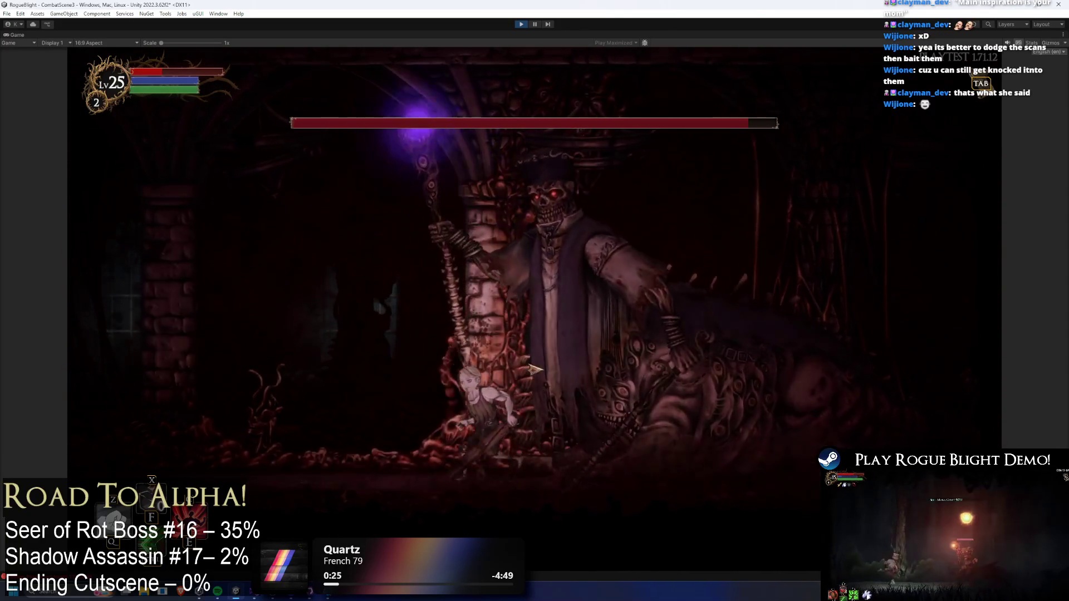
key(Left)
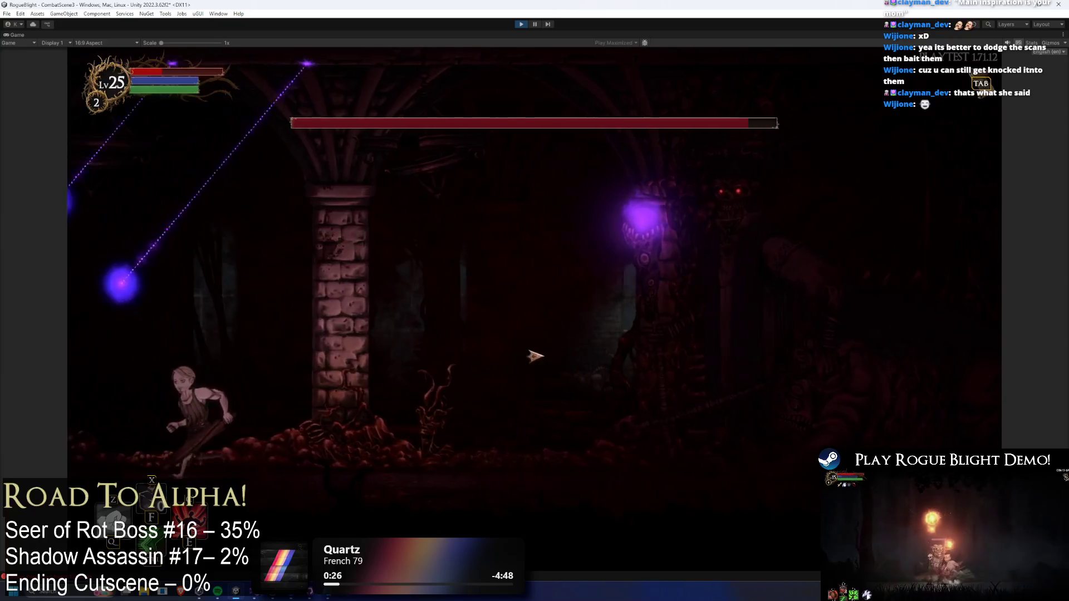
key(Left)
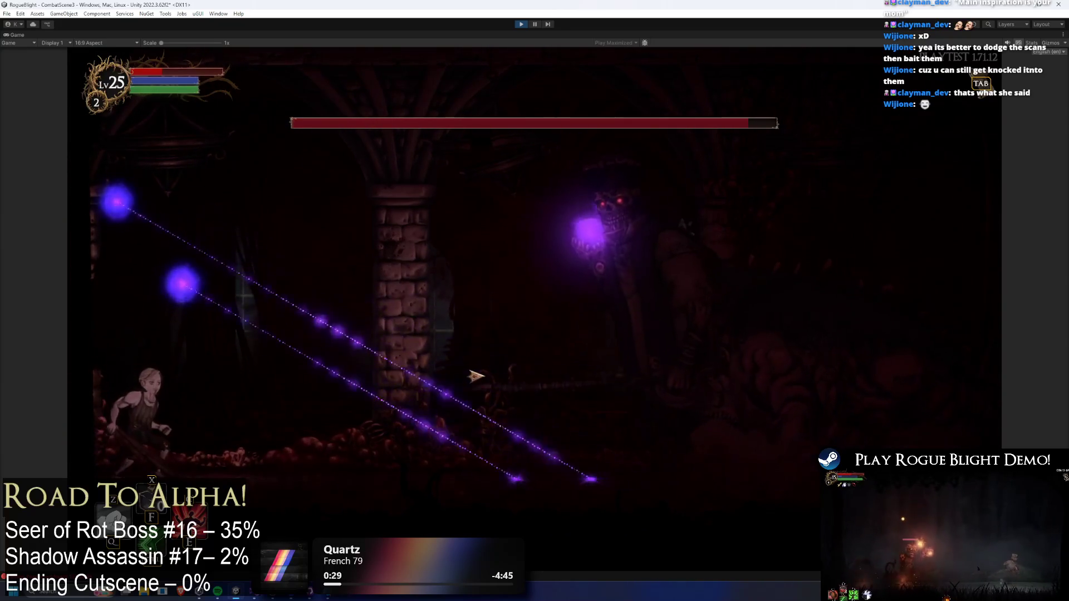
key(Left)
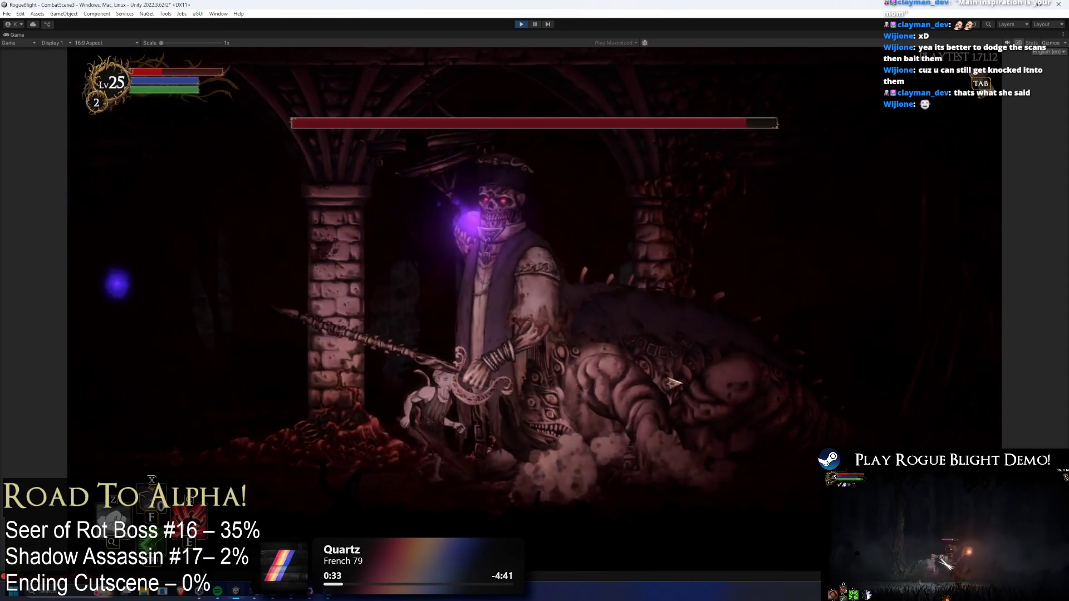
- Continue fighting around the pillar until the character dies and PERISHED appears
key(Right)
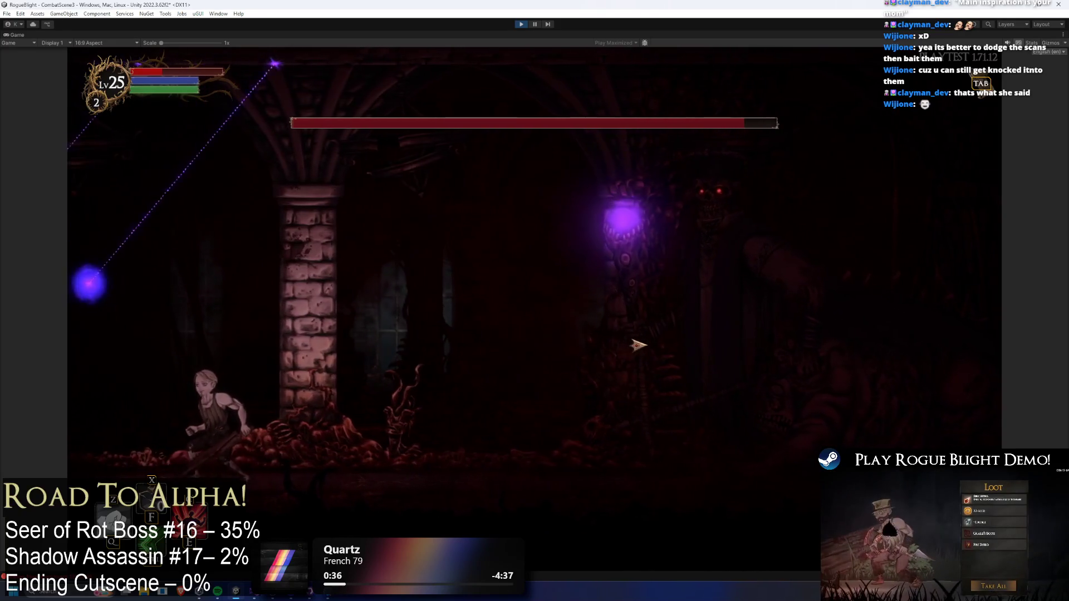
key(Left)
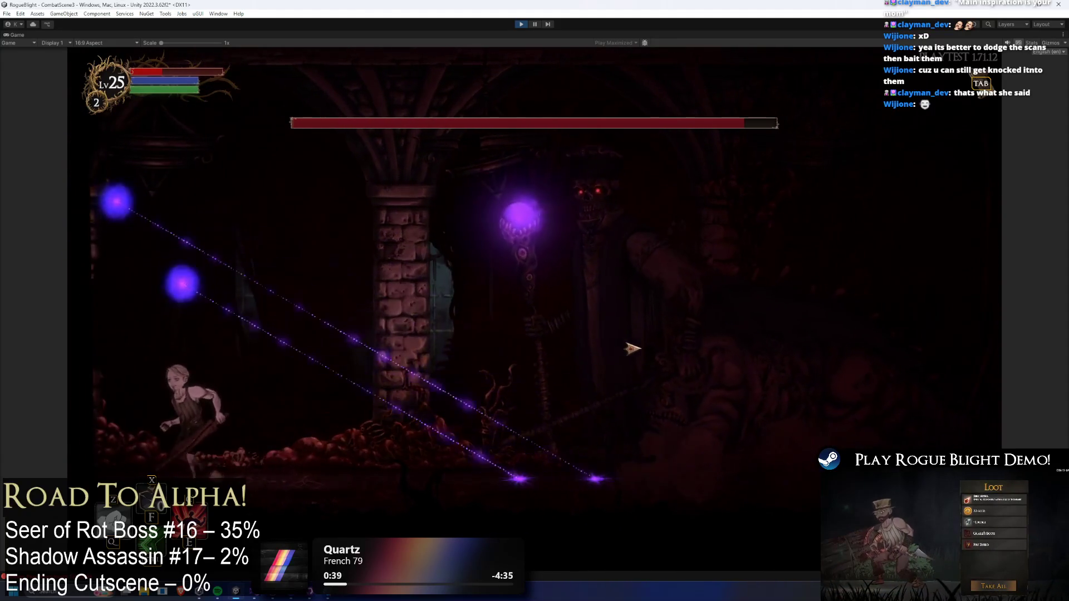
key(Right)
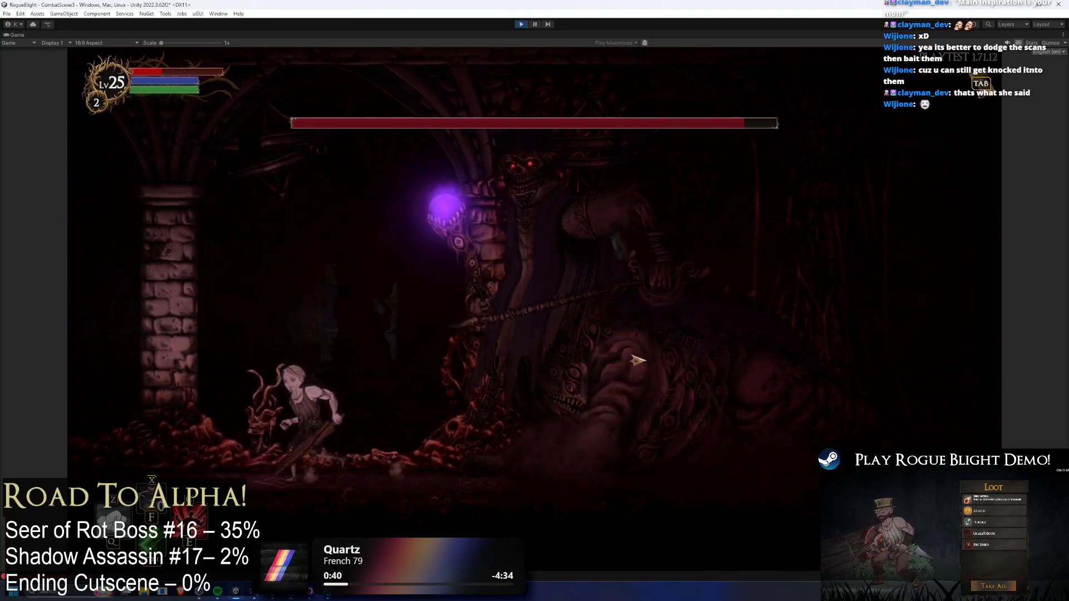
key(Left)
key(space)
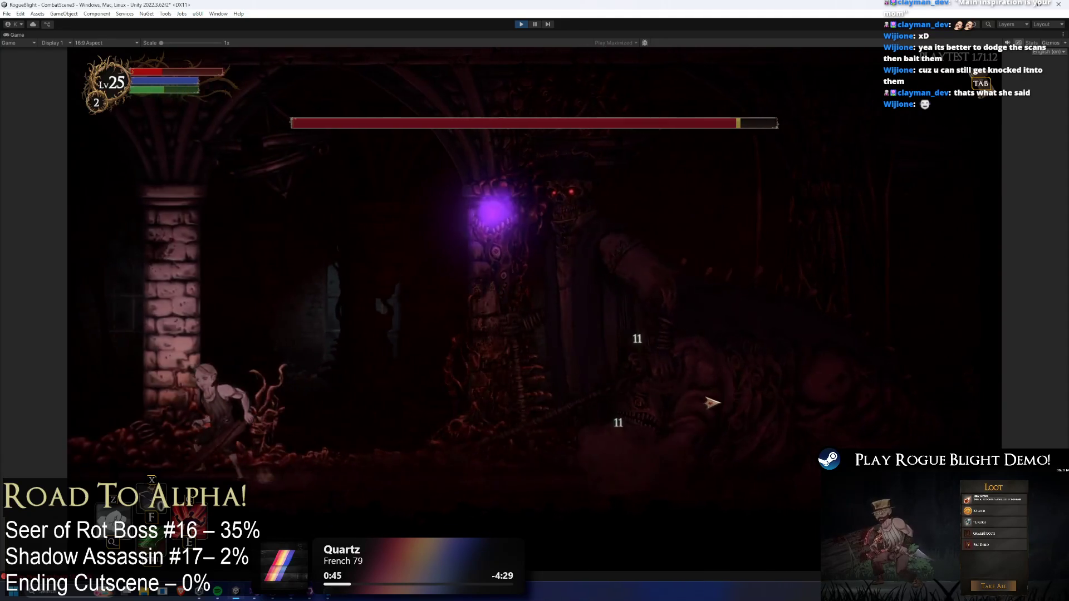
key(Left)
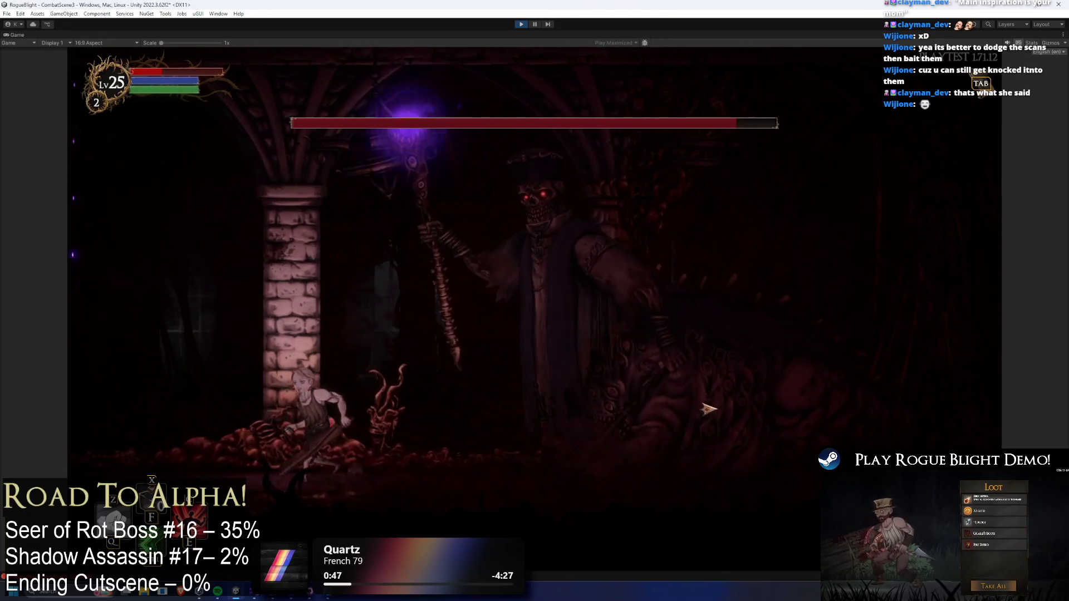
key(Left)
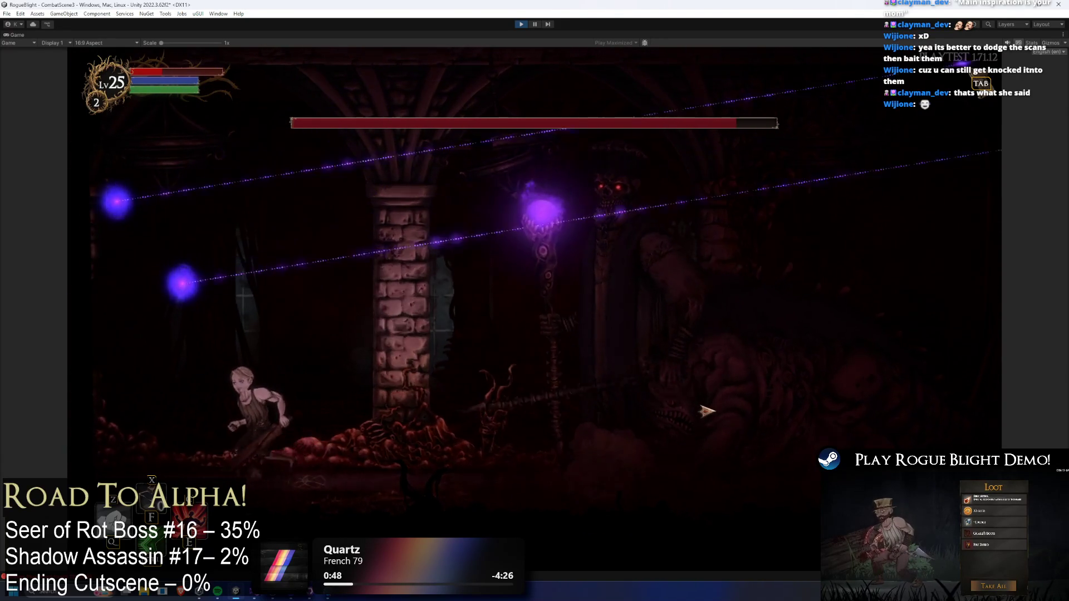
key(Right)
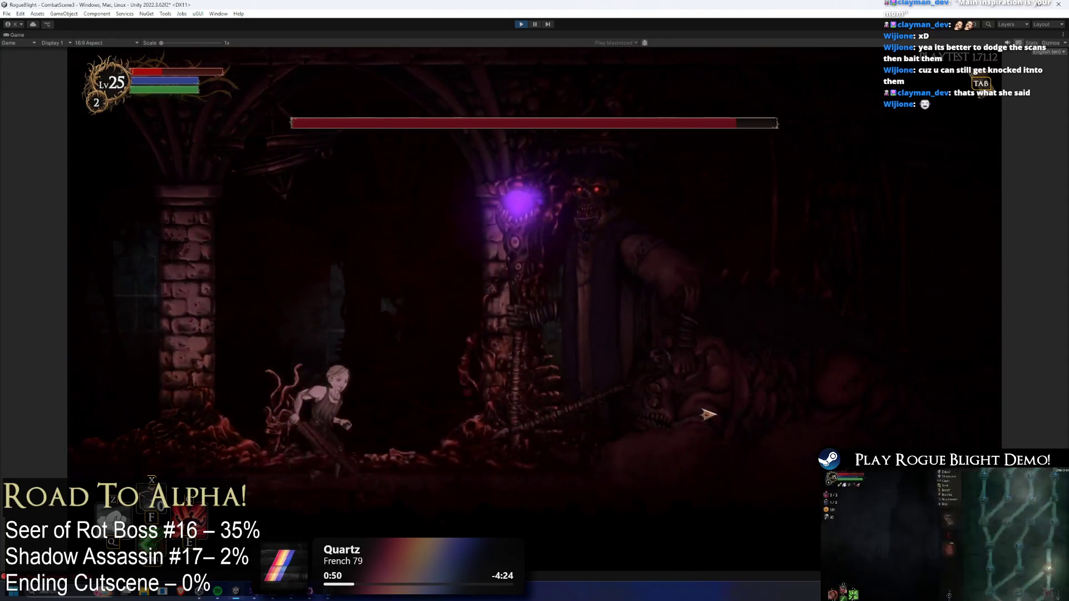
key(Right)
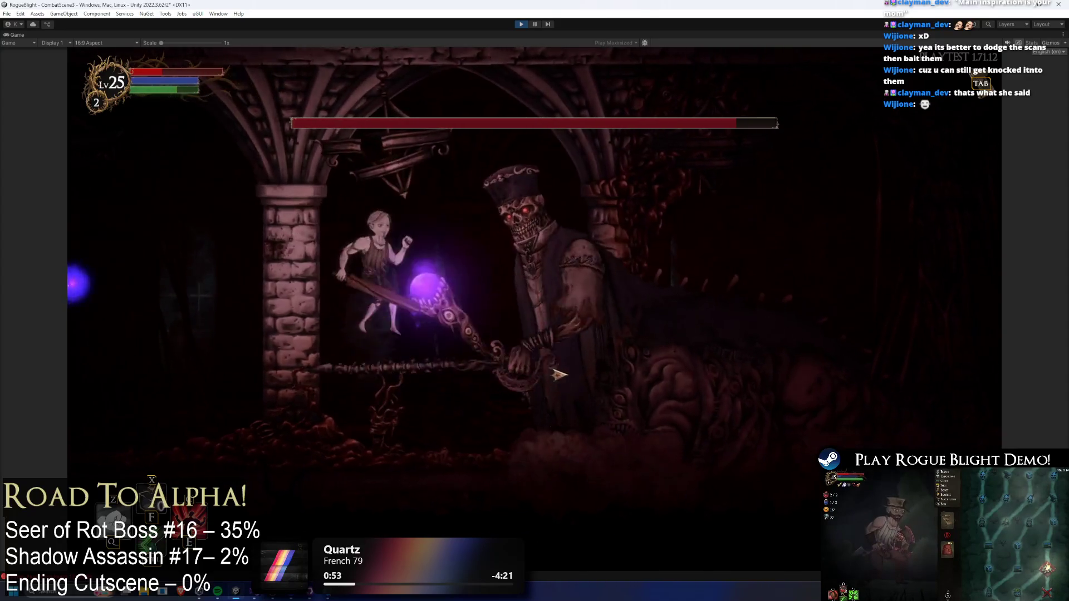
key(space)
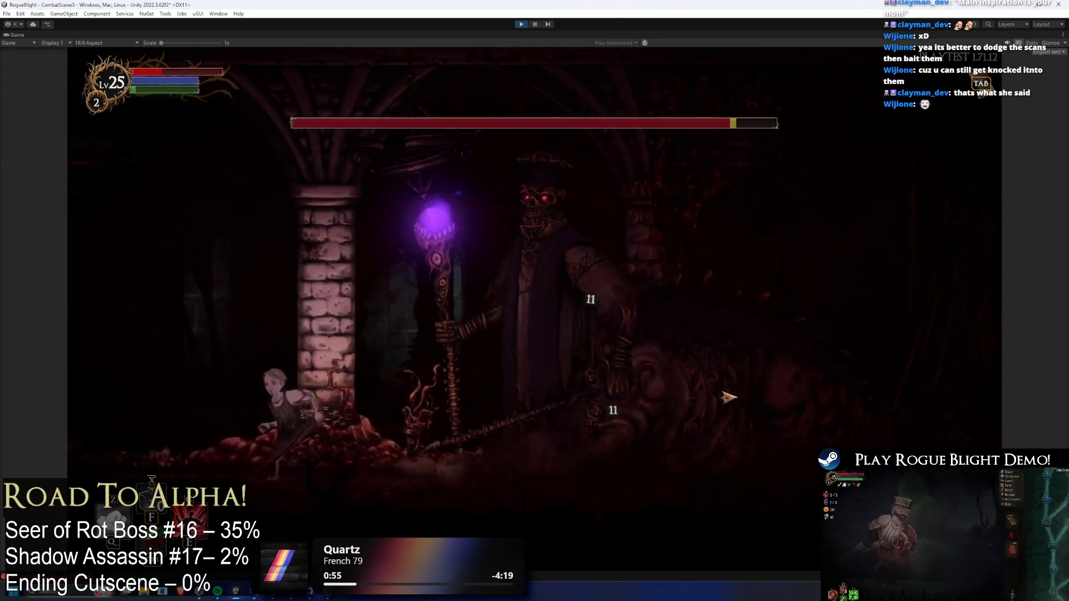
key(Left)
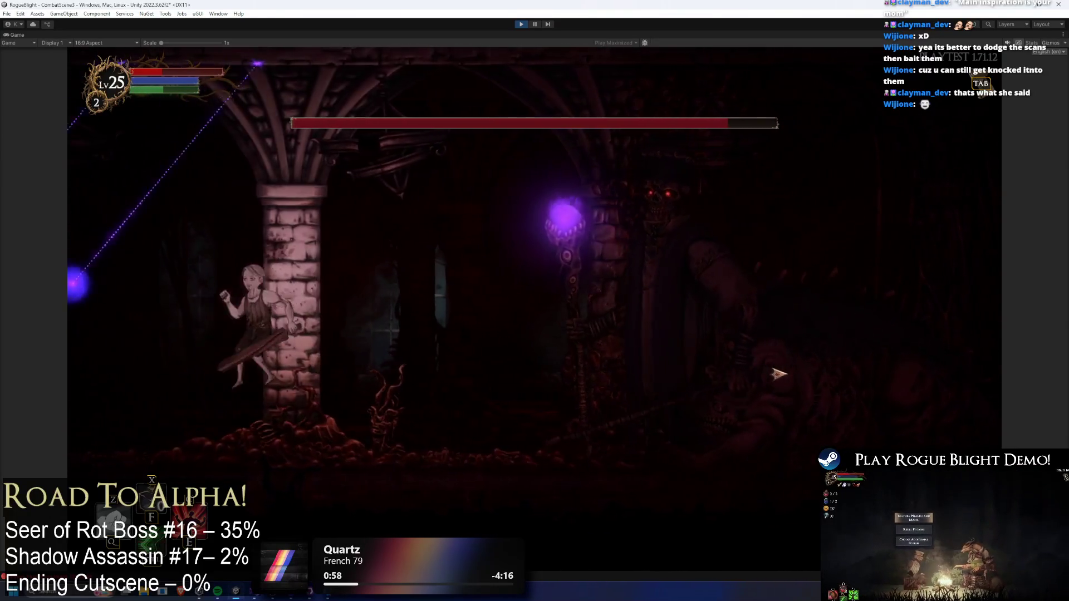
key(Left)
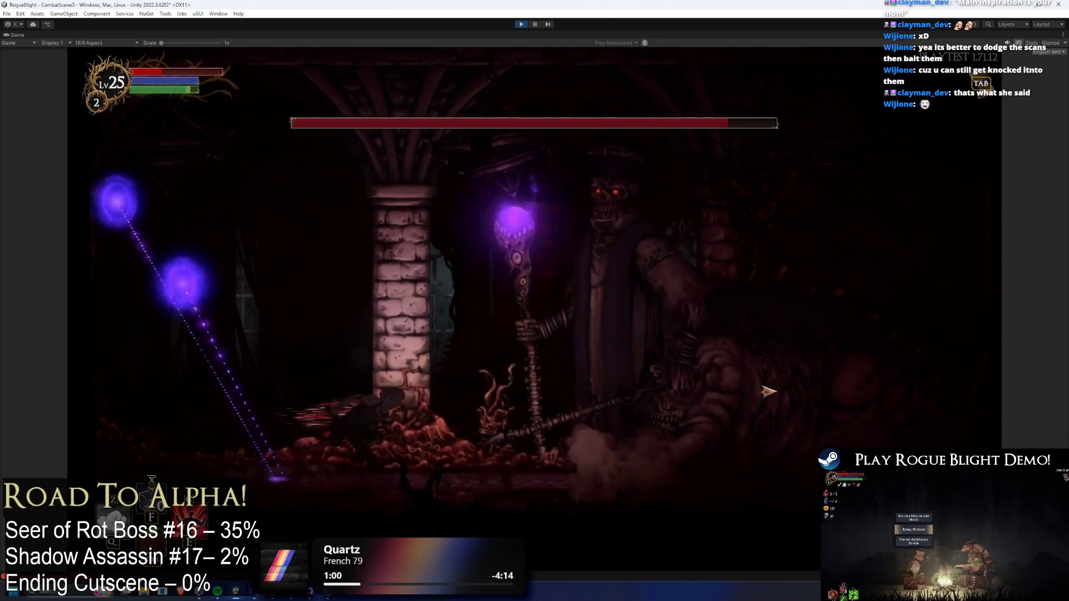
key(Right)
key(space)
key(Left)
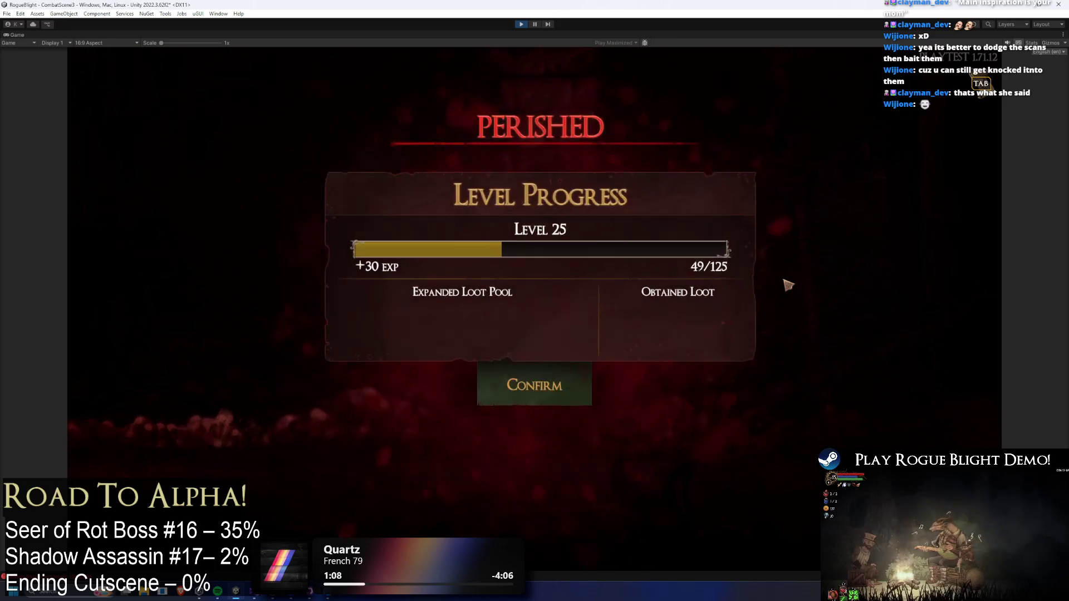
- Confirm the level progress and walk through the Sanctuary to the map NPC
click(558, 384)
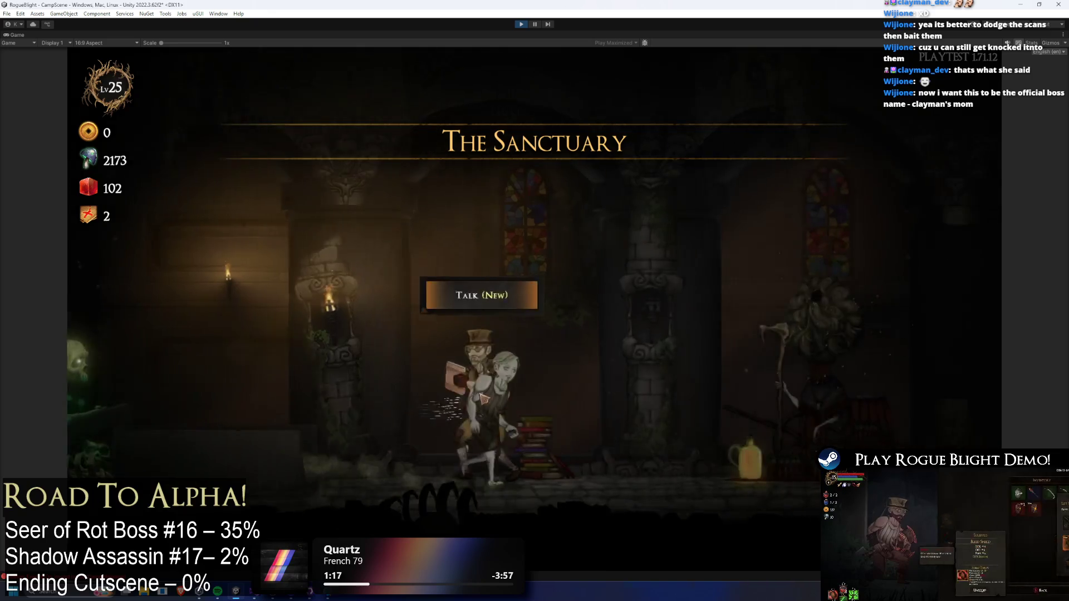
key(d)
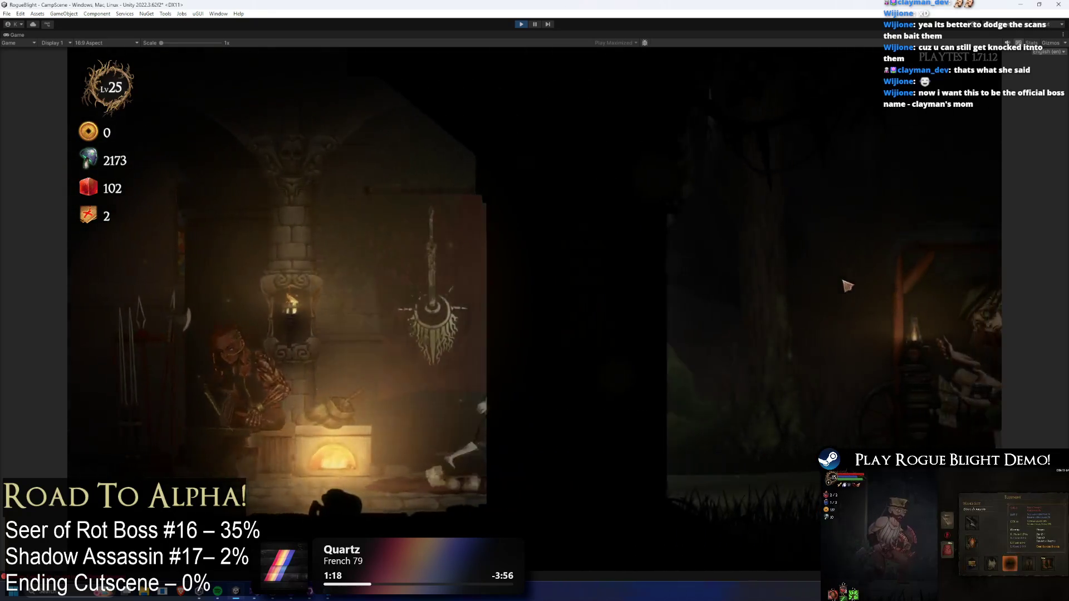
key(e)
- Select the Story Mode map, set difficulty to 2, and start it
click(740, 172)
click(479, 229)
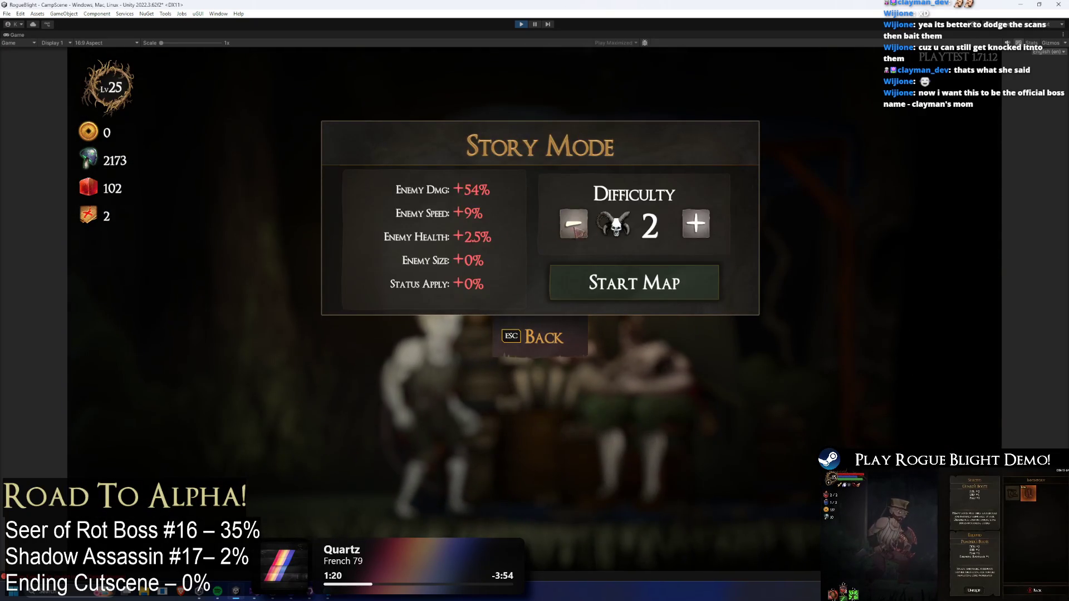
click(576, 228)
click(576, 228)
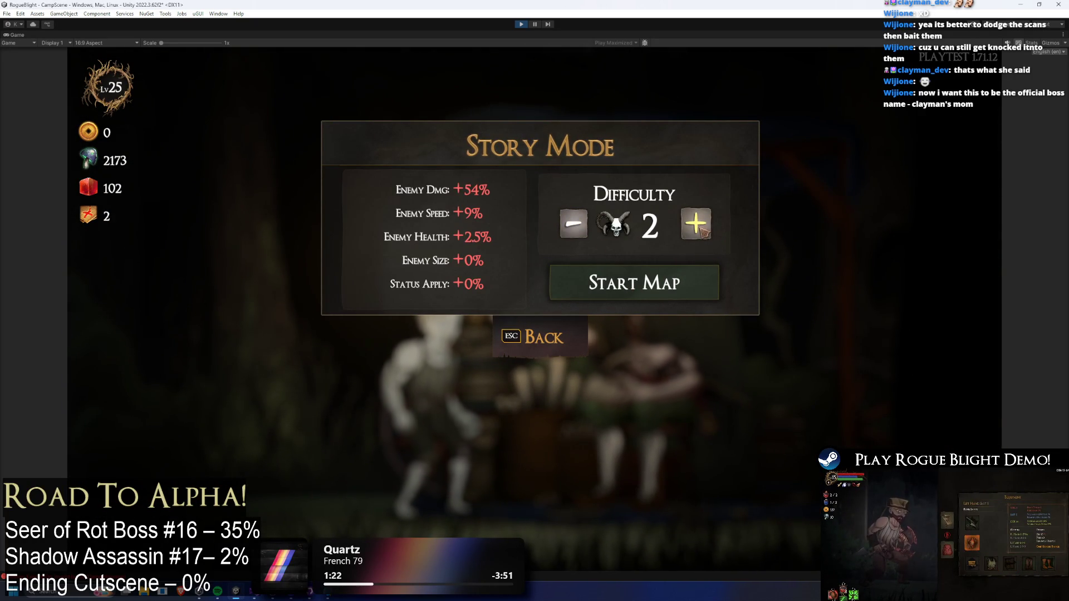
click(577, 226)
click(635, 286)
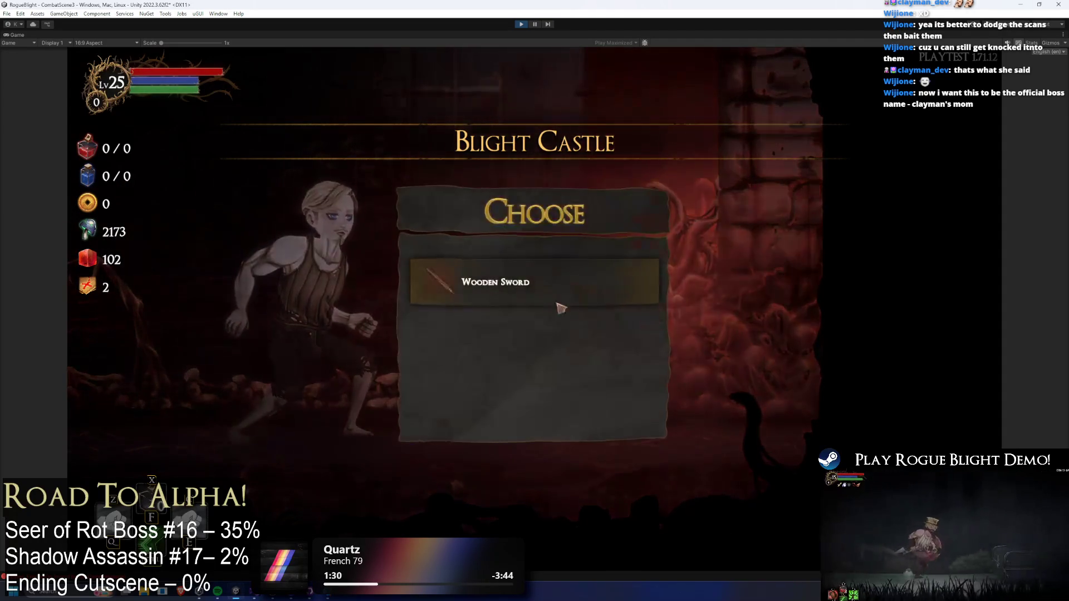
- Take the Wooden Sword, close the map, and enable the 1-health enemy cheat with F1
click(556, 303)
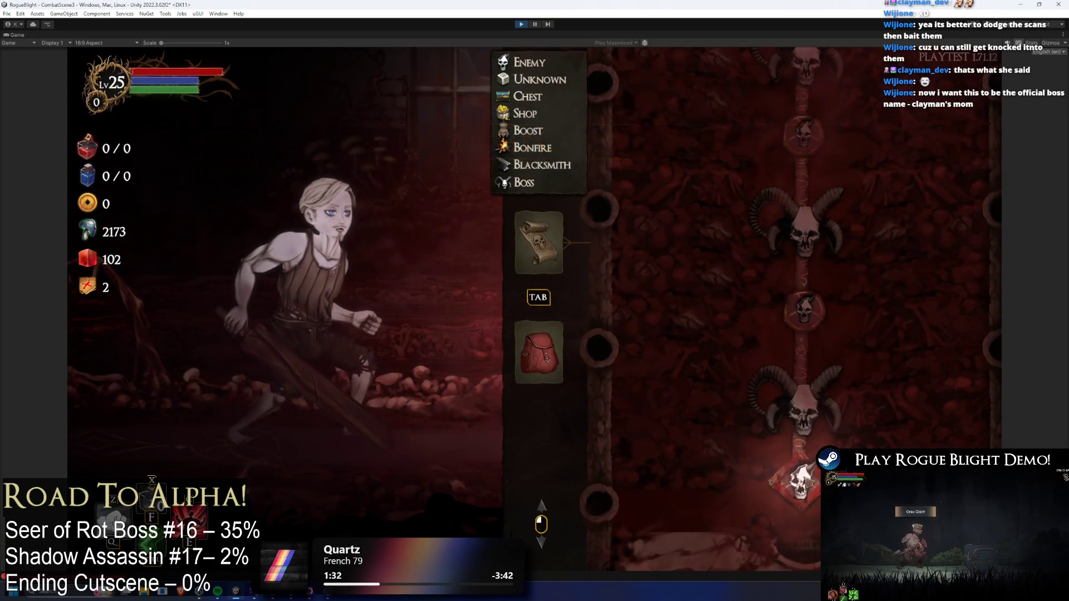
key(Tab)
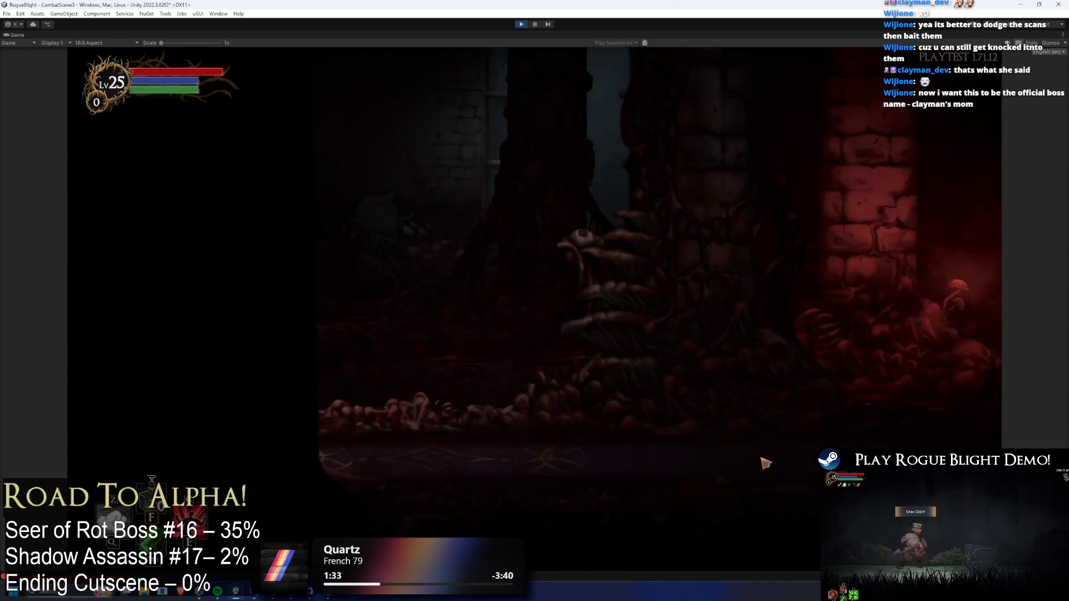
key(F1)
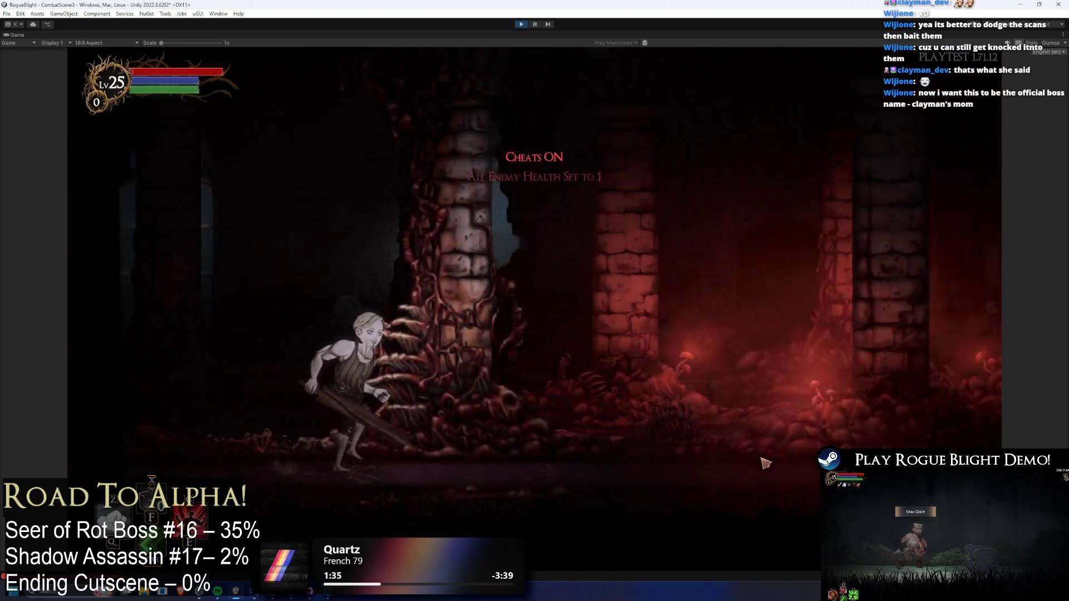
- Kill the shadow boss, take all its loot, and move on to the next area
key(Right)
key(x)
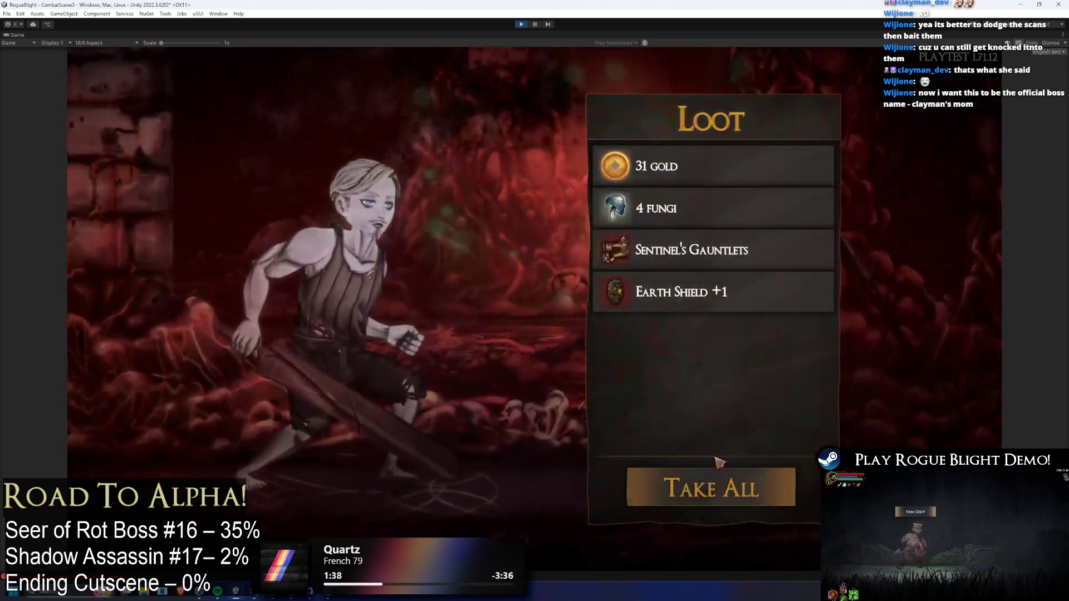
click(727, 468)
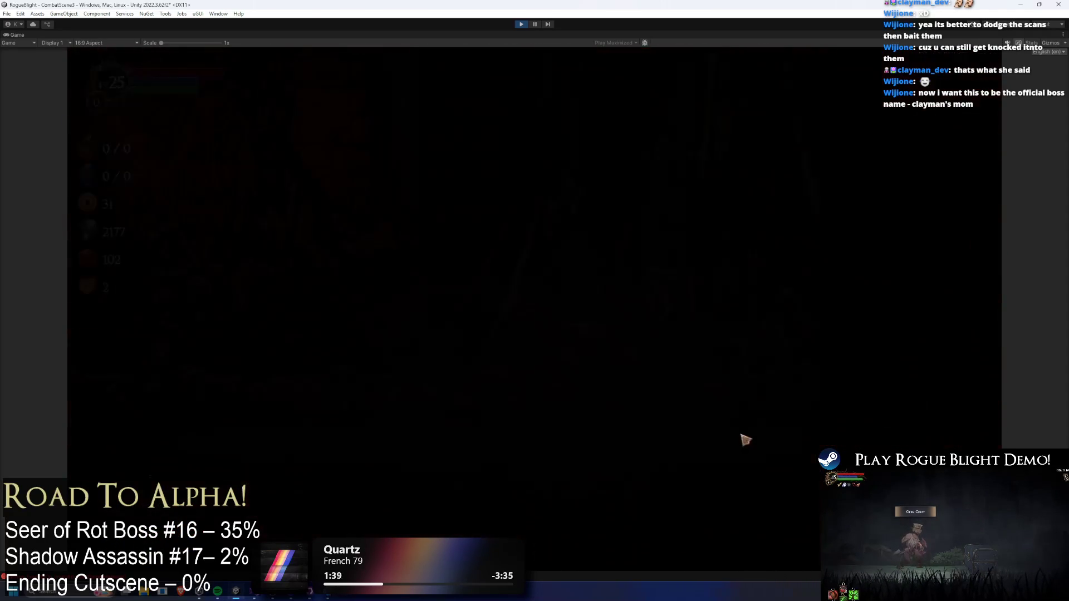
key(Right)
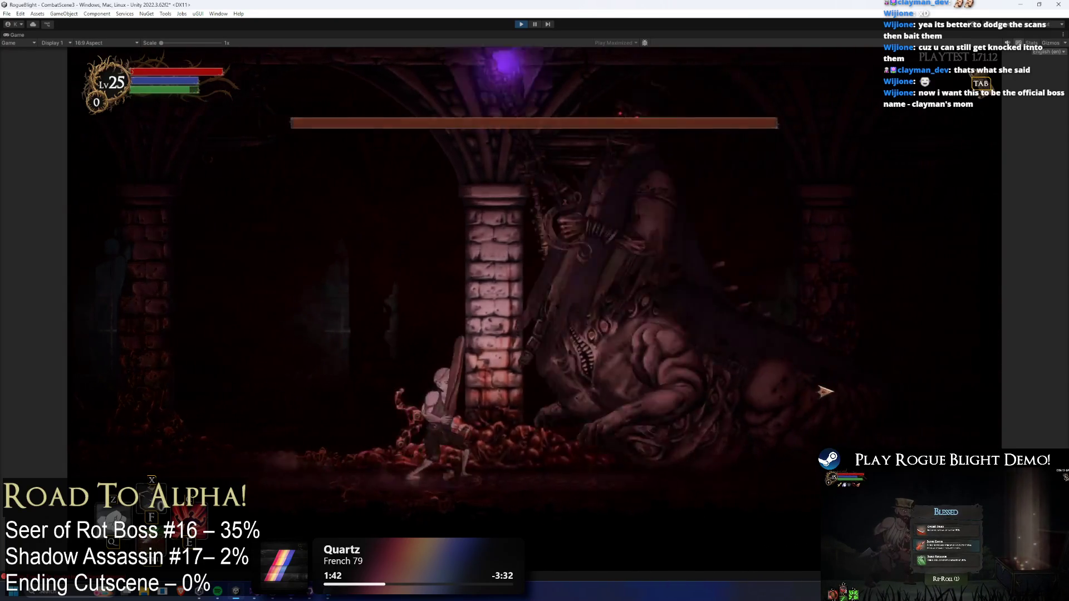
- Fight the Seer of Rot around the stone pillar, dodging its orb beams
key(Left)
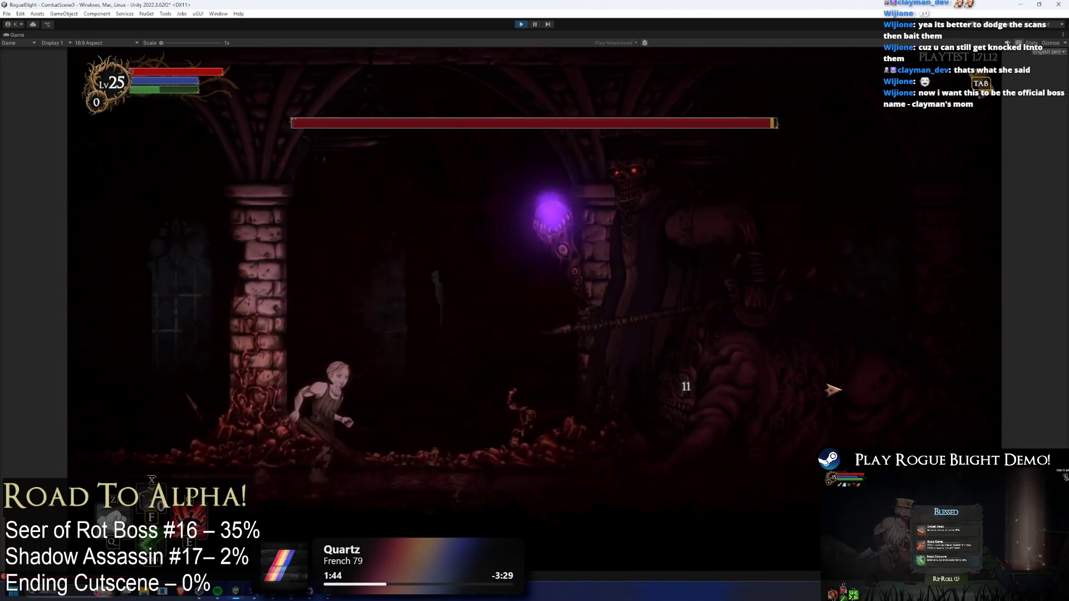
key(space)
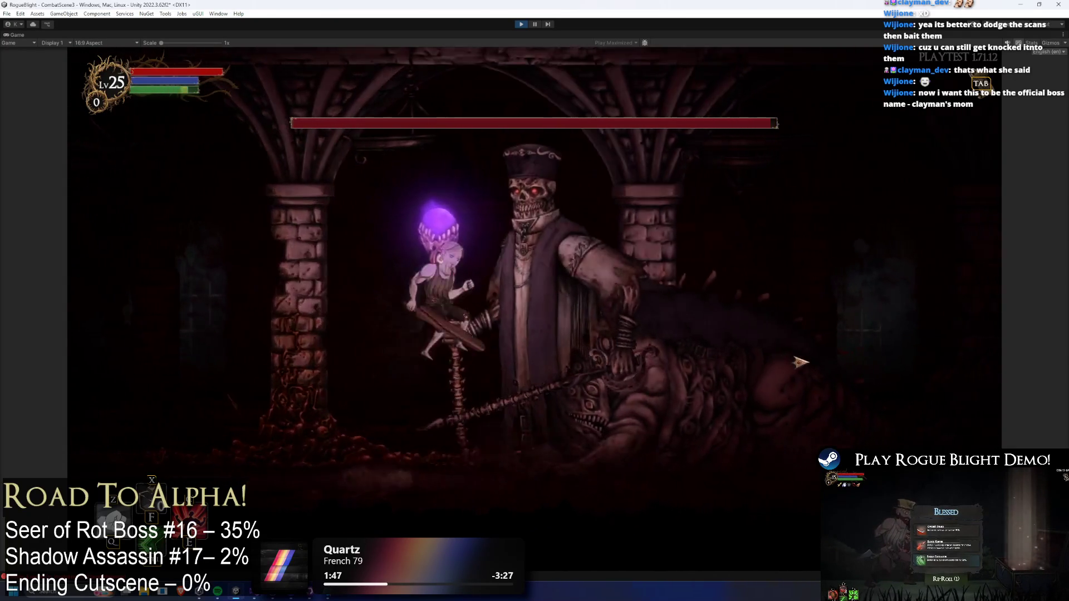
click(804, 364)
key(Left)
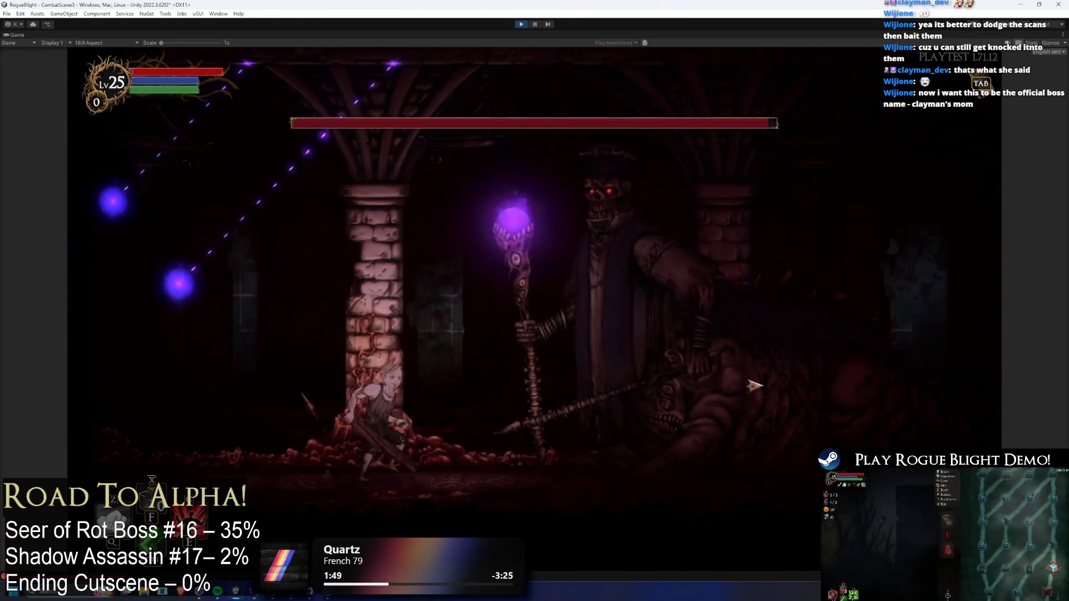
key(Left)
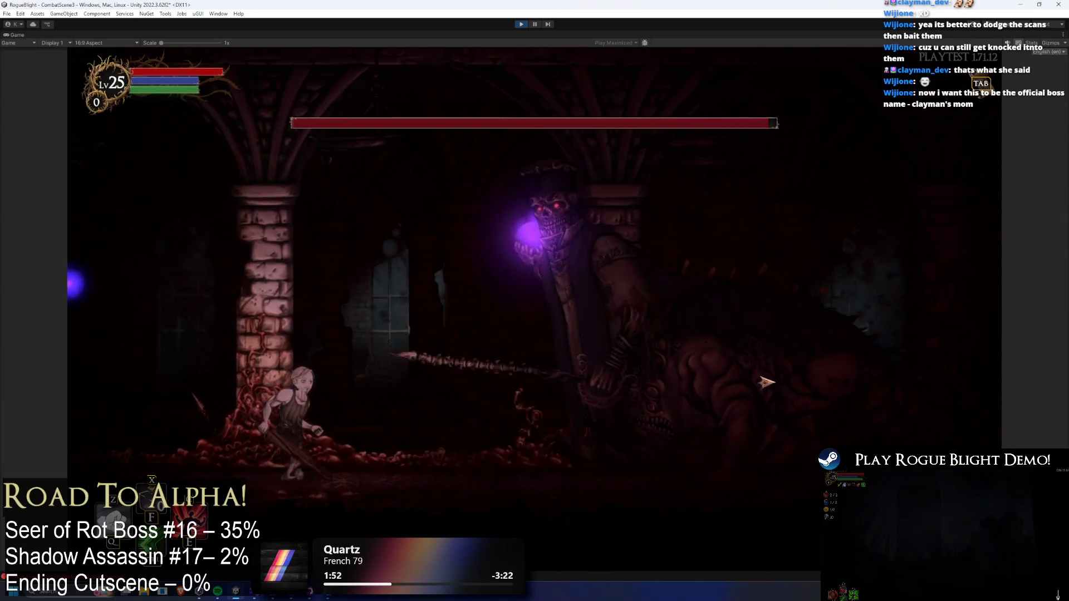
key(Right)
- Make a few more dodges and sword swings, then exit Play mode with Ctrl+P
key(Left)
key(space)
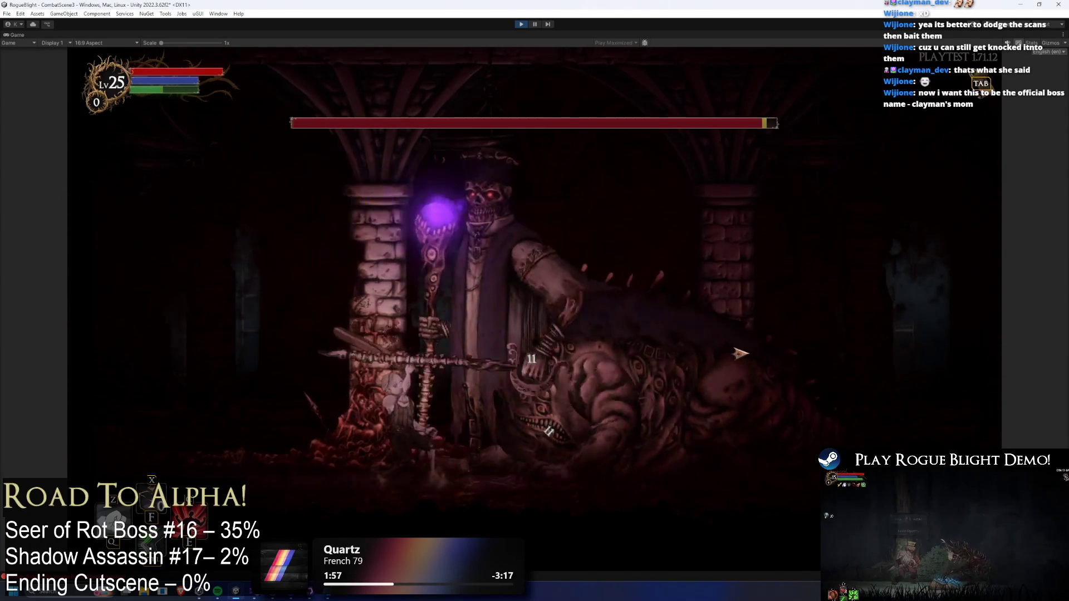
key(Left)
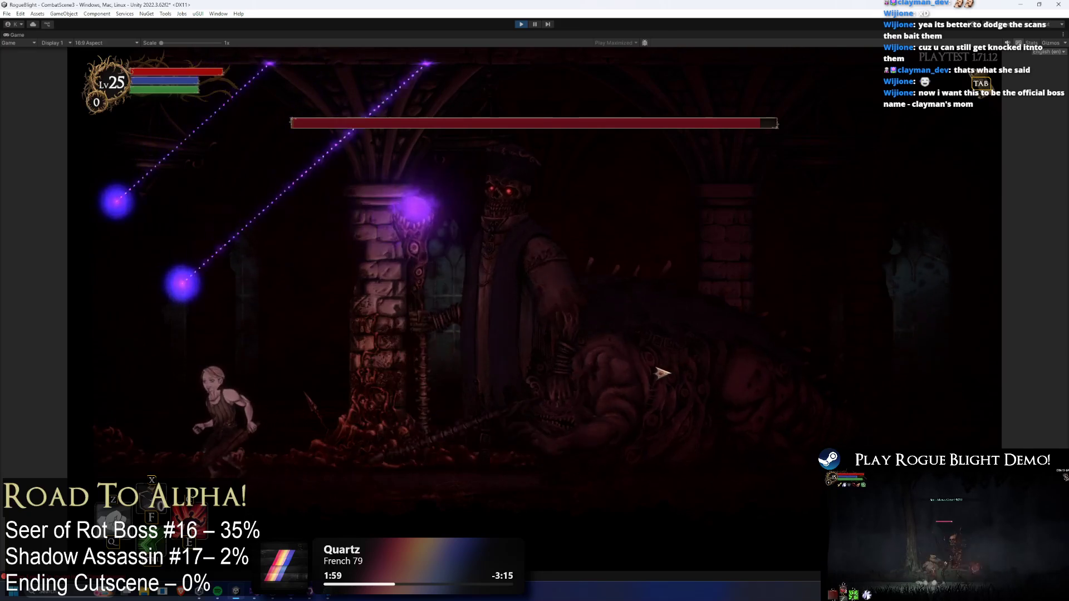
key(Left)
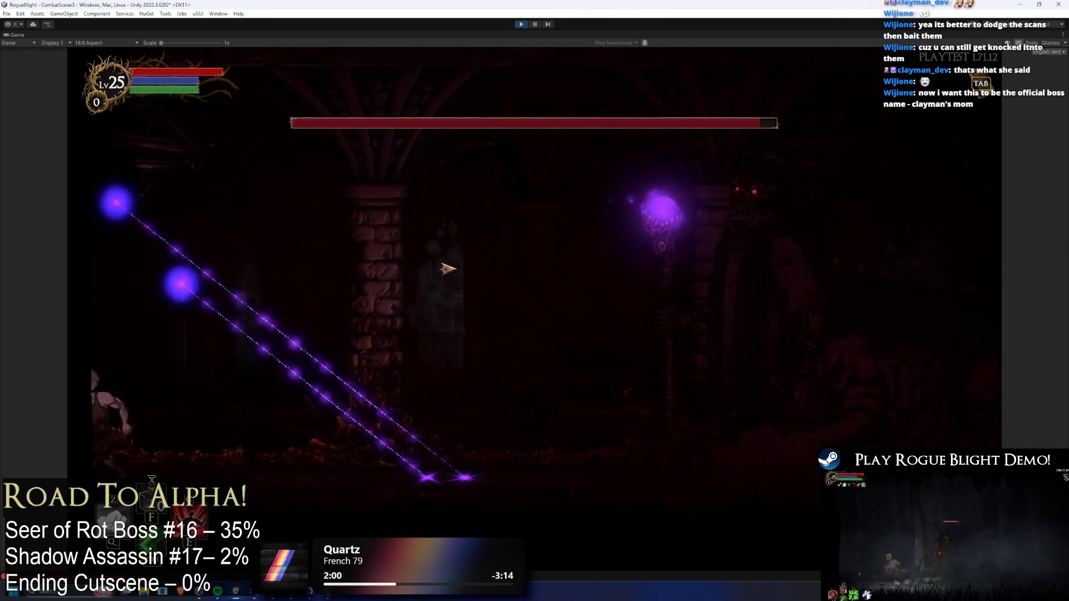
key(Right)
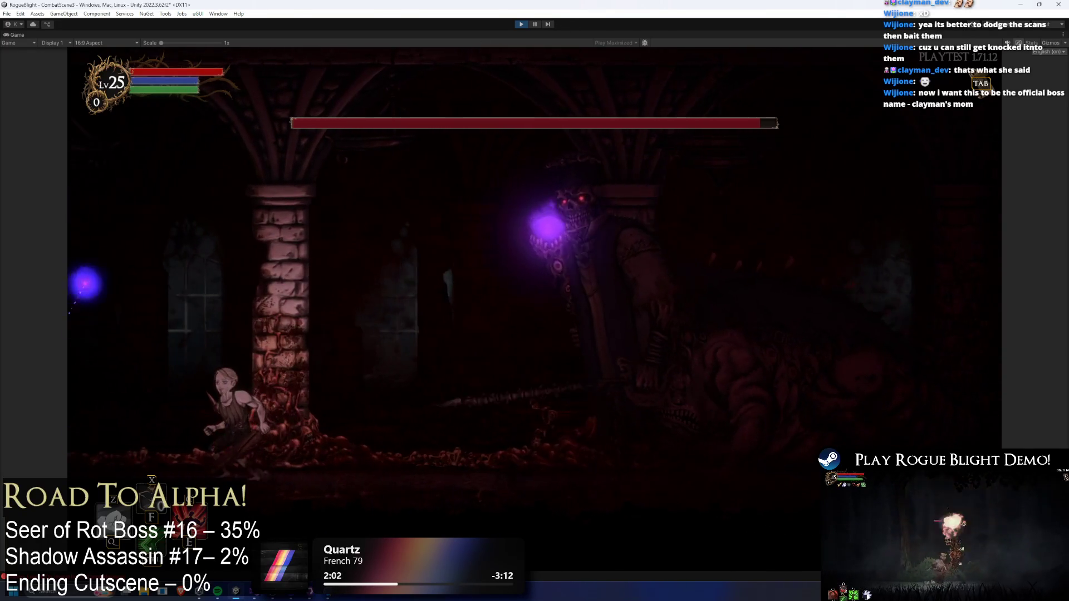
key(ctrl+p)
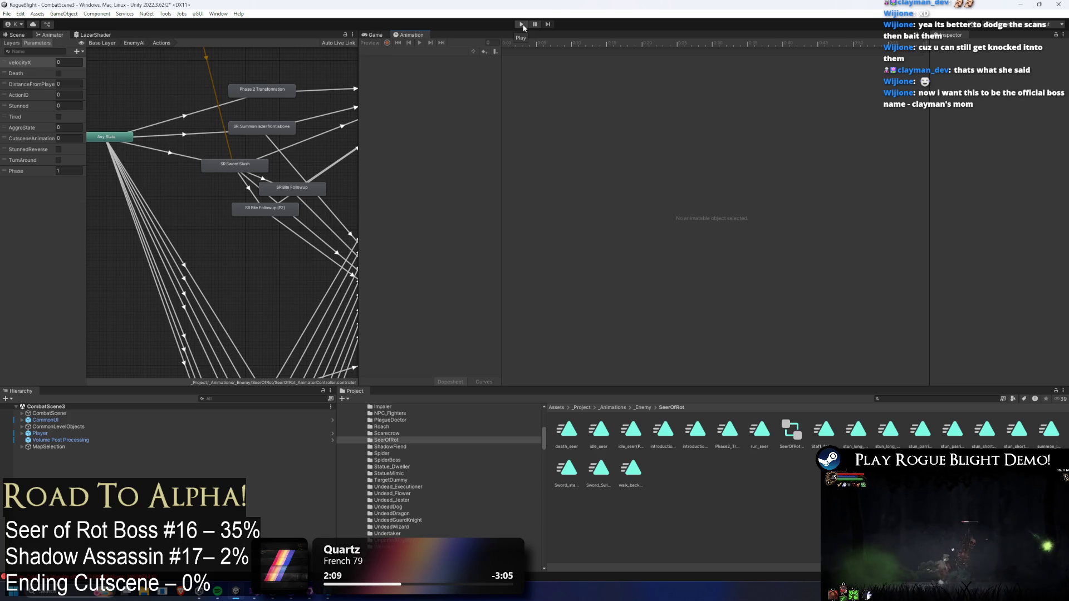
- Search the Project for 'seer' and open SeerOfRot_Prefab in Prefab Mode
click(916, 397)
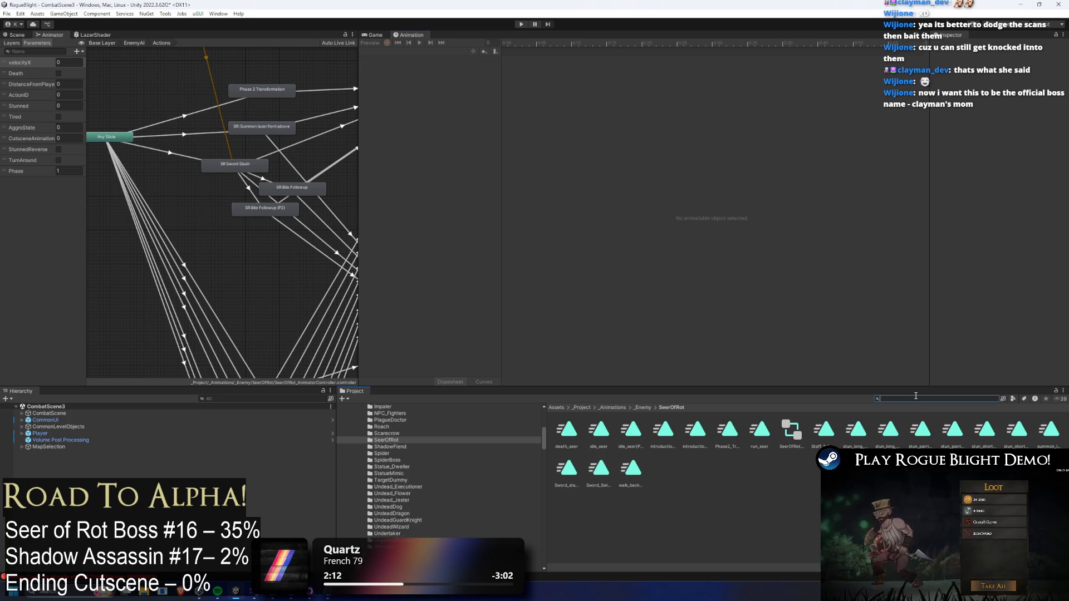
text(seer prefab)
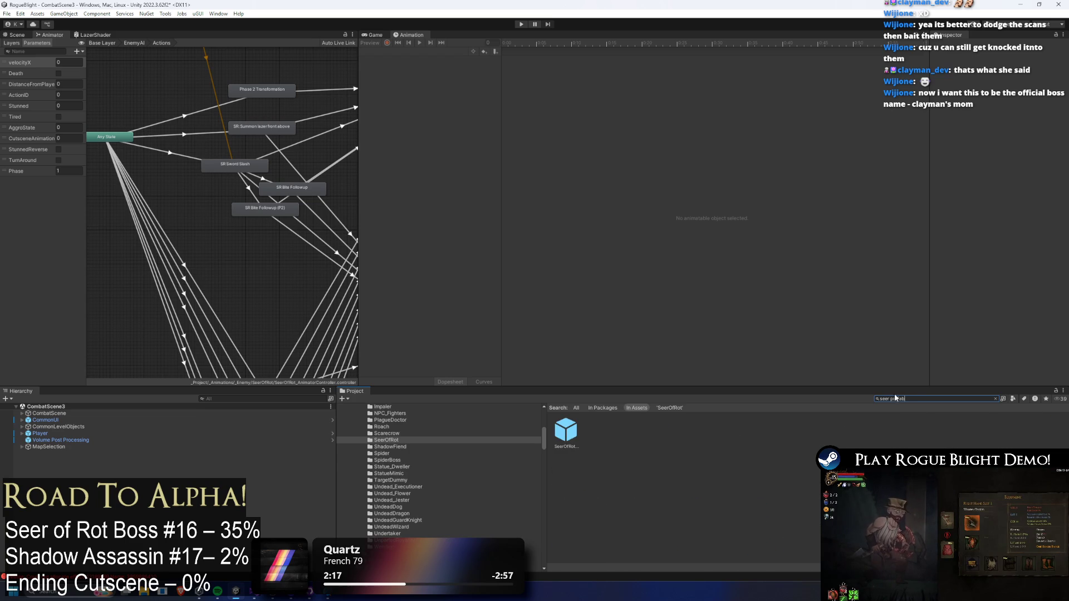
double_click(559, 434)
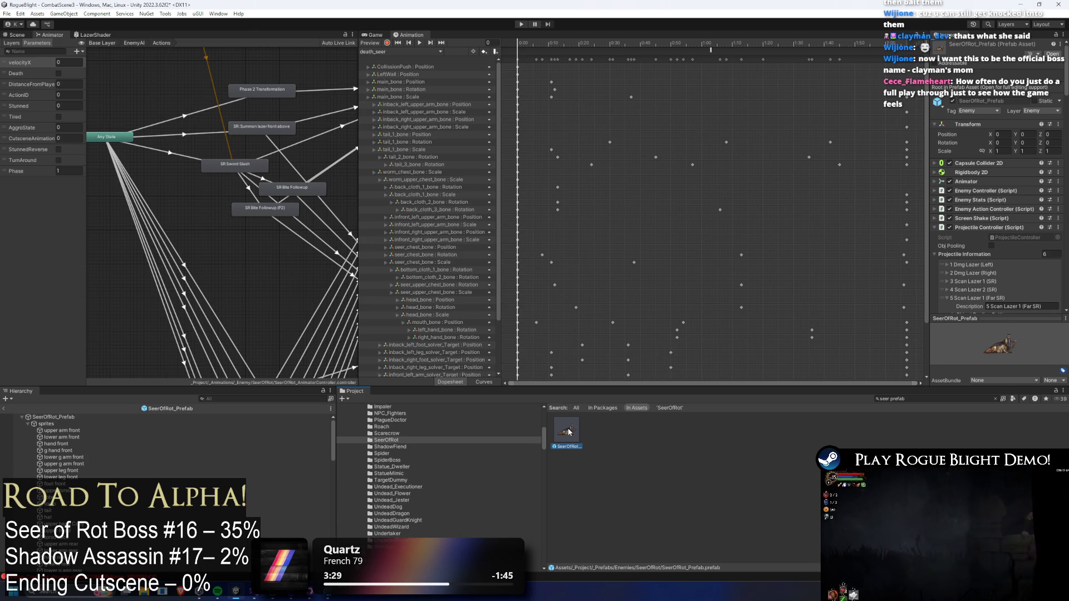
- Delete both SR Bite Followup states from the Animator graph
click(579, 448)
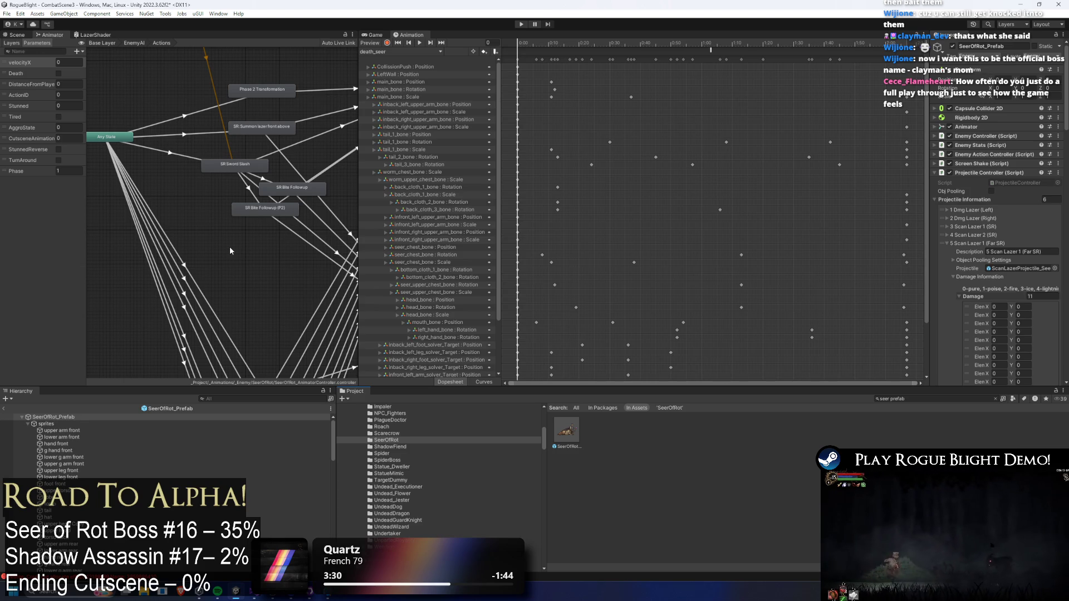
drag(229, 246, 314, 187)
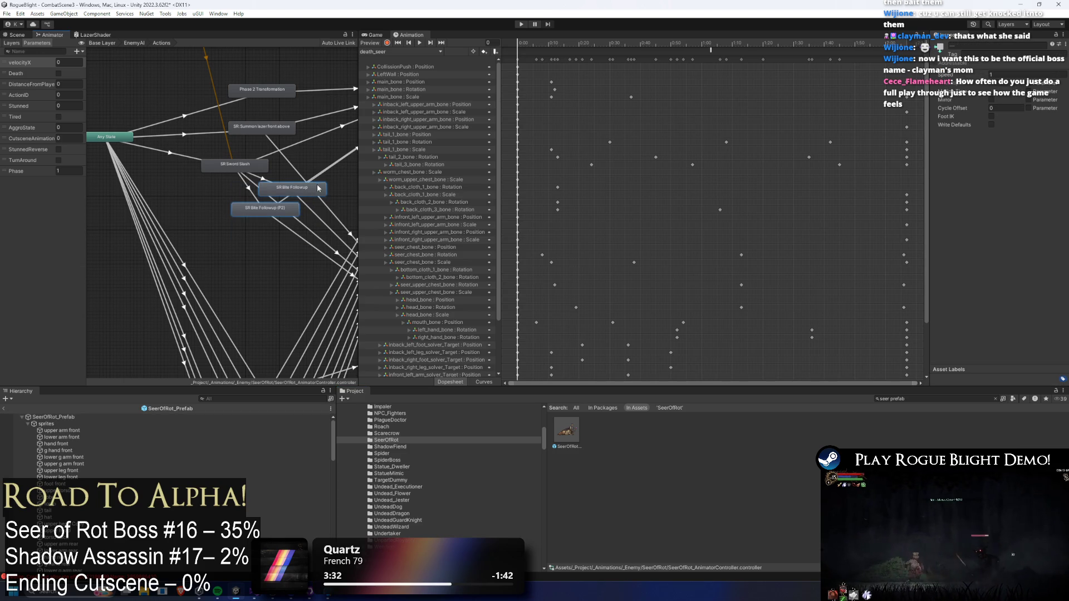
key(Delete)
- Move the SR Sword Slash state slightly up and right in the graph
drag(241, 171, 265, 167)
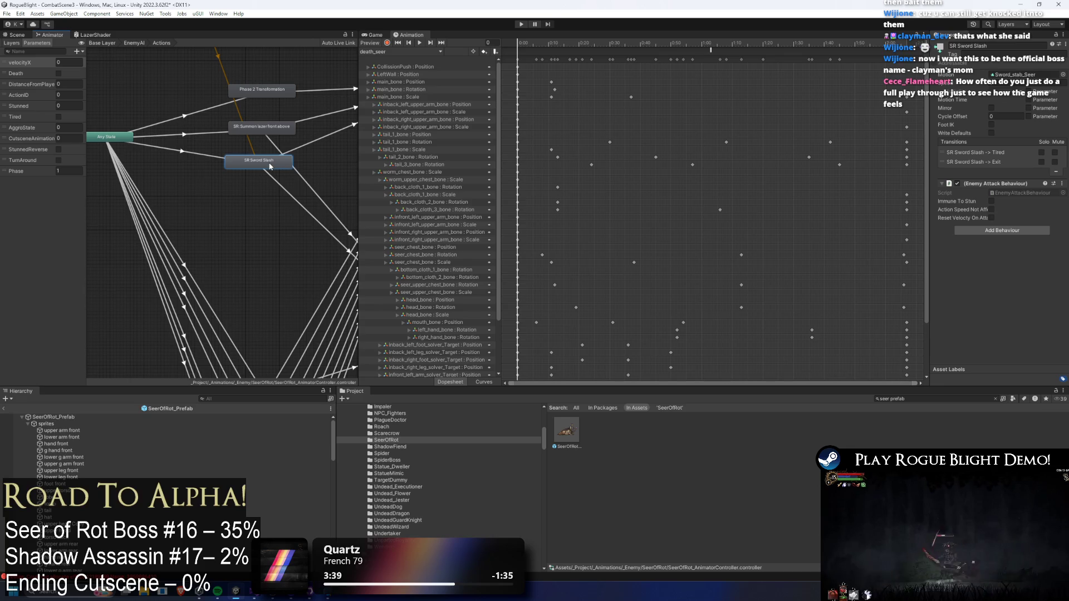
drag(272, 164, 273, 161)
click(275, 130)
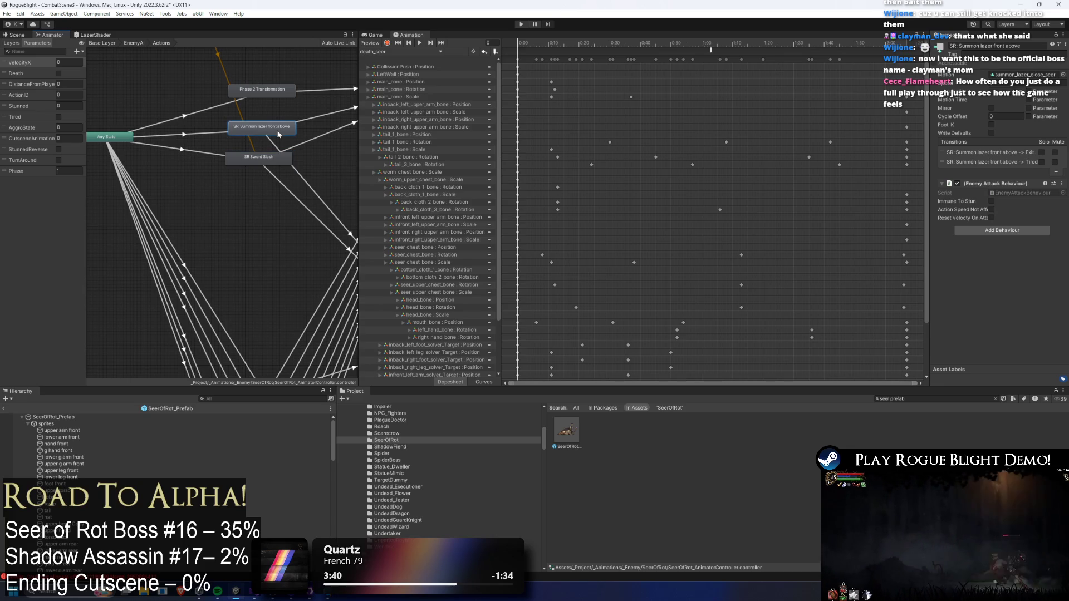
- Select the SeerOfRot_Prefab root and choose Create New Clip from the clip list
click(571, 432)
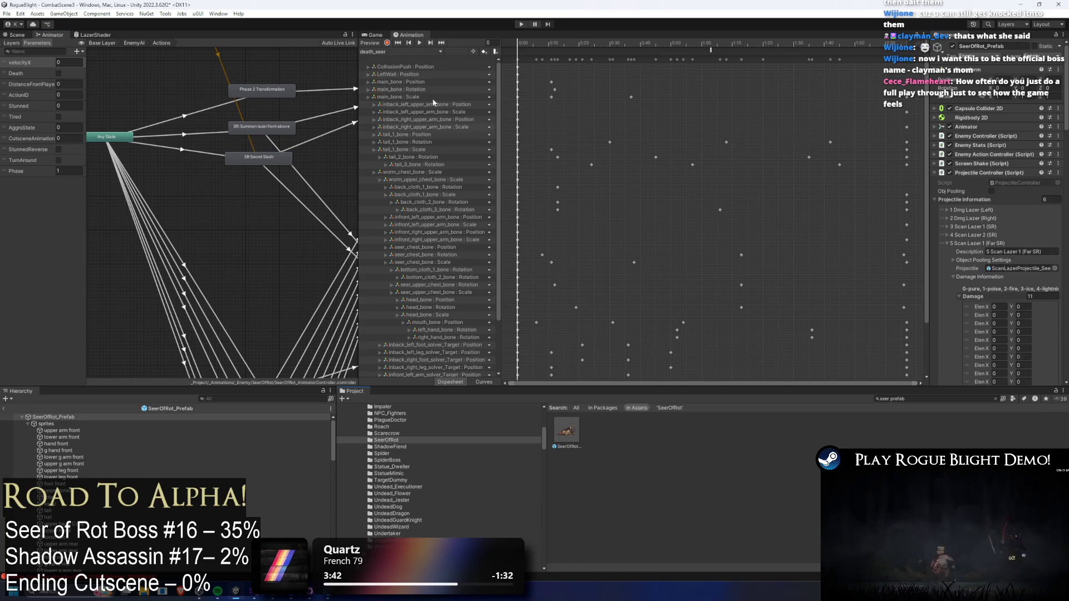
click(400, 51)
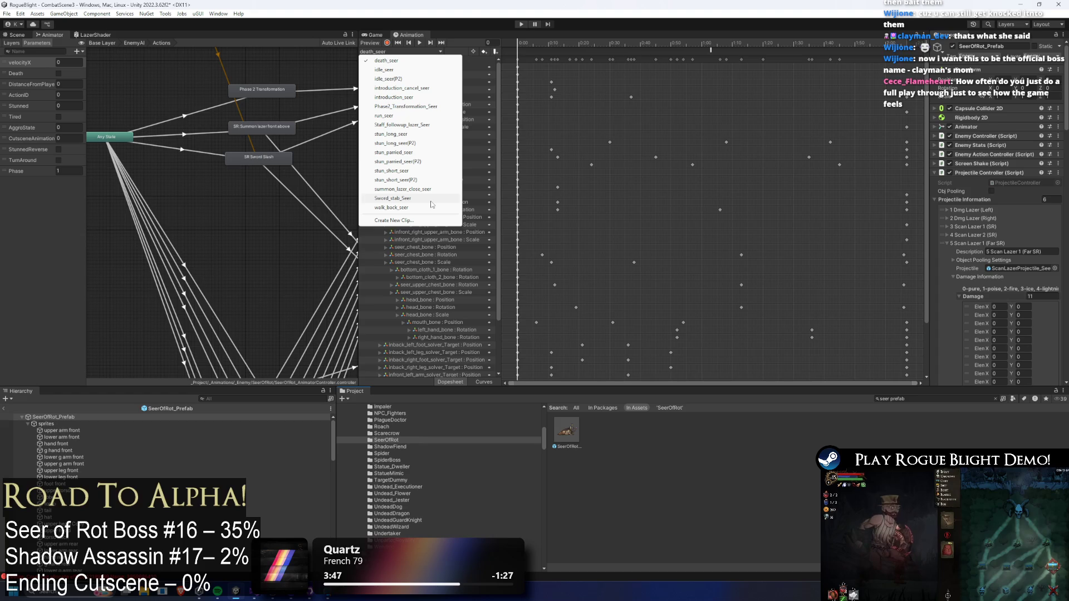
click(426, 221)
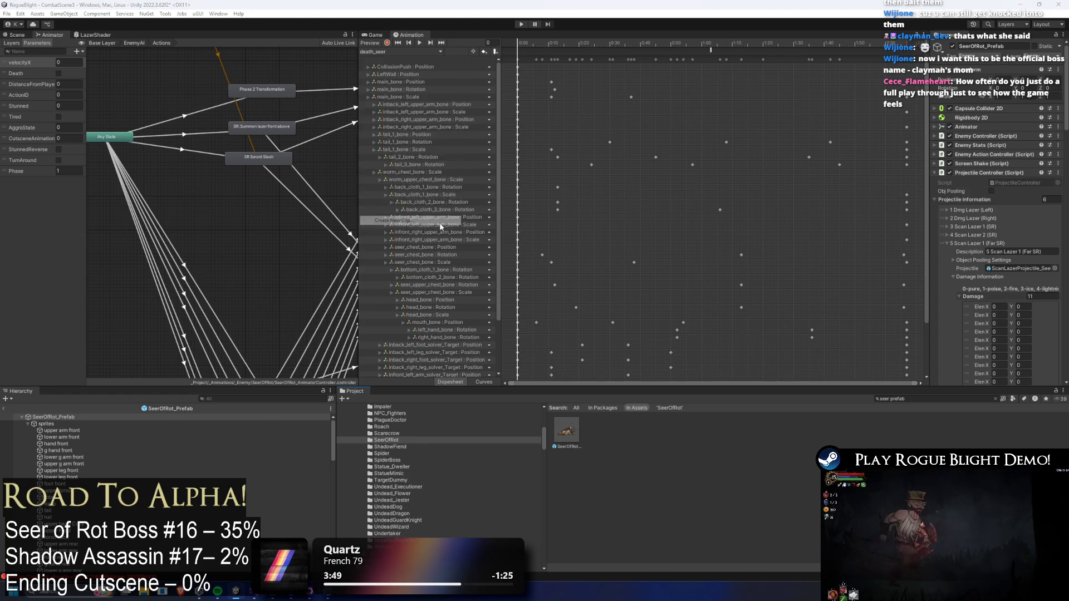
- Browse the save dialog to _Project/_Animations/_Enemy/SeerOfRot
double_click(350, 177)
click(330, 178)
double_click(329, 177)
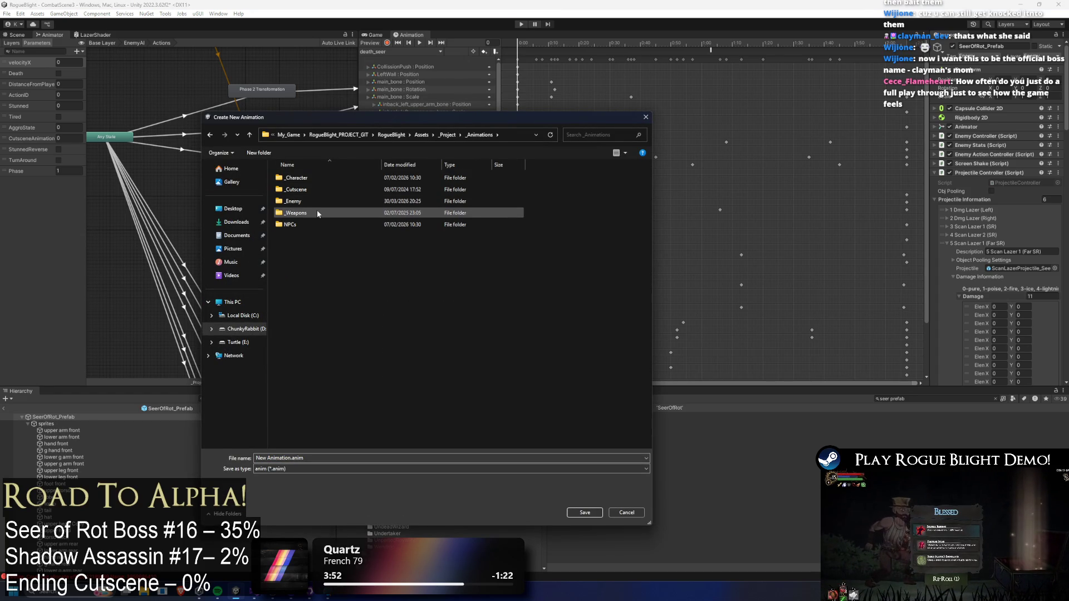
double_click(326, 200)
click(310, 249)
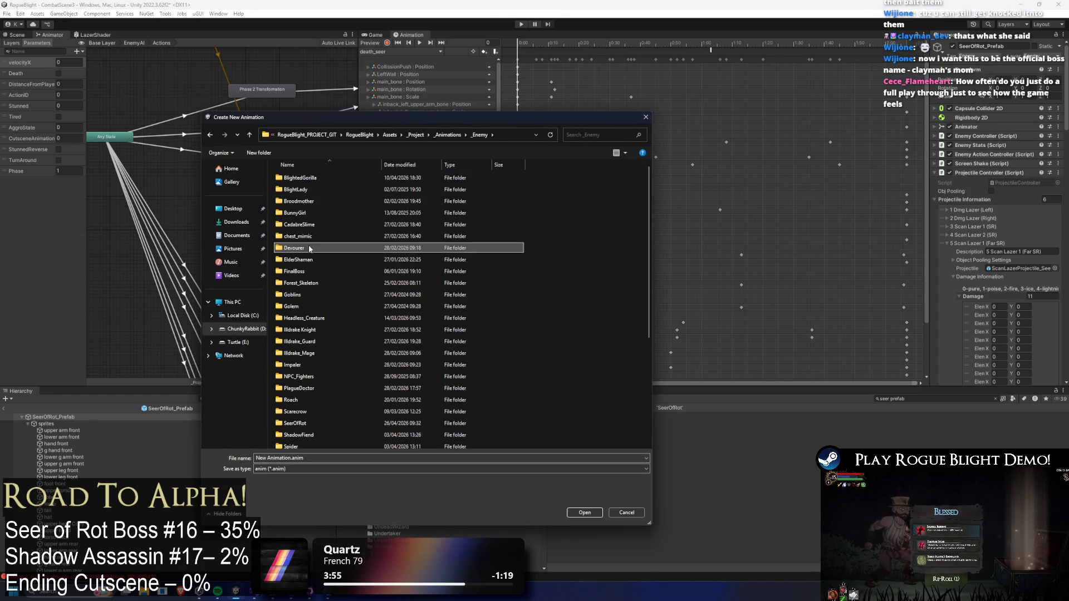
text(seer)
key(Return)
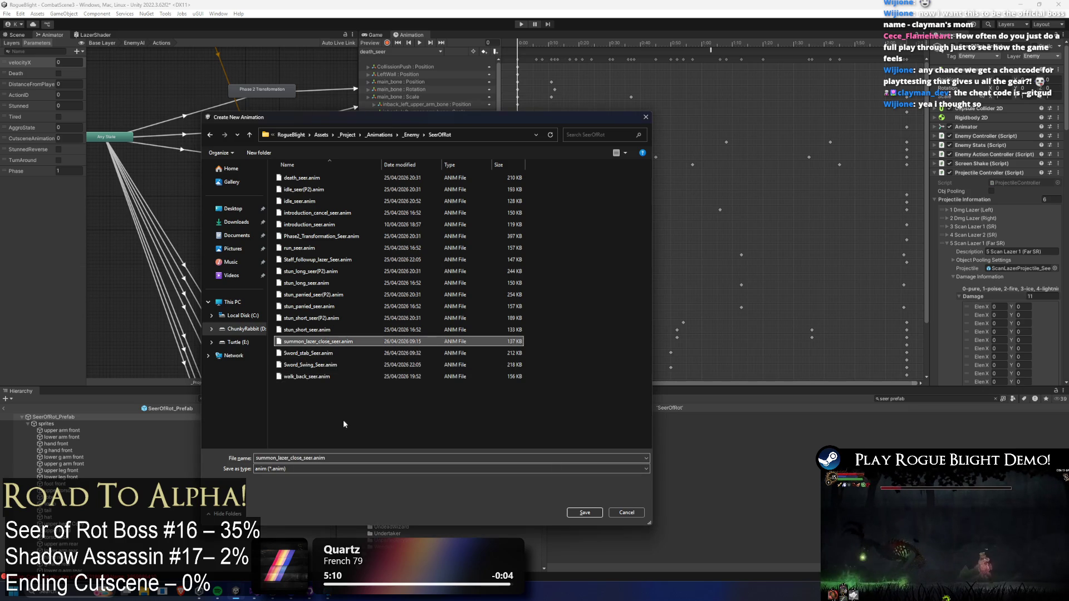
- Save the new clip as summon_lazer_far_seer.anim
click(323, 342)
click(300, 457)
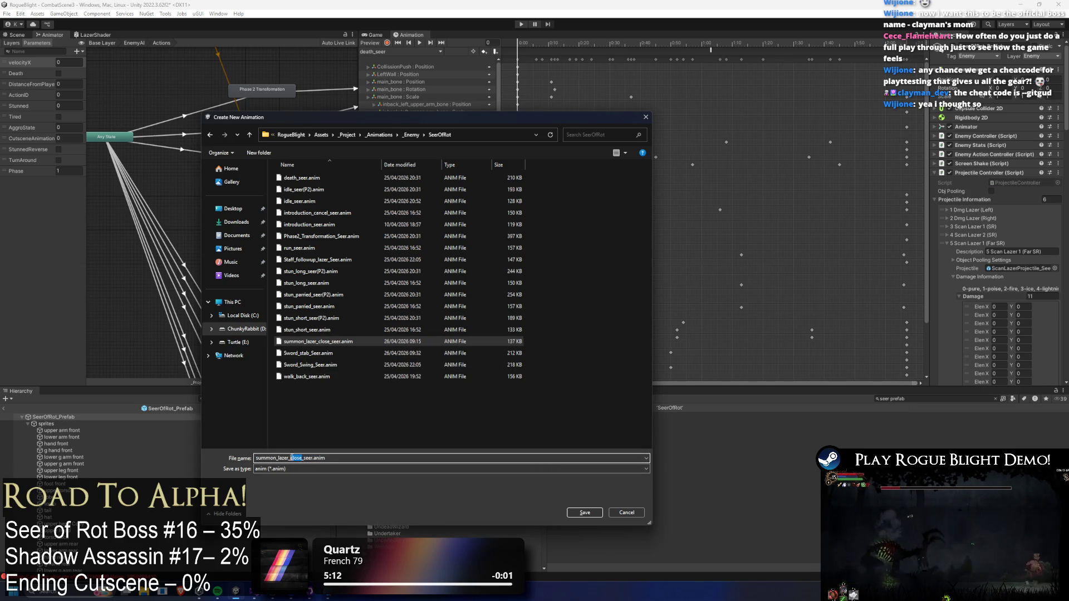
text(fa)
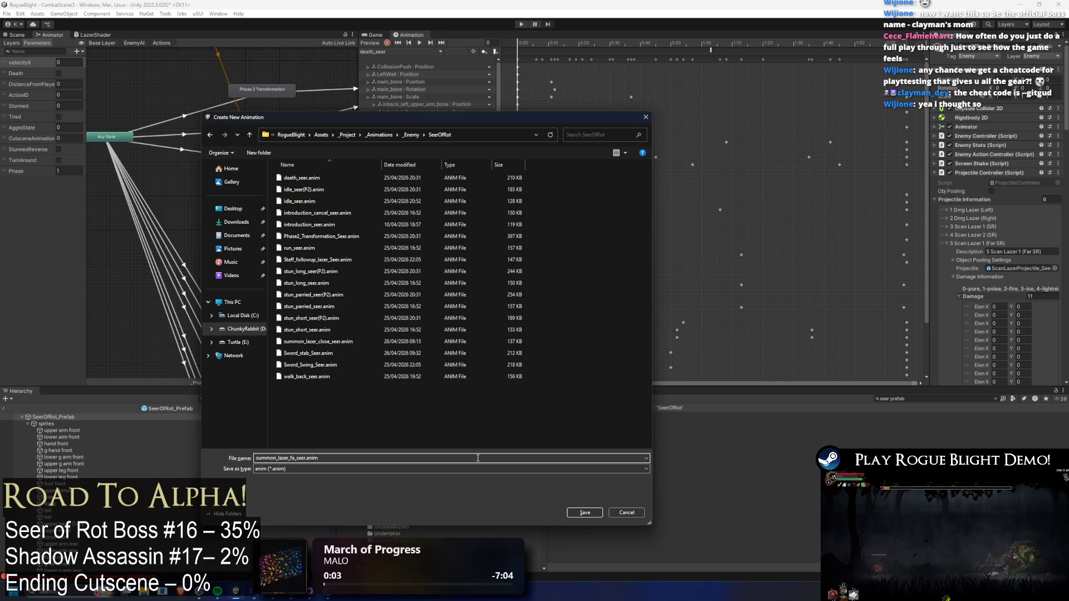
text(r)
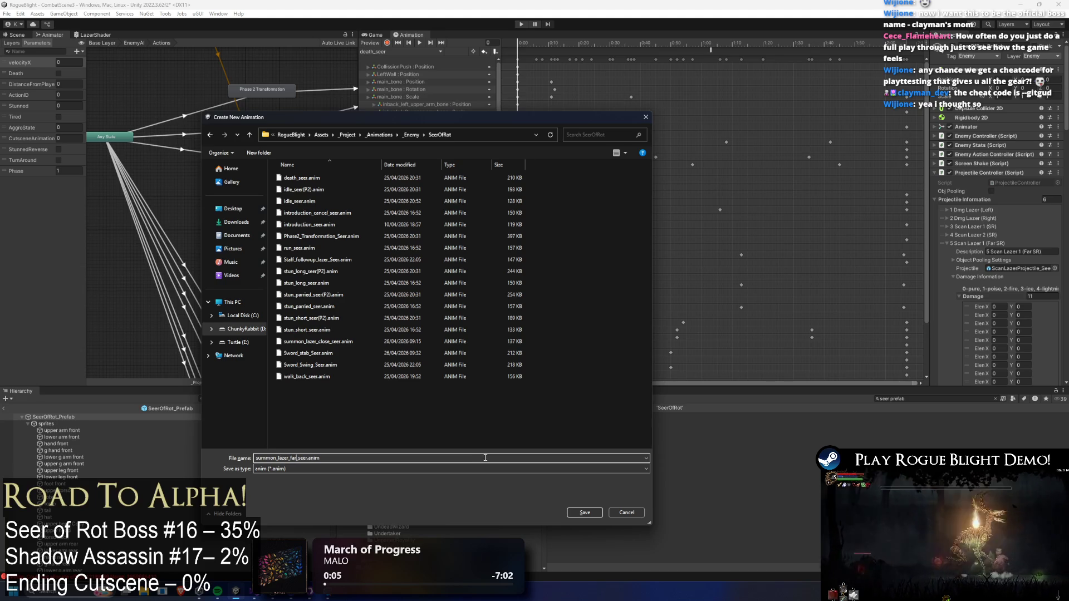
click(584, 512)
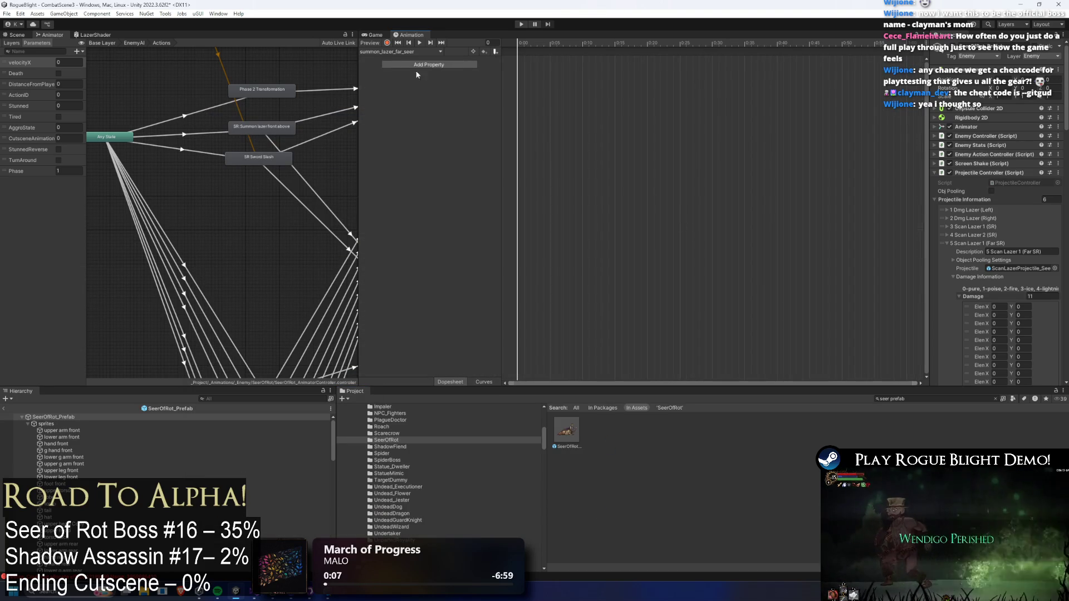
- Select all keyframes in summon_lazer_close_seer and carry them over to summon_lazer_far_seer
click(414, 52)
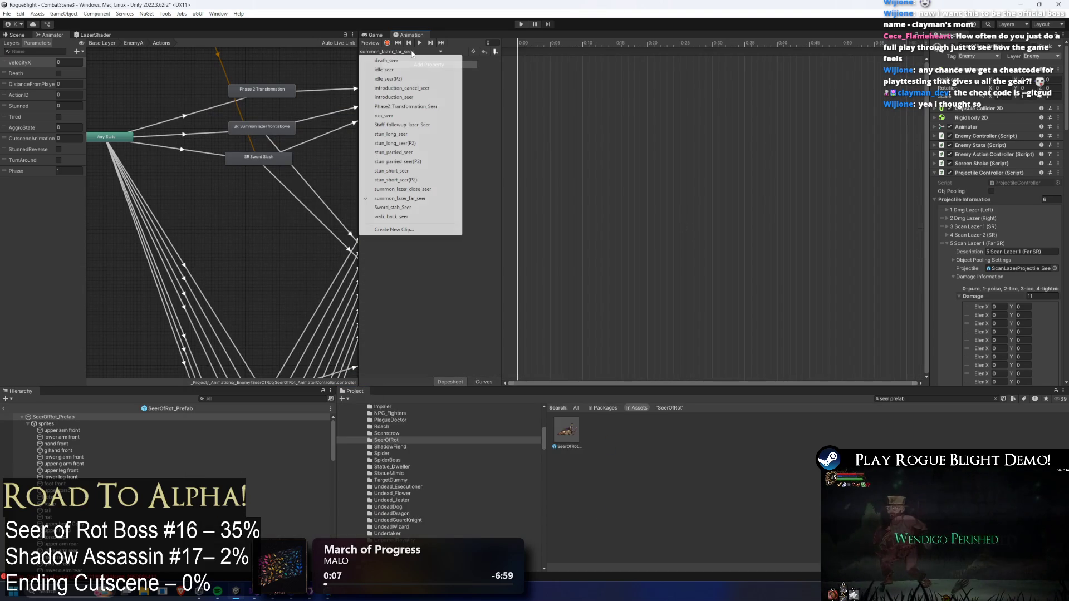
click(415, 190)
key(ctrl+a)
click(415, 51)
click(415, 198)
- Compare the close and far clips' poses around frames 35–40
click(414, 52)
click(415, 189)
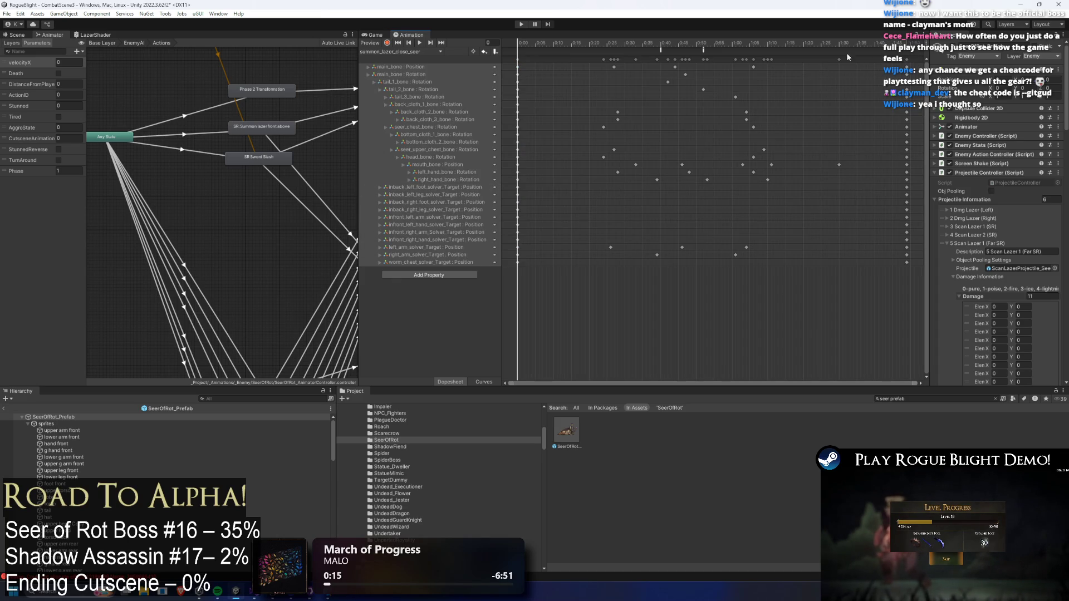
click(661, 43)
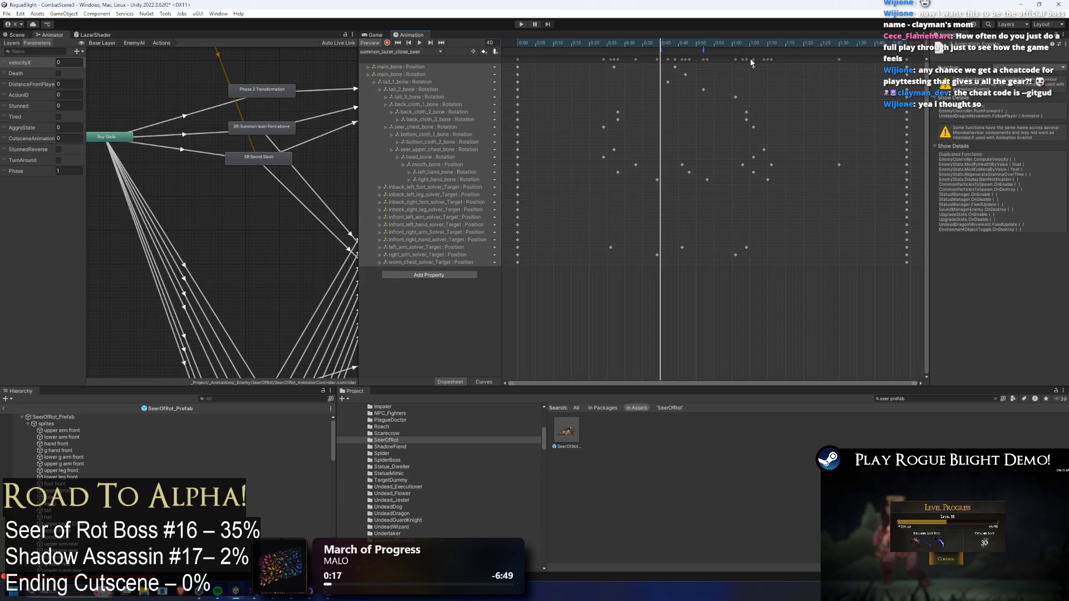
click(416, 52)
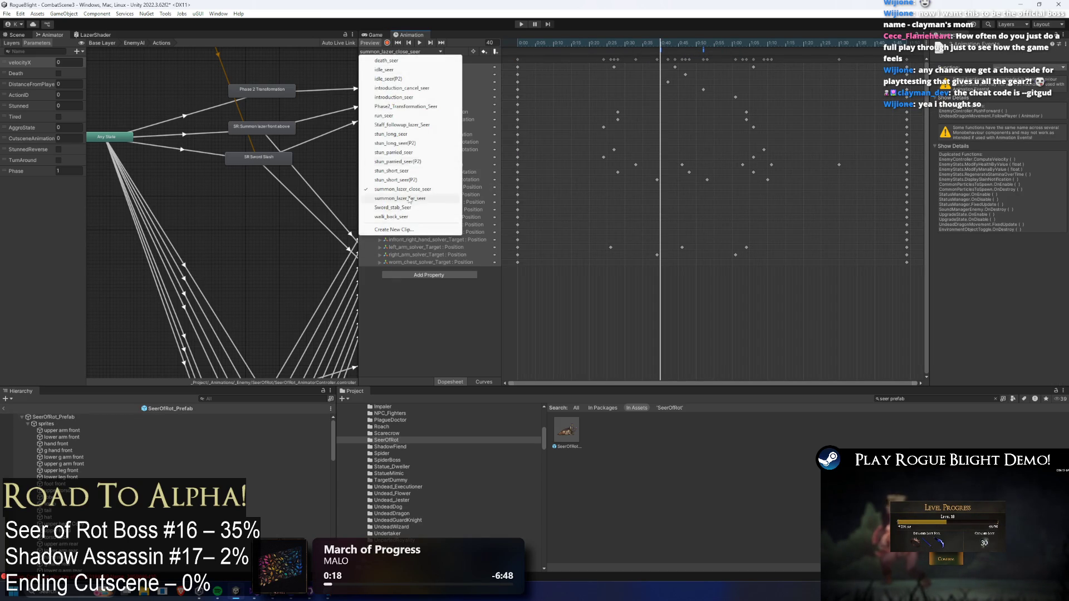
click(429, 199)
click(643, 42)
drag(643, 41, 659, 41)
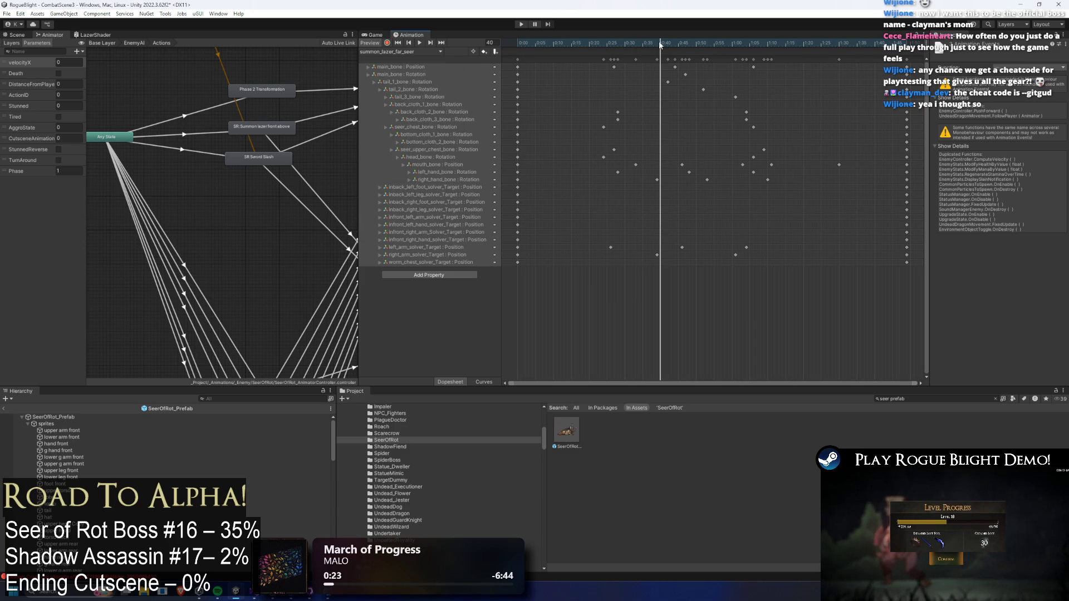
- Locate the summon_lazer_far_seer asset with a 'summon lazer far' search, then save the project
click(913, 399)
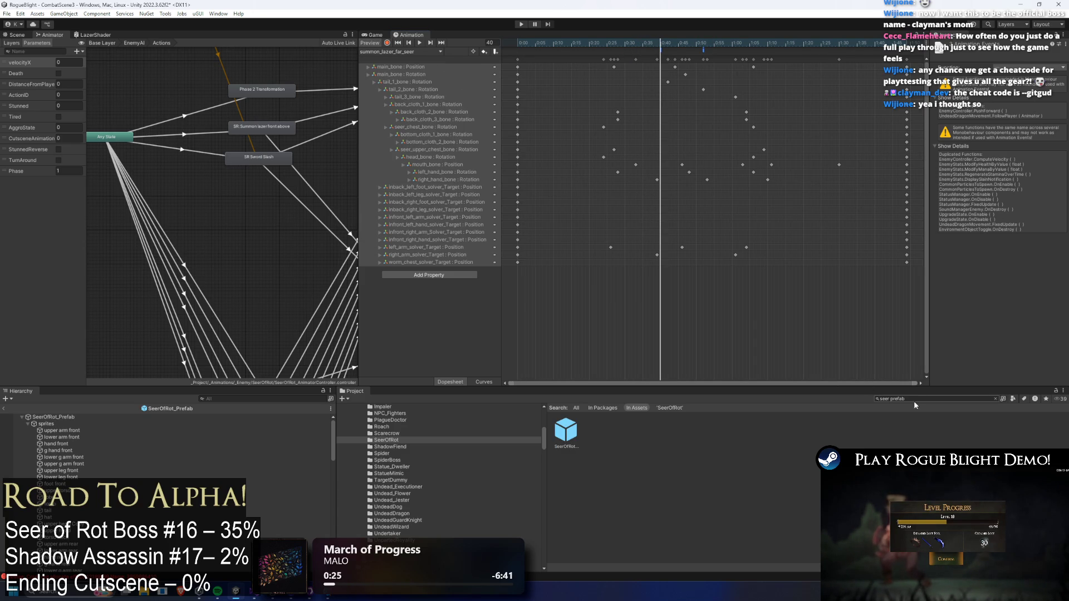
text(summon)
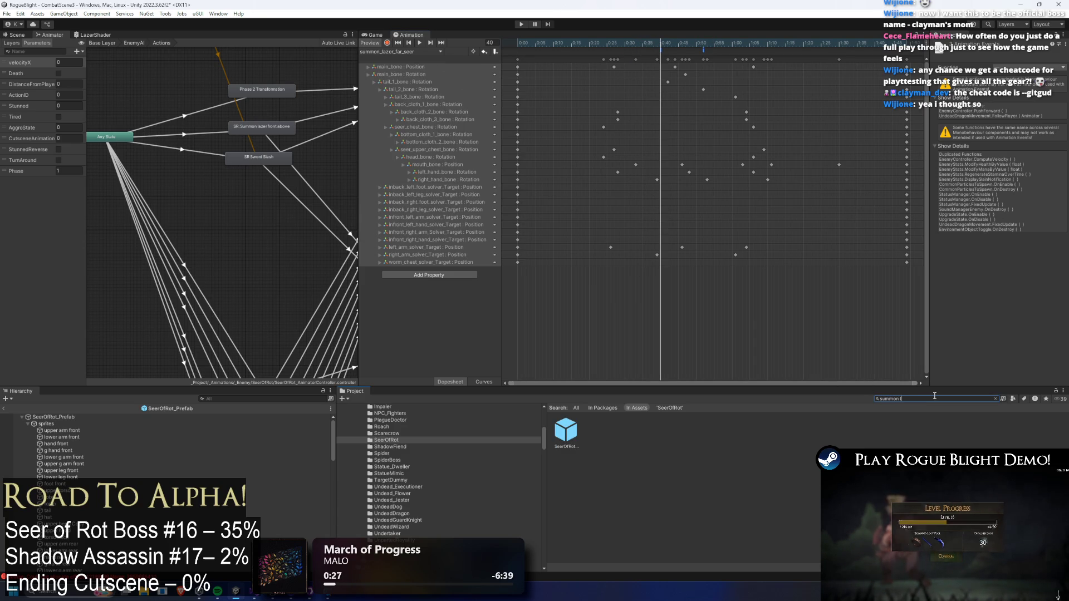
text( lazer far)
key(Down)
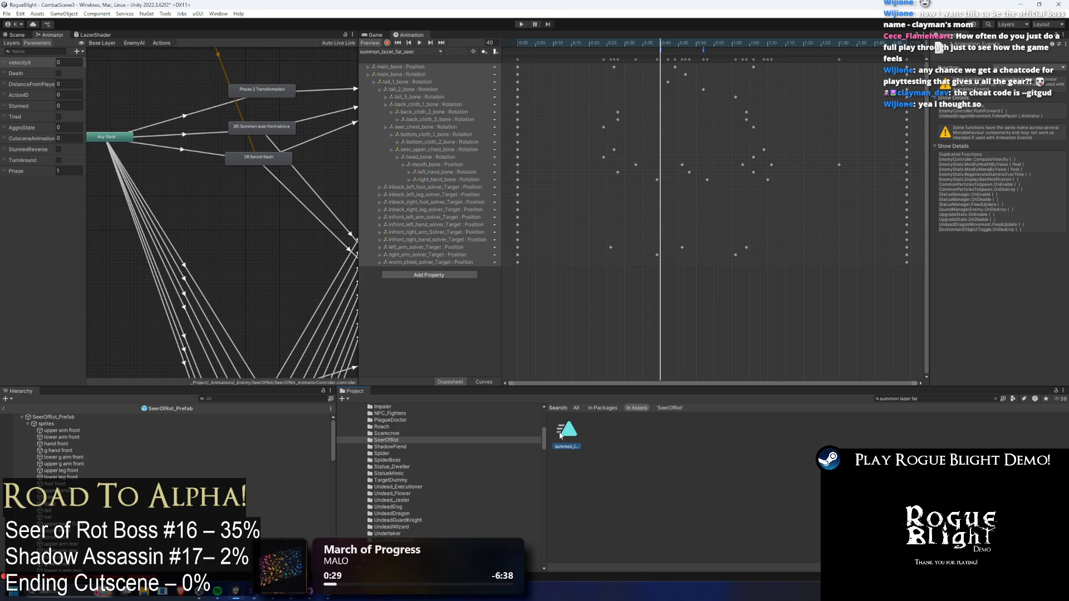
click(627, 77)
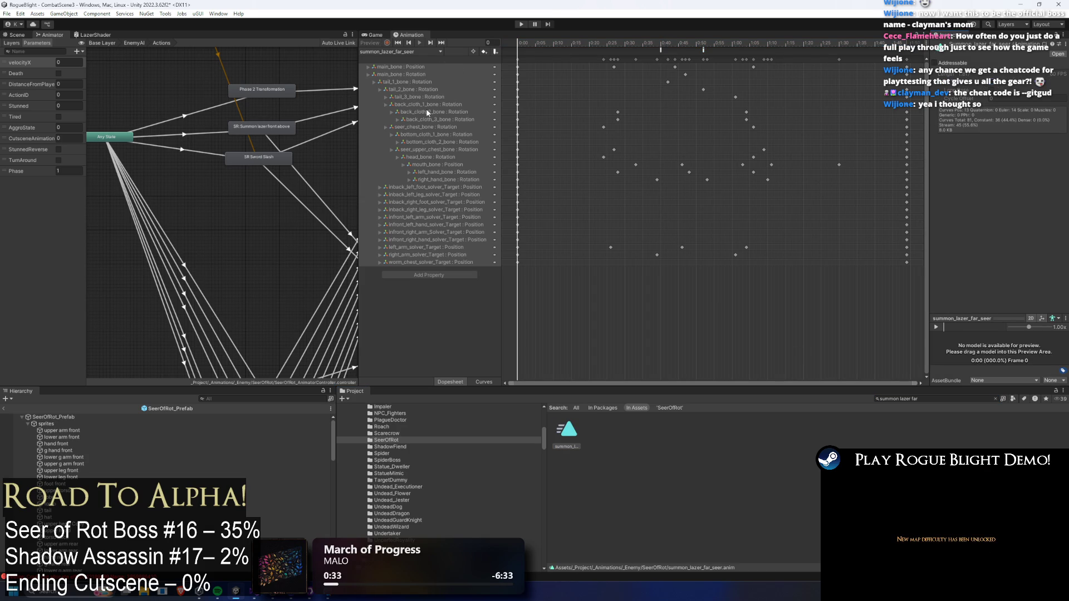
key(ctrl+s)
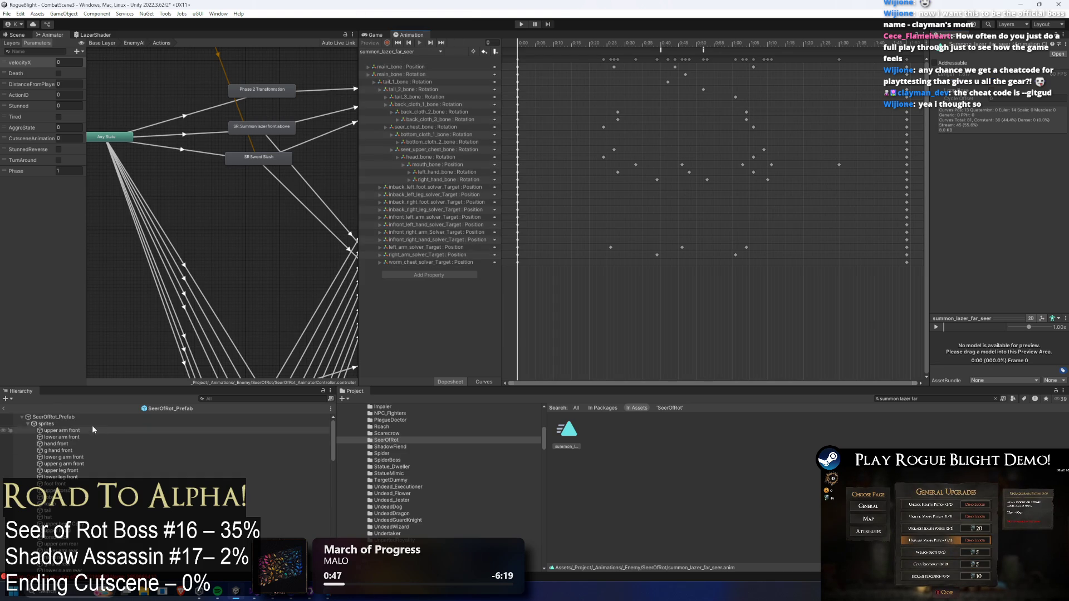
- Select SeerOfRot_Prefab, load summon_lazer_close_seer, and preview its frame-21 pose in the Scene view
click(61, 417)
click(401, 51)
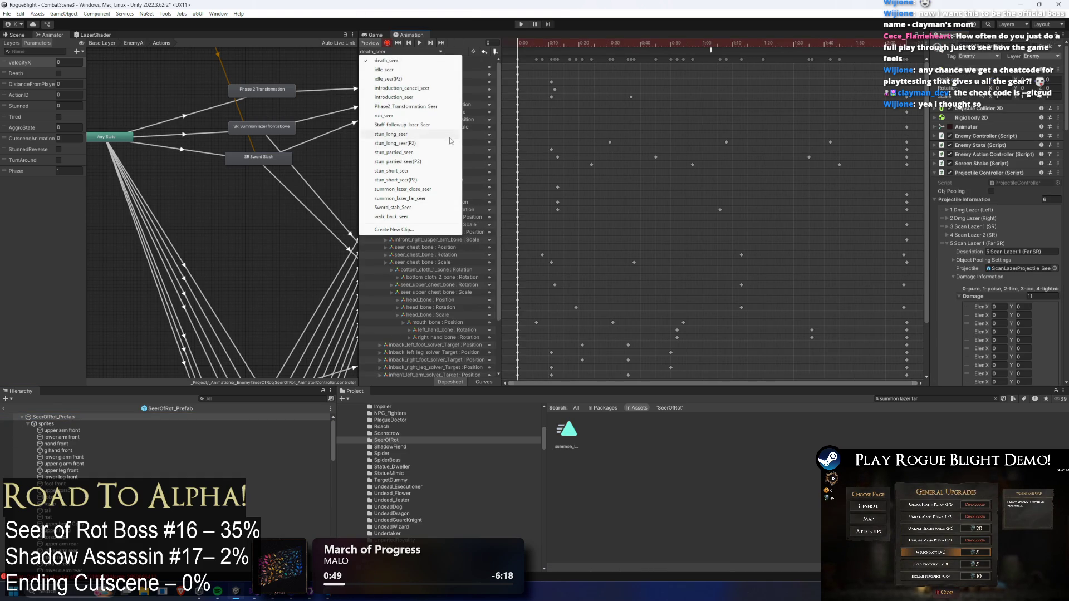
click(456, 189)
mouse_move(565, 44)
mouse_down()
mouse_move(617, 44)
mouse_move(591, 45)
mouse_move(615, 54)
mouse_up()
click(25, 37)
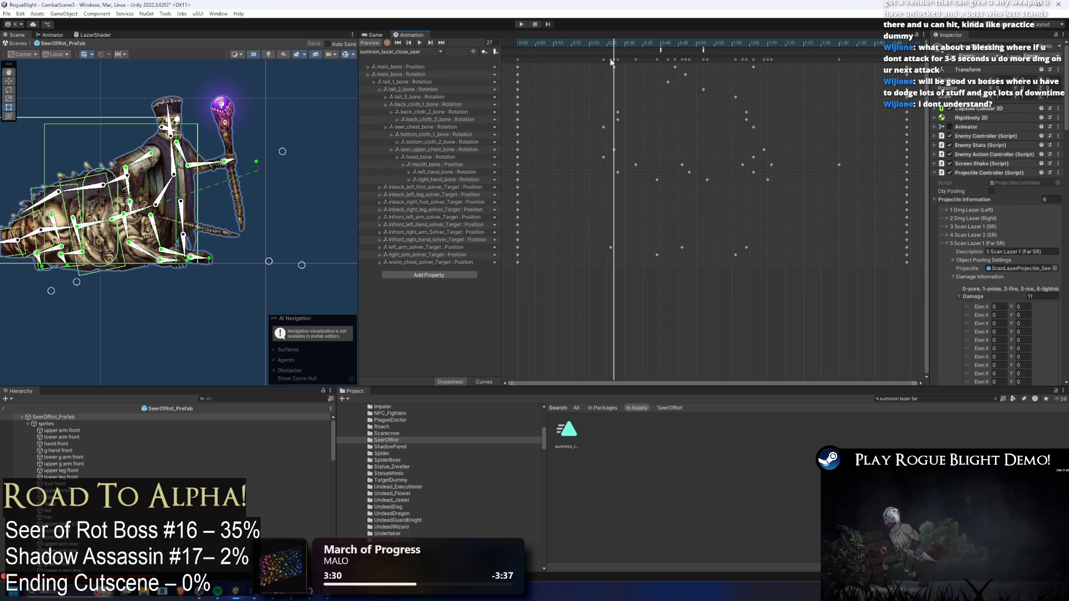
mouse_move(161, 157)
mouse_down()
mouse_move(214, 225)
mouse_move(248, 180)
mouse_up()
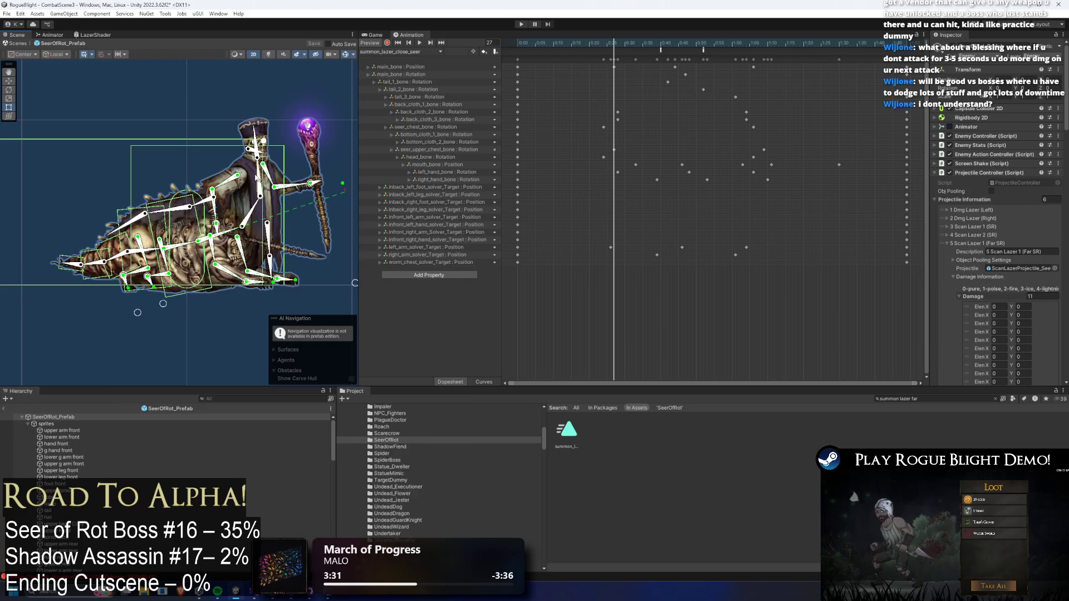
- Snip the Seer rig from the Scene view, maximize Snipping Tool, and start a red outline
key(super)
text(steam)
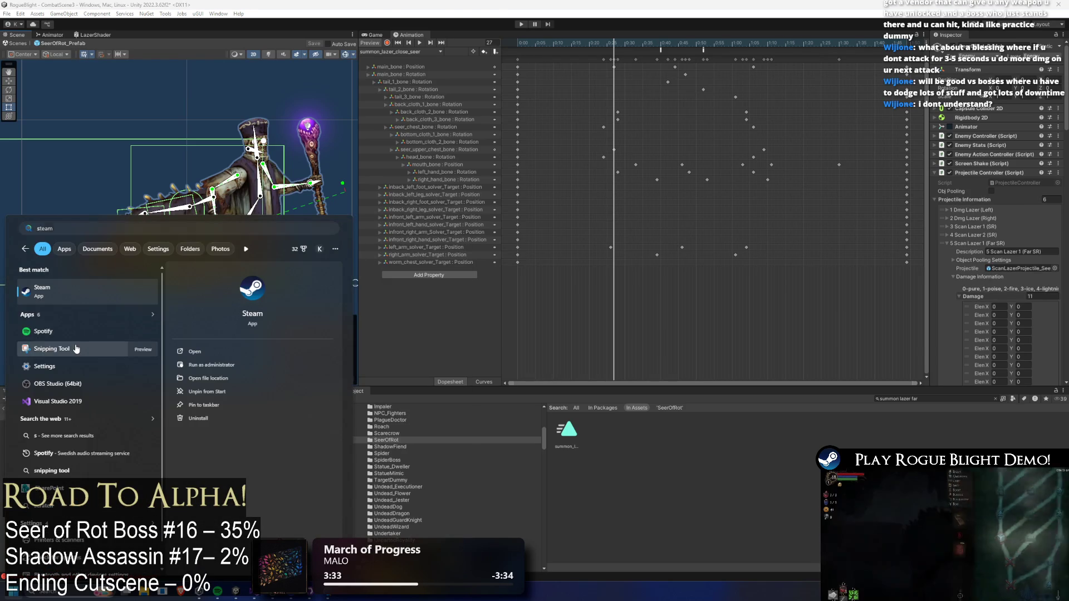
click(53, 349)
click(452, 271)
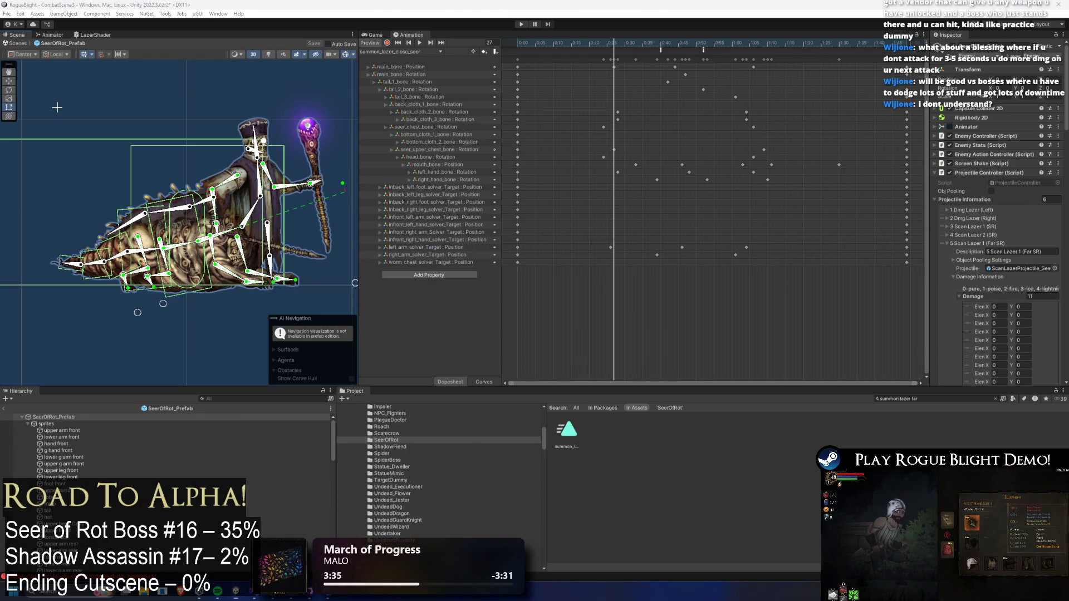
drag(48, 88, 359, 322)
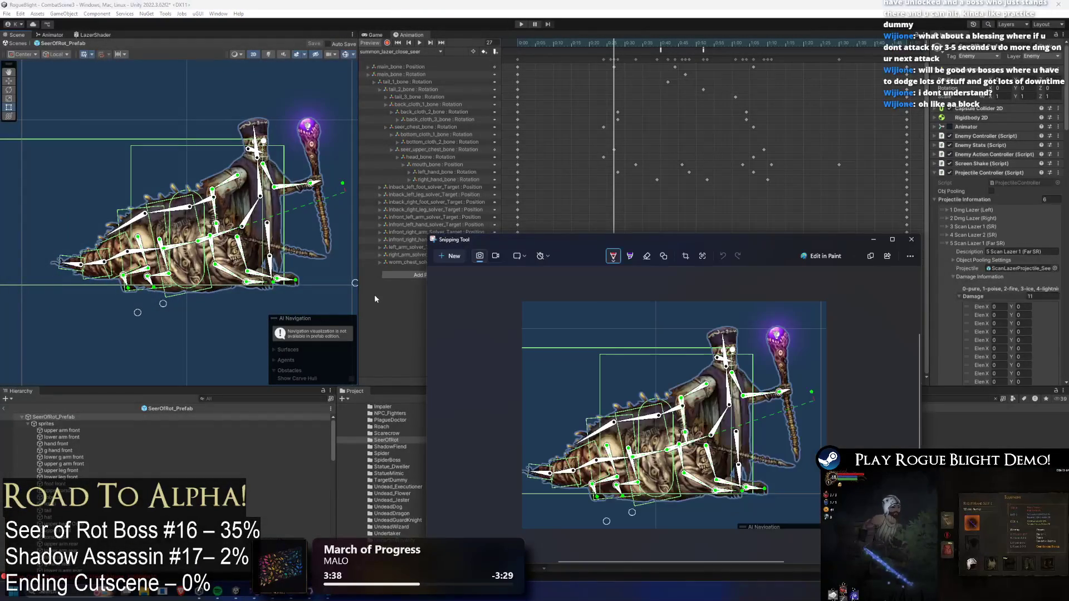
double_click(695, 241)
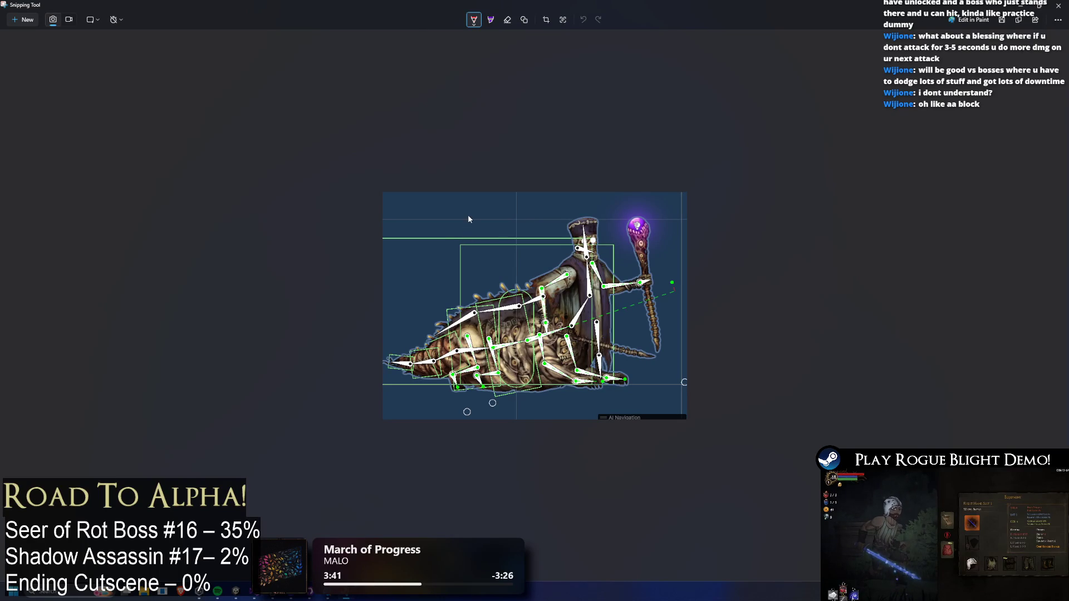
mouse_move(420, 207)
mouse_down()
mouse_move(635, 220)
mouse_move(432, 207)
mouse_up()
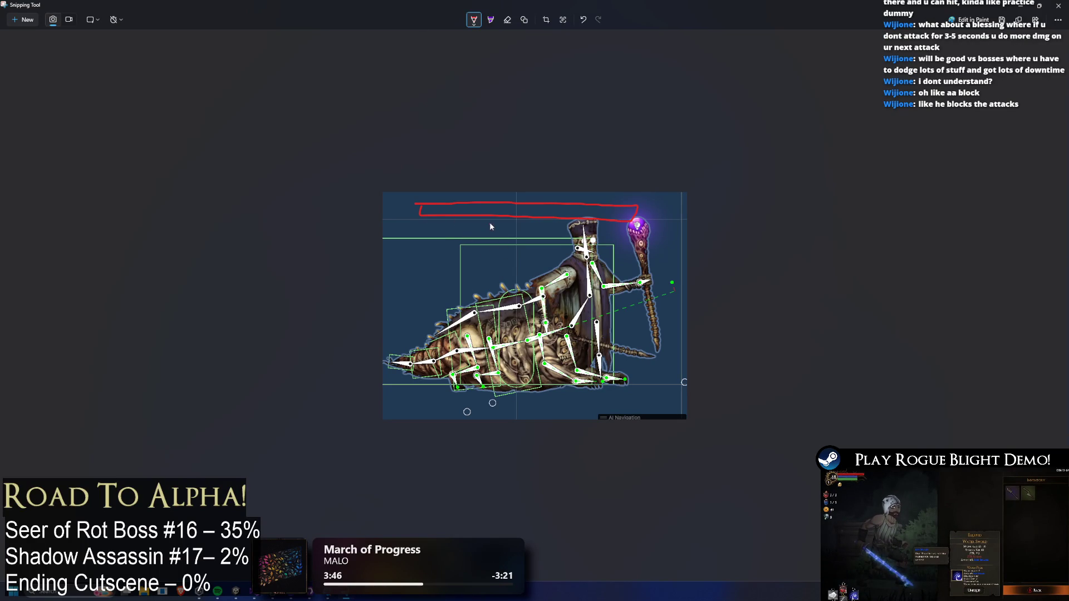
- Sketch red V marks above the rig, then undo them, keeping only the top outline
drag(529, 196, 549, 222)
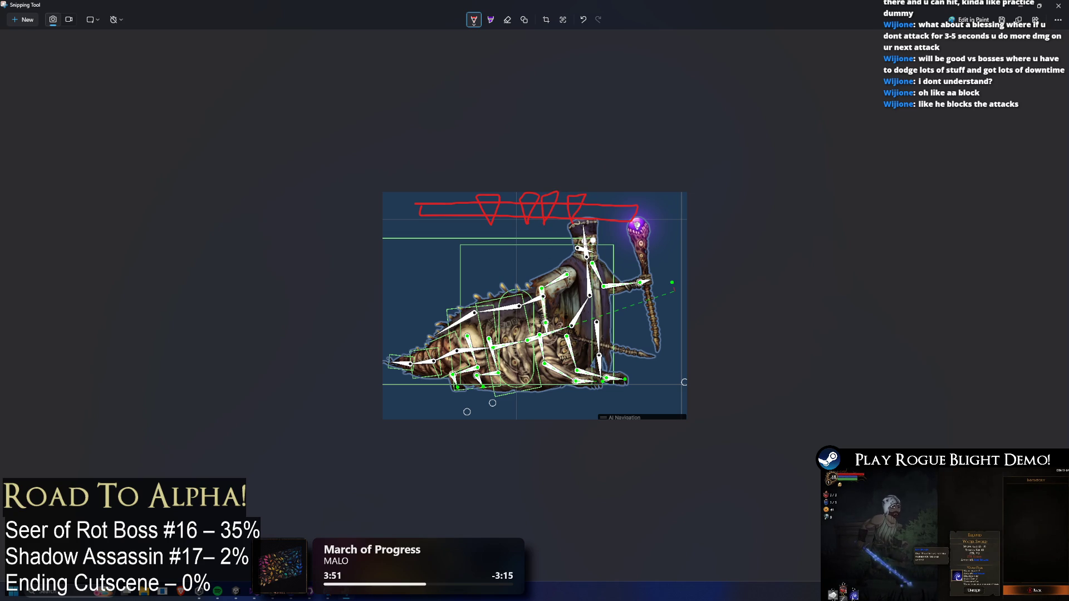
mouse_move(565, 198)
mouse_down()
mouse_move(586, 216)
mouse_move(559, 214)
mouse_up()
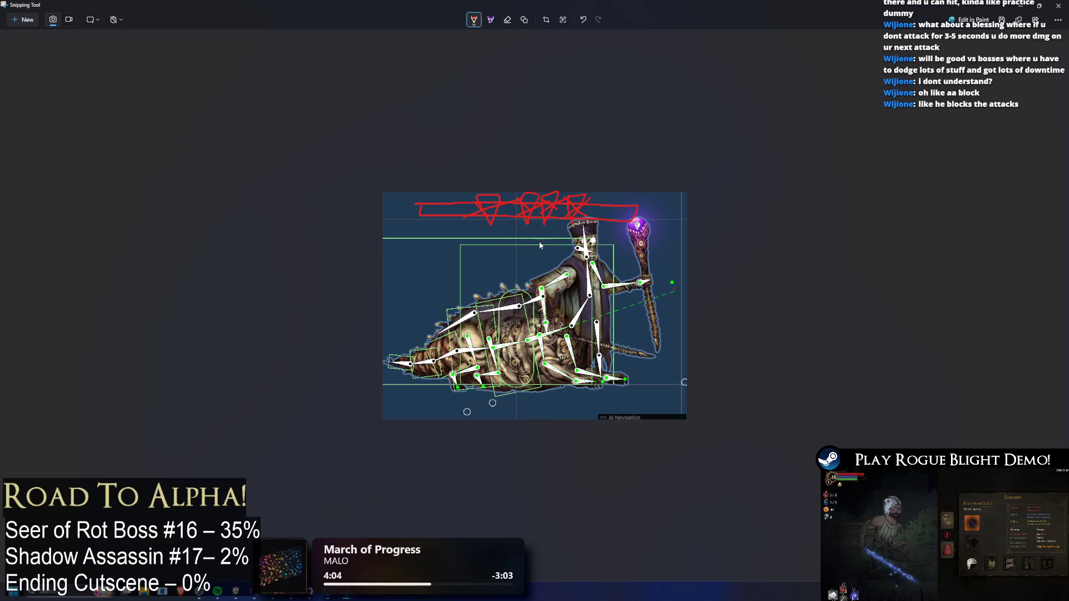
key(ctrl+z)
key(ctrl+z)
key(ctrl+z)
key(ctrl+z)
mouse_move(471, 224)
mouse_down()
mouse_move(461, 184)
mouse_move(481, 220)
mouse_move(532, 227)
mouse_move(540, 196)
mouse_move(572, 228)
mouse_move(576, 196)
mouse_up()
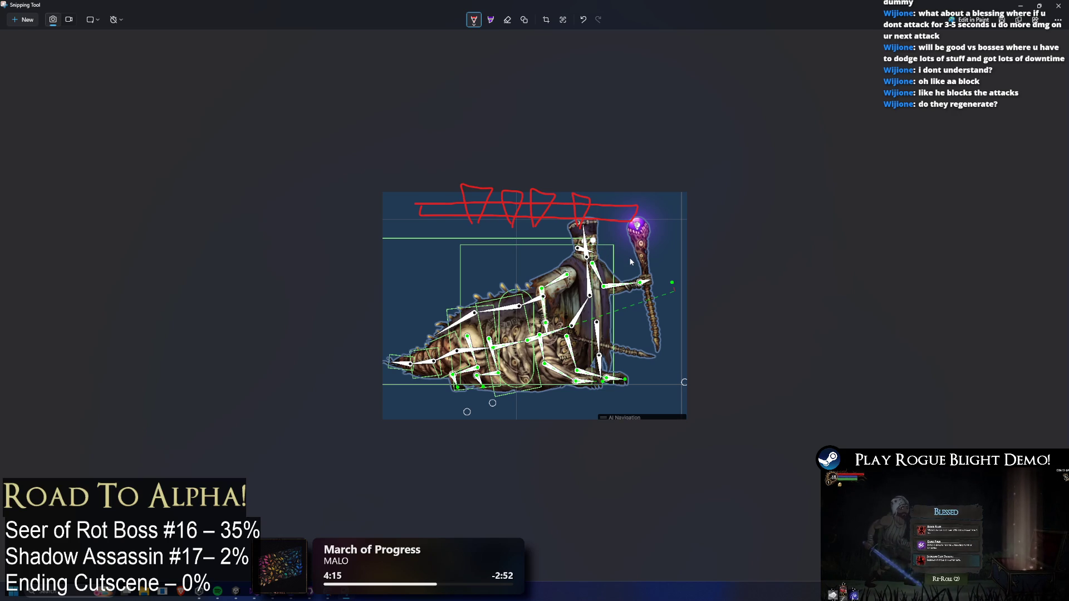
key(ctrl+z)
key(ctrl+z)
key(ctrl+z)
key(ctrl+z)
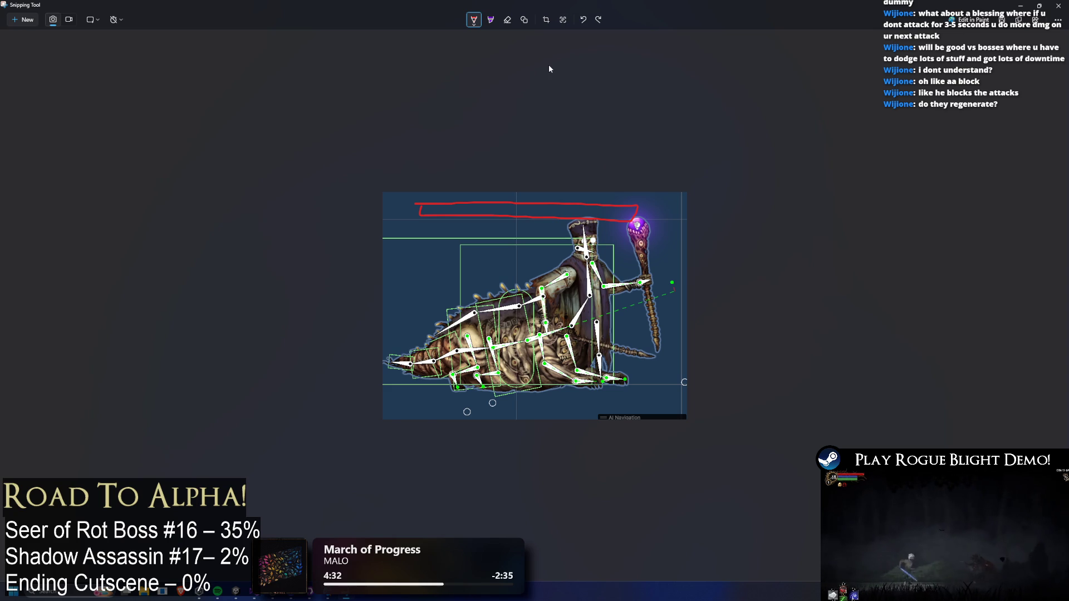
- Replace the red outline with a shorter red box above the rig, then return to Unity
key(ctrl+z)
mouse_move(408, 212)
mouse_down()
mouse_move(555, 192)
mouse_move(428, 188)
mouse_move(410, 207)
mouse_move(465, 181)
mouse_move(447, 214)
mouse_up()
drag(528, 184, 520, 214)
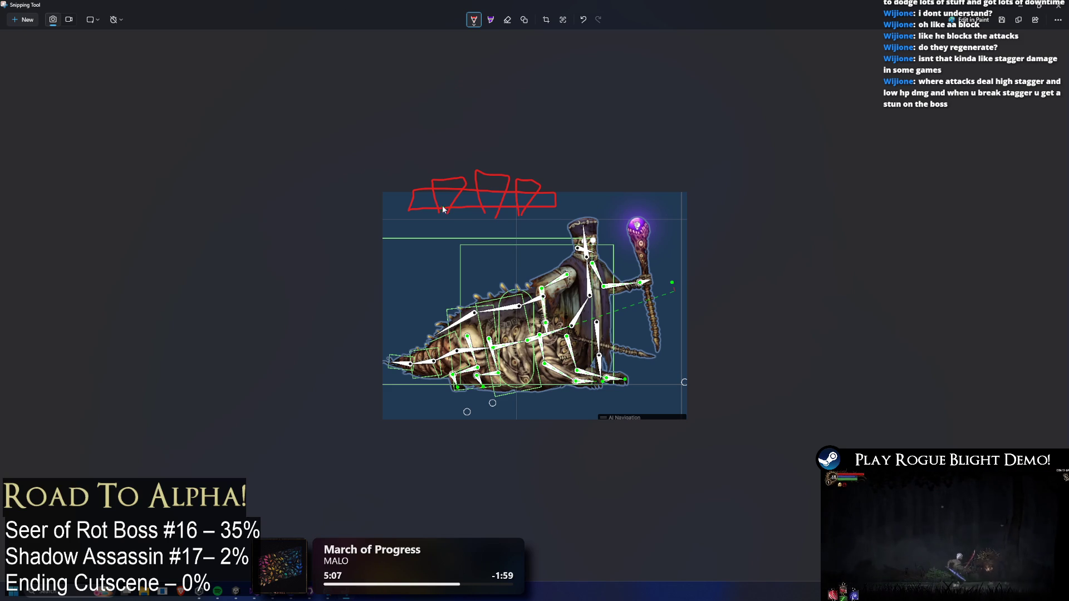
key(ctrl+z)
key(ctrl+z)
key(ctrl+z)
key(ctrl+z)
mouse_move(419, 194)
mouse_down()
mouse_move(521, 209)
mouse_move(419, 195)
mouse_up()
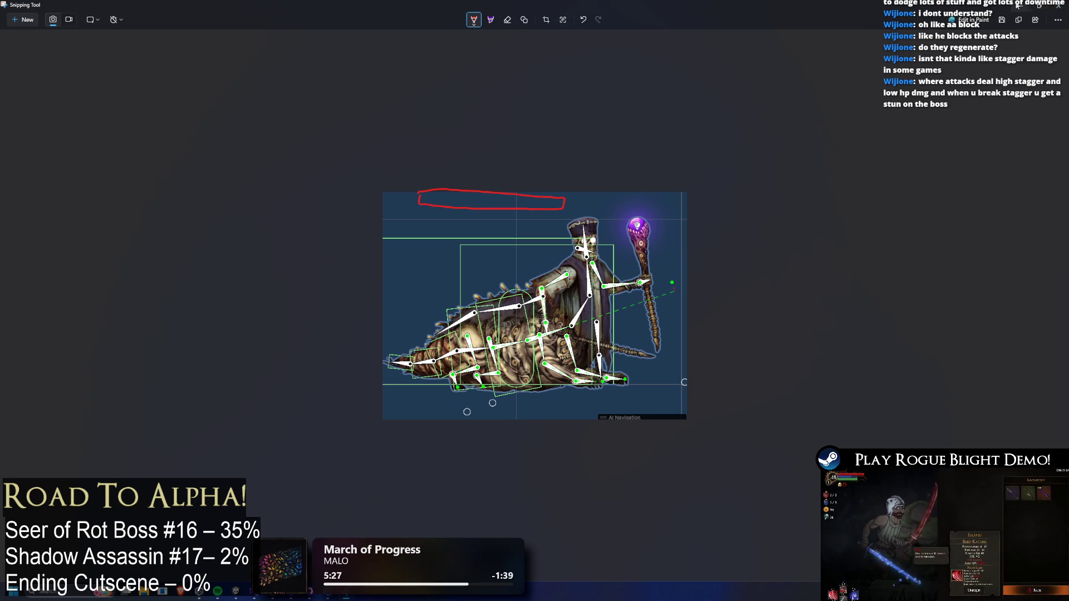
key(alt+Tab)
drag(237, 238, 228, 246)
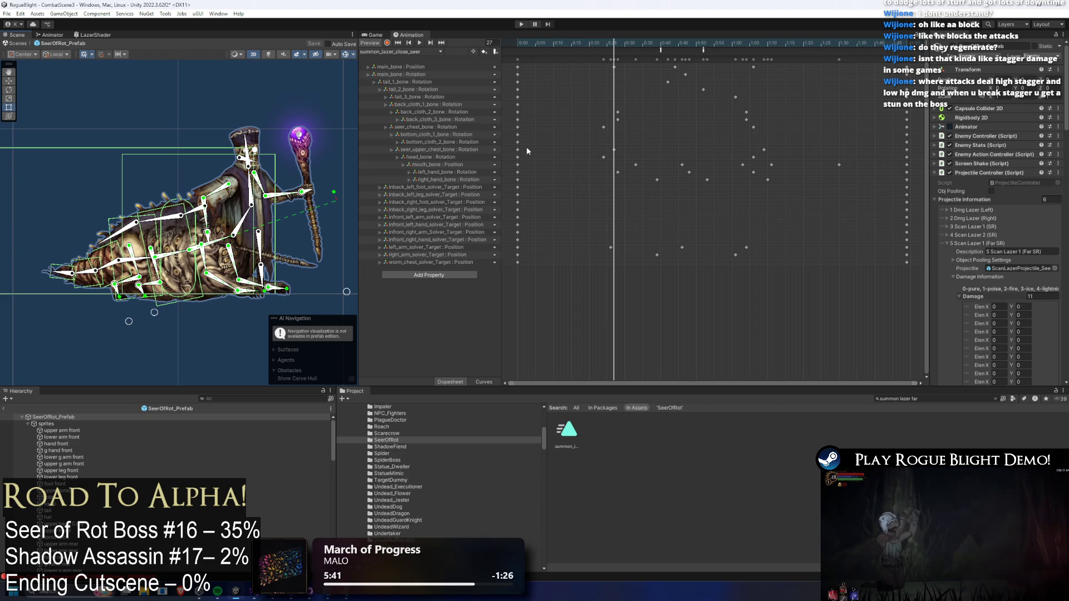
- With Record on, rotate the left hand bone to key the staff upright at frame 17
click(396, 52)
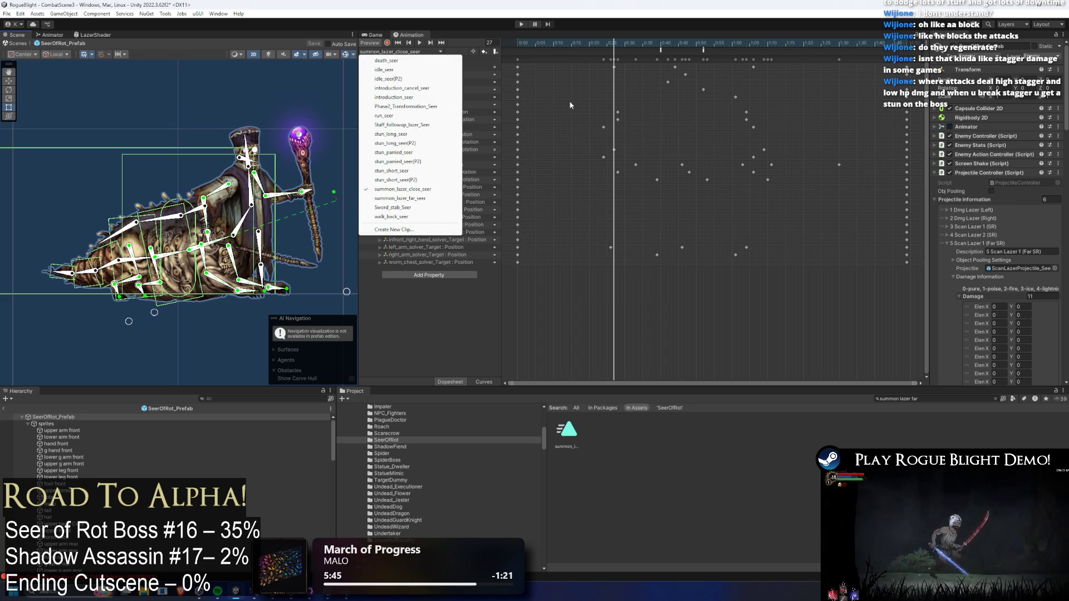
mouse_move(599, 43)
mouse_down()
mouse_move(766, 21)
mouse_move(645, 26)
mouse_move(723, 39)
mouse_move(688, 56)
mouse_move(752, 52)
mouse_move(594, 51)
mouse_move(702, 53)
mouse_move(640, 46)
mouse_move(661, 54)
mouse_up()
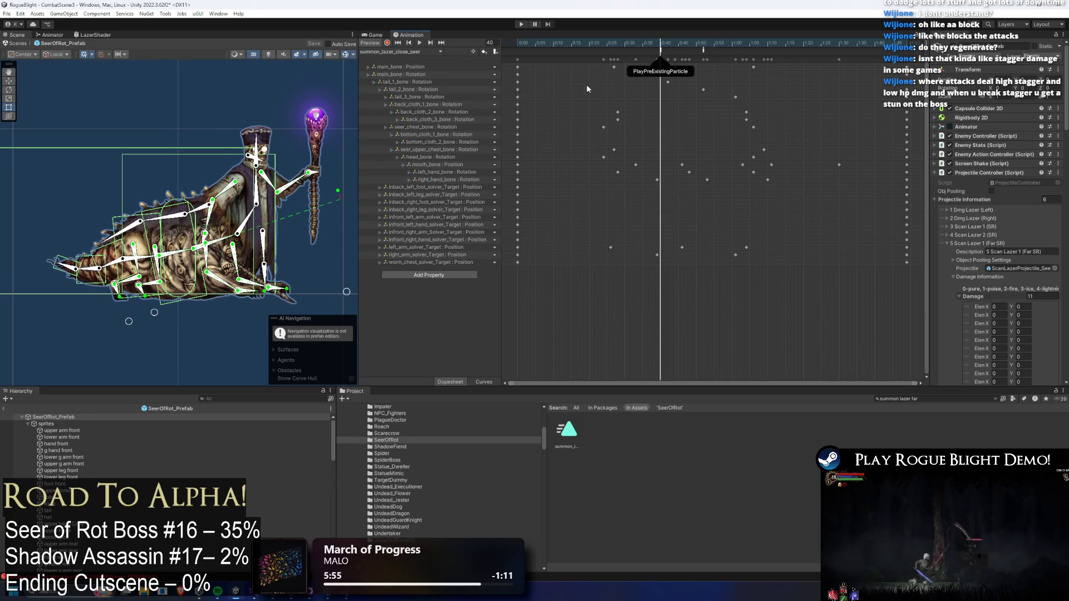
click(387, 44)
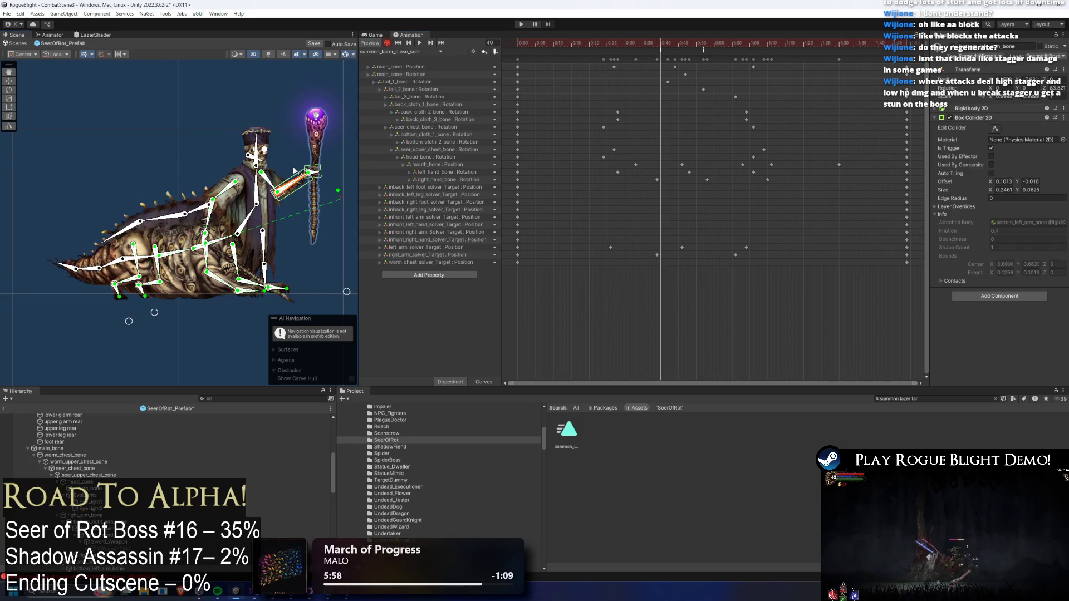
drag(309, 172, 304, 162)
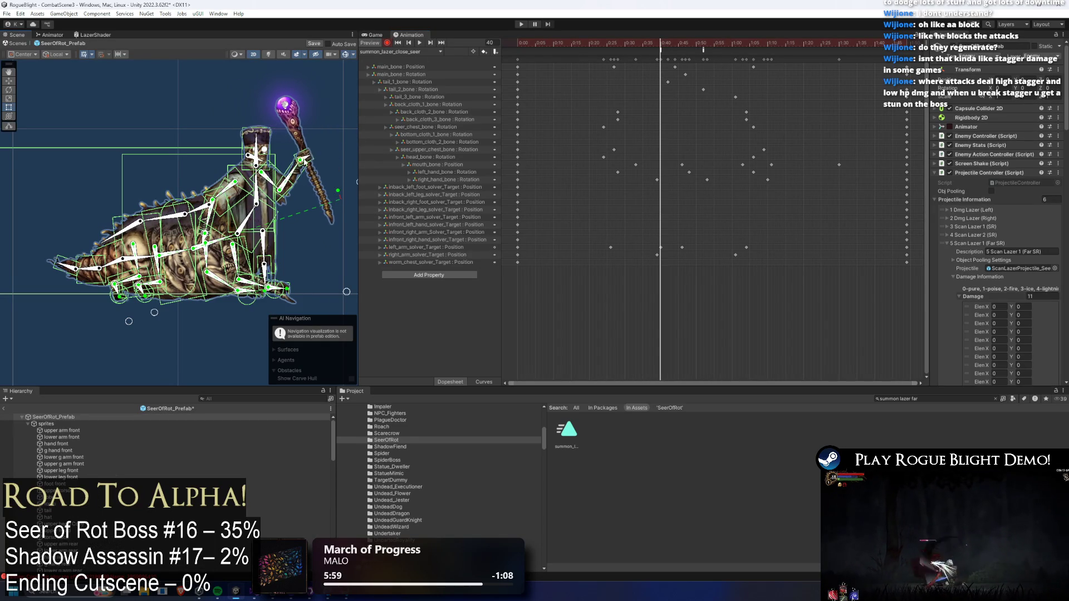
click(321, 166)
drag(310, 157, 304, 170)
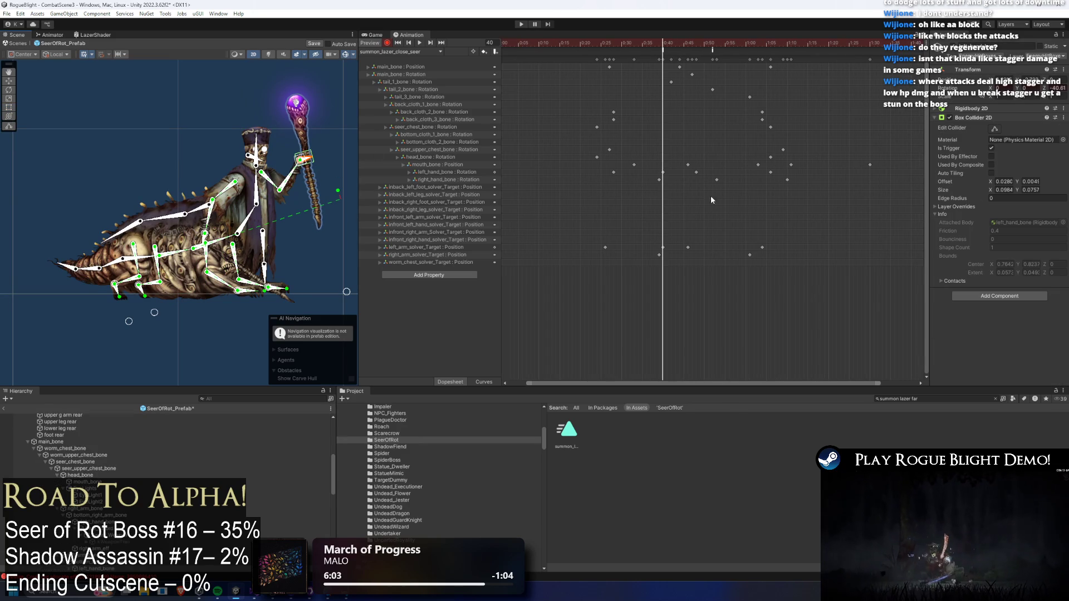
key(ctrl+z)
key(ctrl+z)
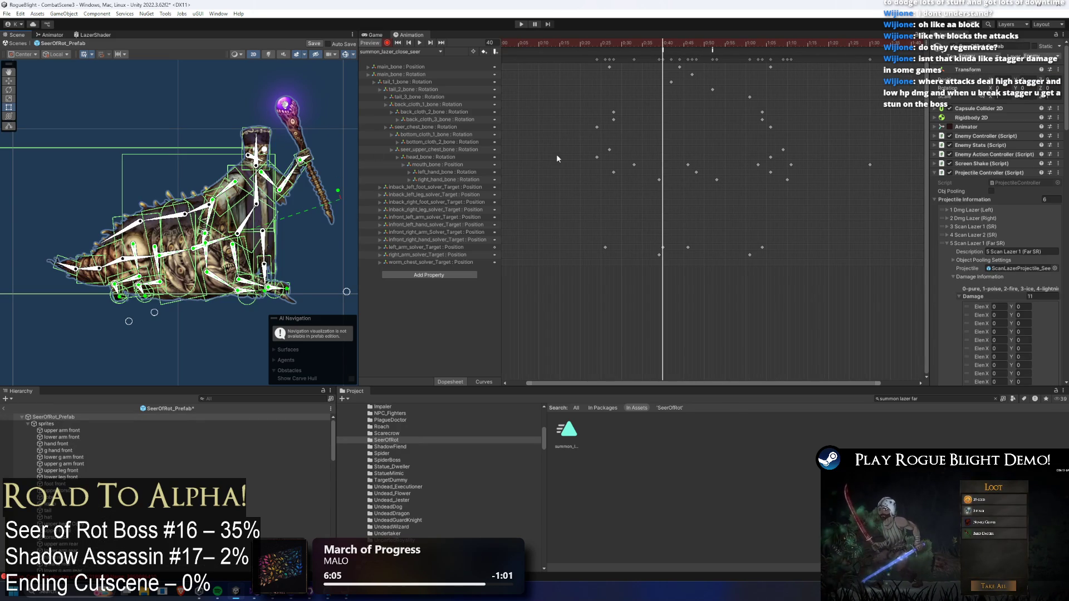
drag(626, 44, 568, 48)
drag(299, 207, 306, 180)
- Delete the left_hand_bone keys after frame 17 and the left_arm_solver_Target keys
drag(592, 174, 816, 172)
key(Delete)
mouse_move(586, 246)
mouse_down()
mouse_move(825, 249)
mouse_move(796, 249)
mouse_up()
key(Delete)
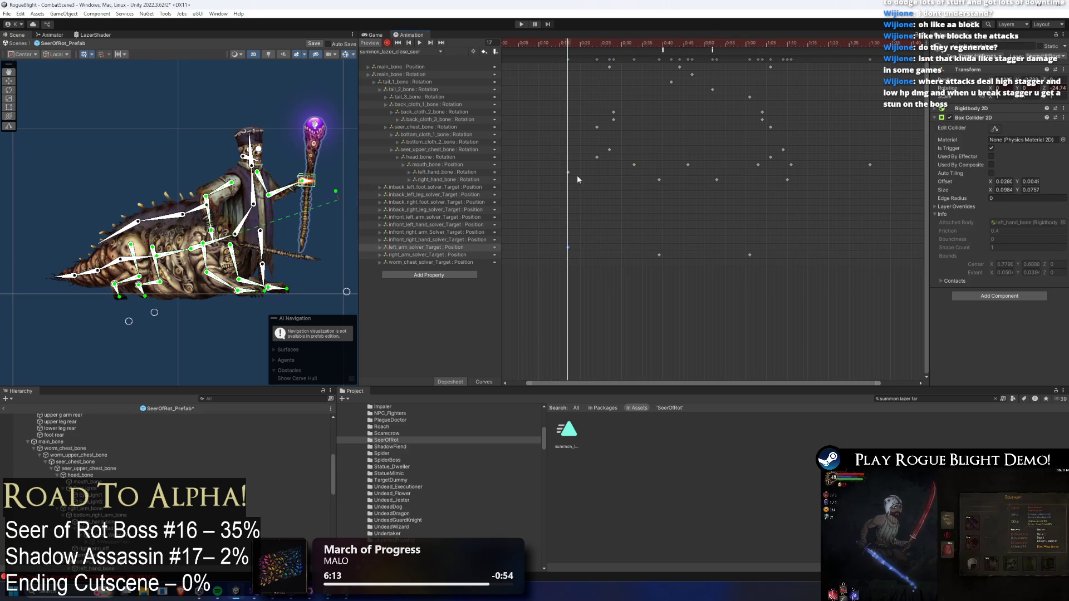
- At frame 35, raise the staff arm's IK target and key left_hand_bone with the staff vertical
click(577, 174)
click(582, 41)
drag(582, 41, 641, 42)
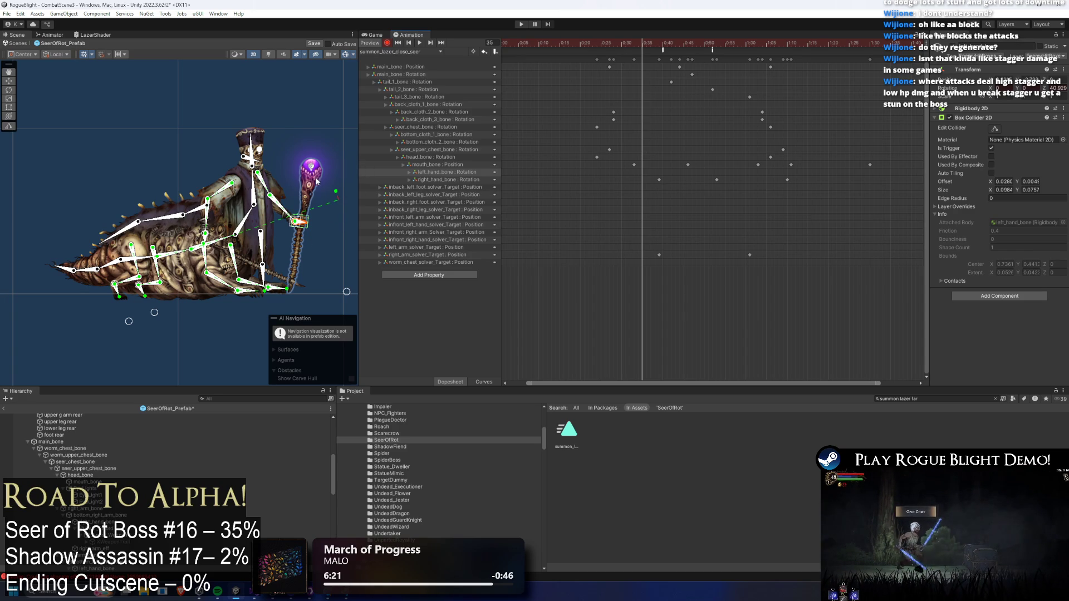
click(310, 229)
drag(295, 223, 294, 200)
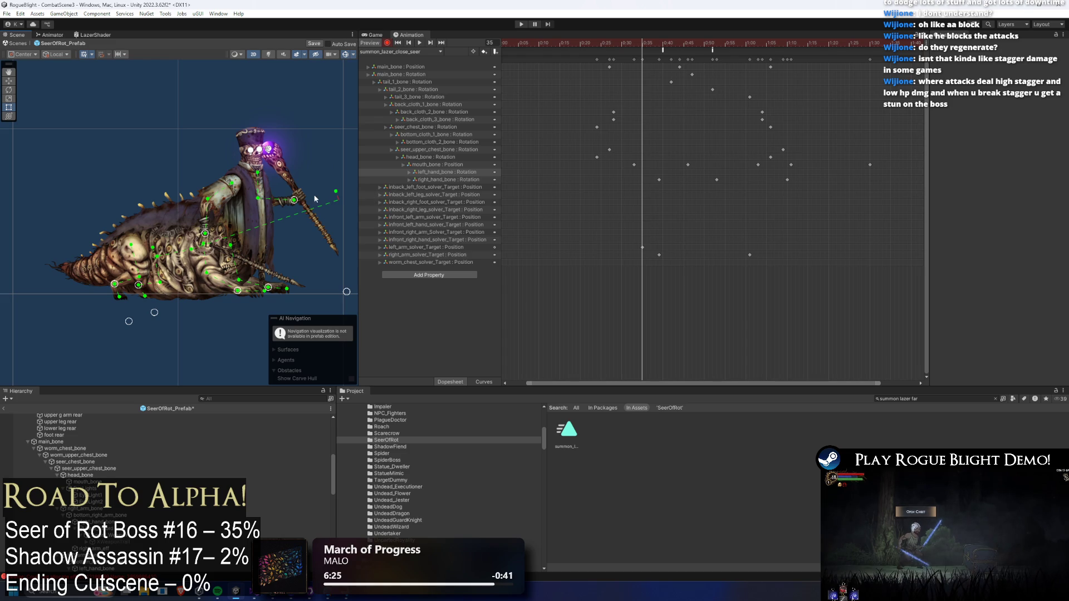
click(311, 201)
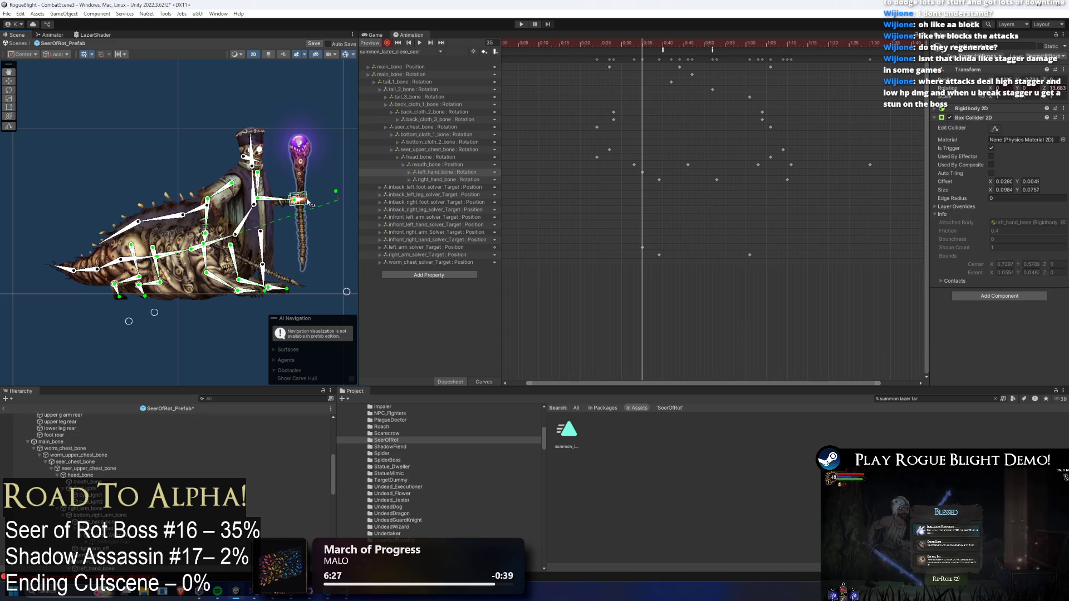
drag(309, 203, 313, 206)
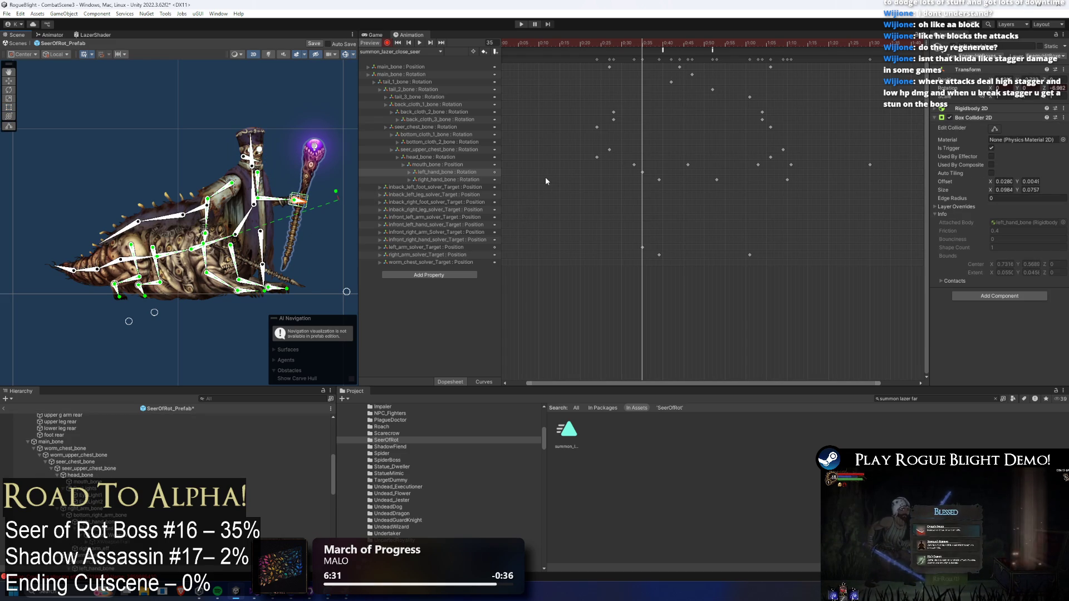
drag(306, 205, 306, 202)
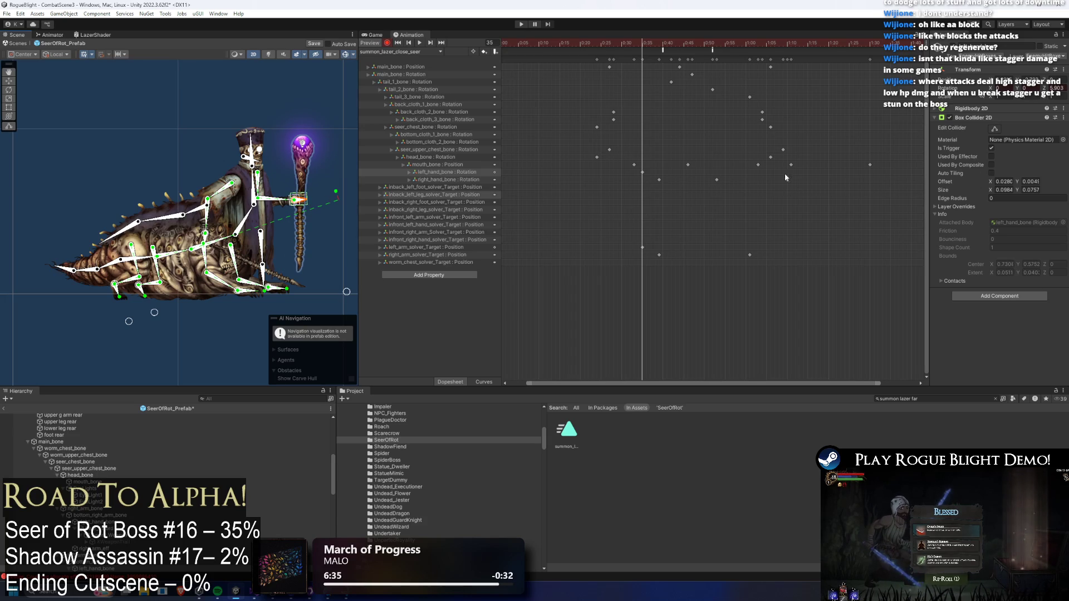
- At frame 49, tilt the staff clockwise around the hand, then return to frame 35
drag(676, 45, 712, 47)
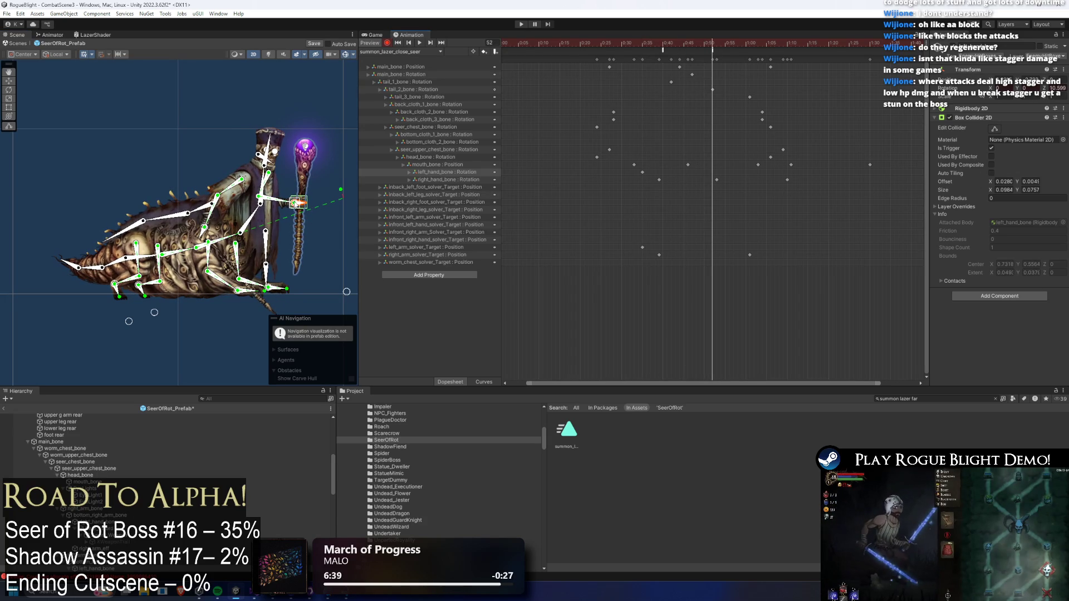
mouse_move(298, 204)
mouse_down()
mouse_move(313, 227)
mouse_move(301, 225)
mouse_up()
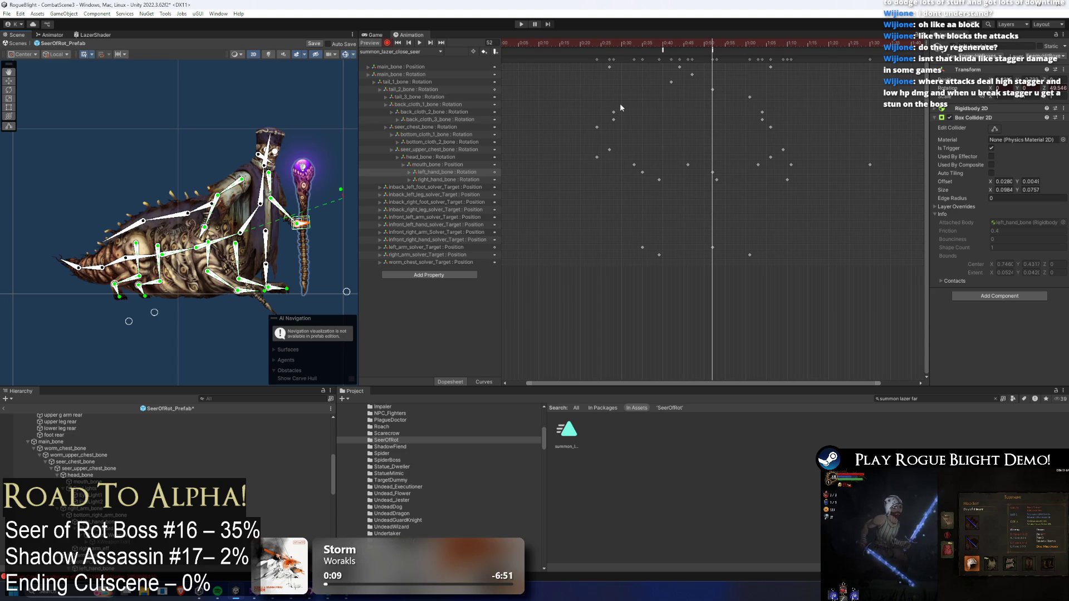
mouse_move(639, 44)
mouse_down()
mouse_move(712, 58)
mouse_move(607, 53)
mouse_move(788, 60)
mouse_up()
- Key the staff hand bone rotated slightly further at frame 70, then replay the clip from frame 0
click(338, 224)
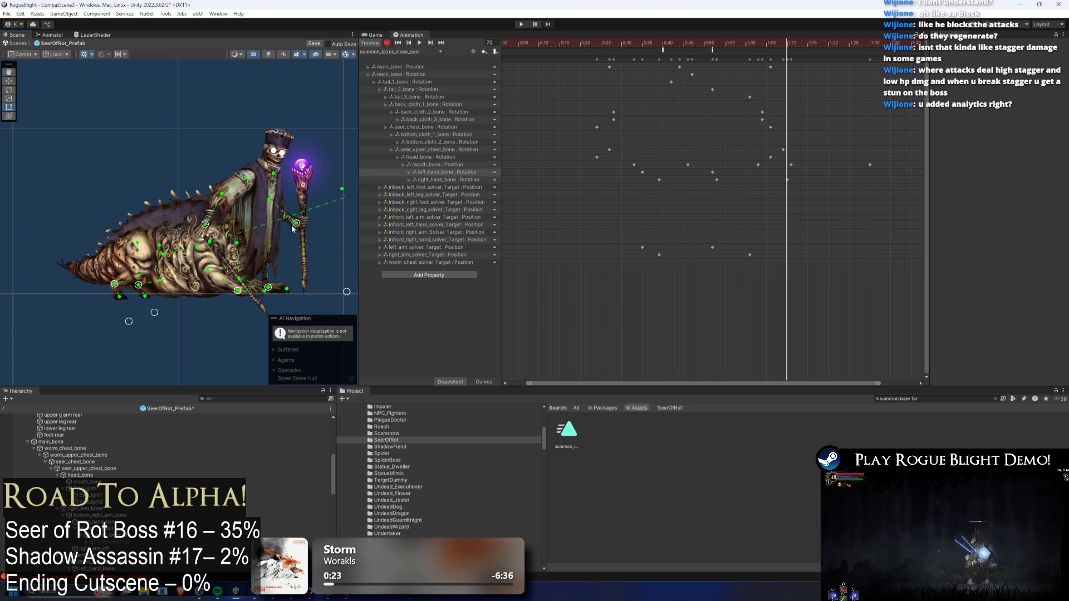
click(303, 229)
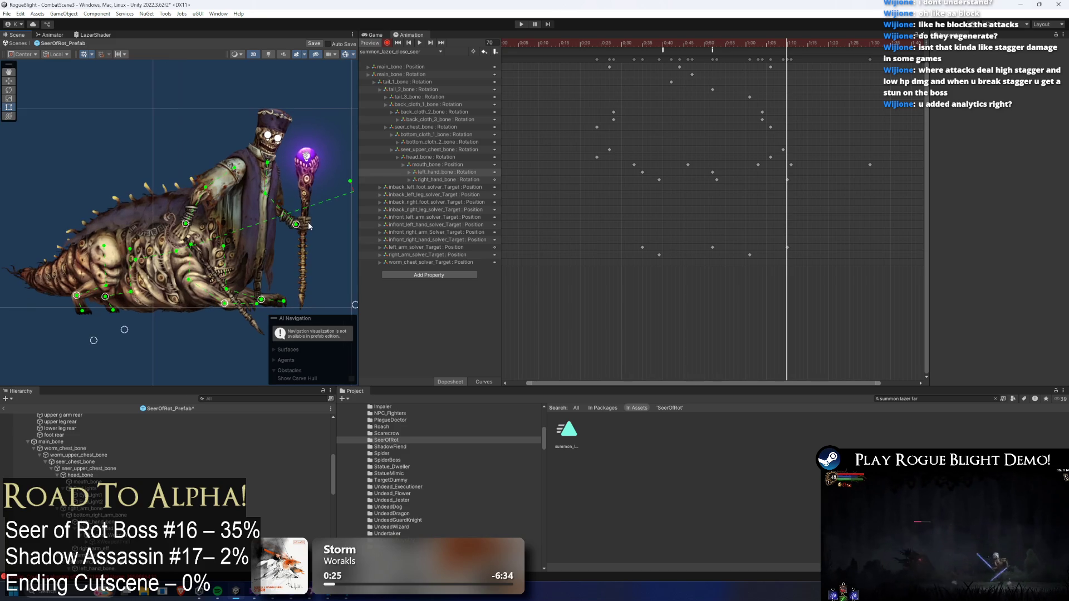
drag(314, 229, 315, 228)
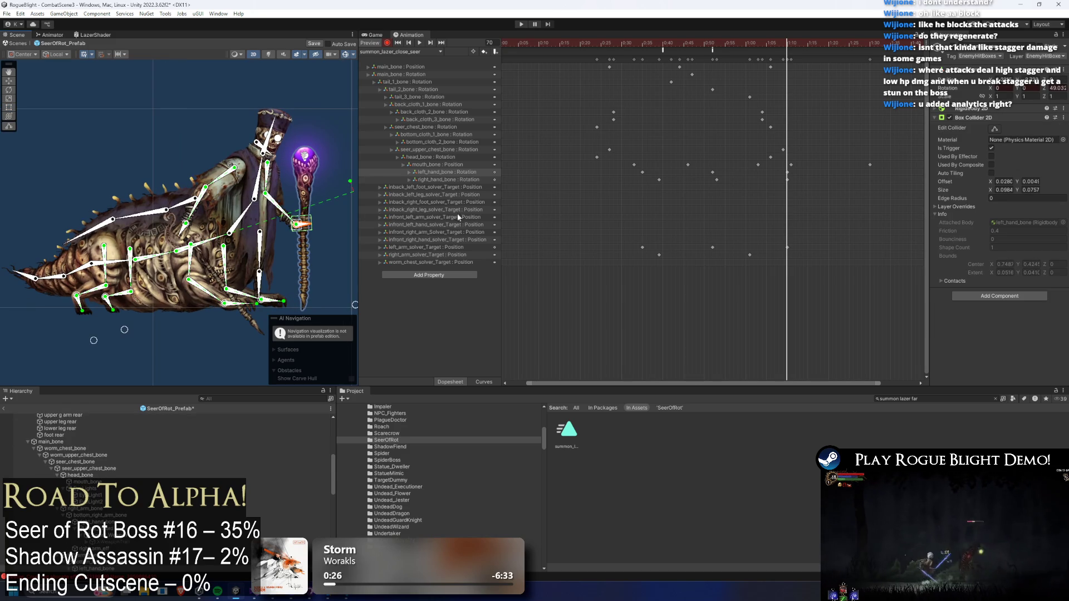
drag(786, 45, 456, 38)
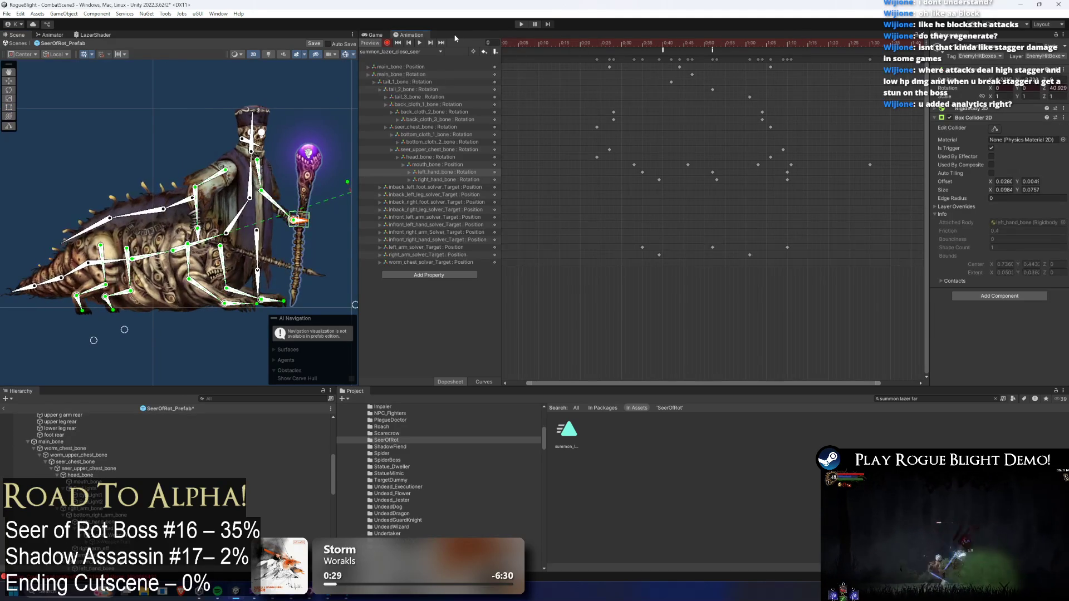
key(space)
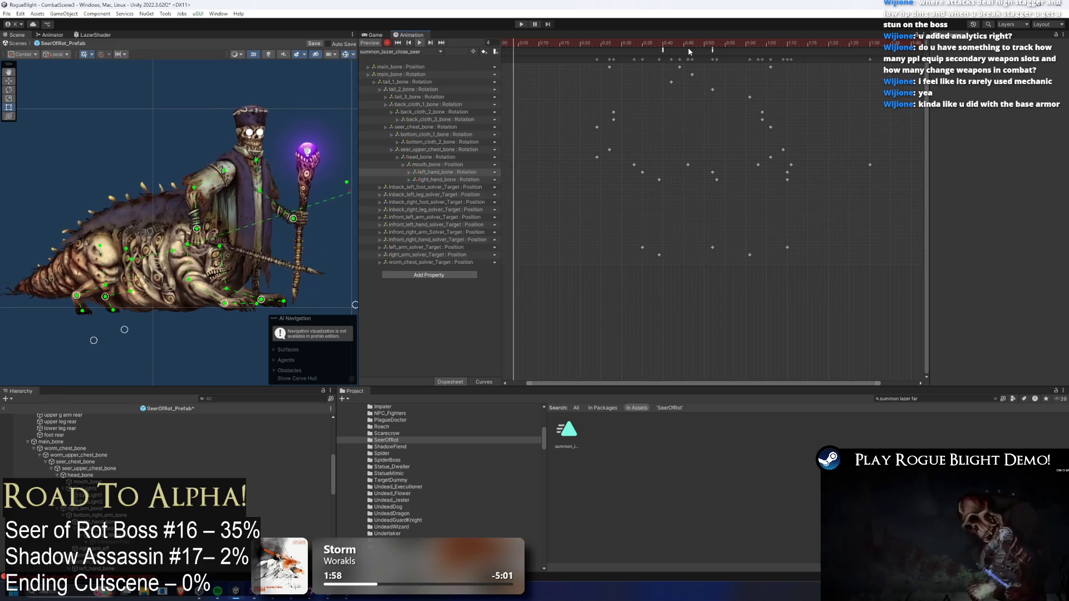
- Scrub frames 36–53 and try raising the left hand target, undoing that attempt
drag(688, 44, 647, 33)
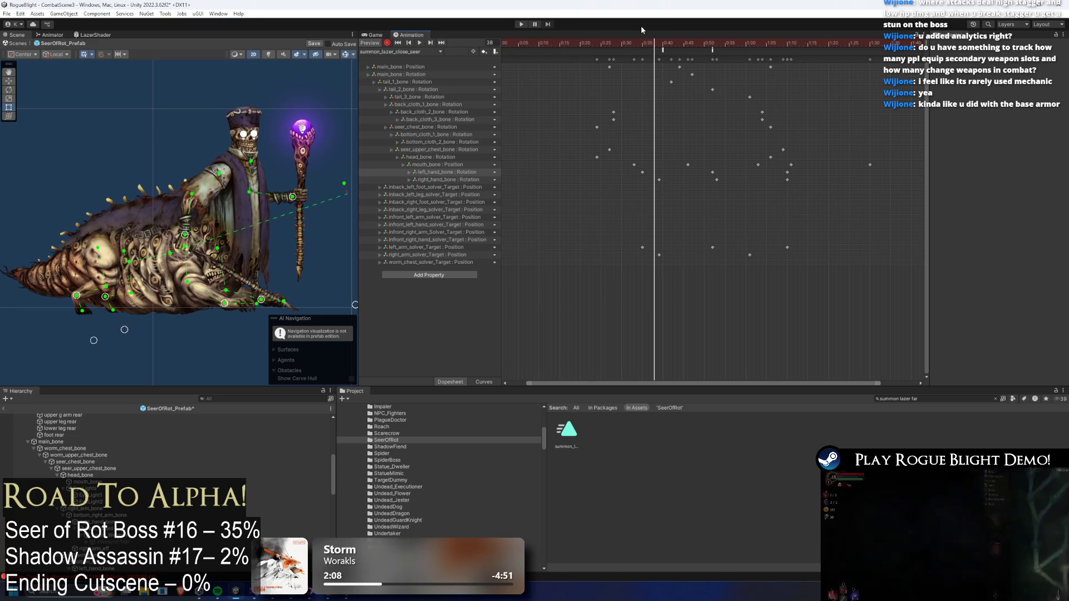
mouse_move(621, 39)
mouse_down()
mouse_move(660, 36)
mouse_move(642, 38)
mouse_up()
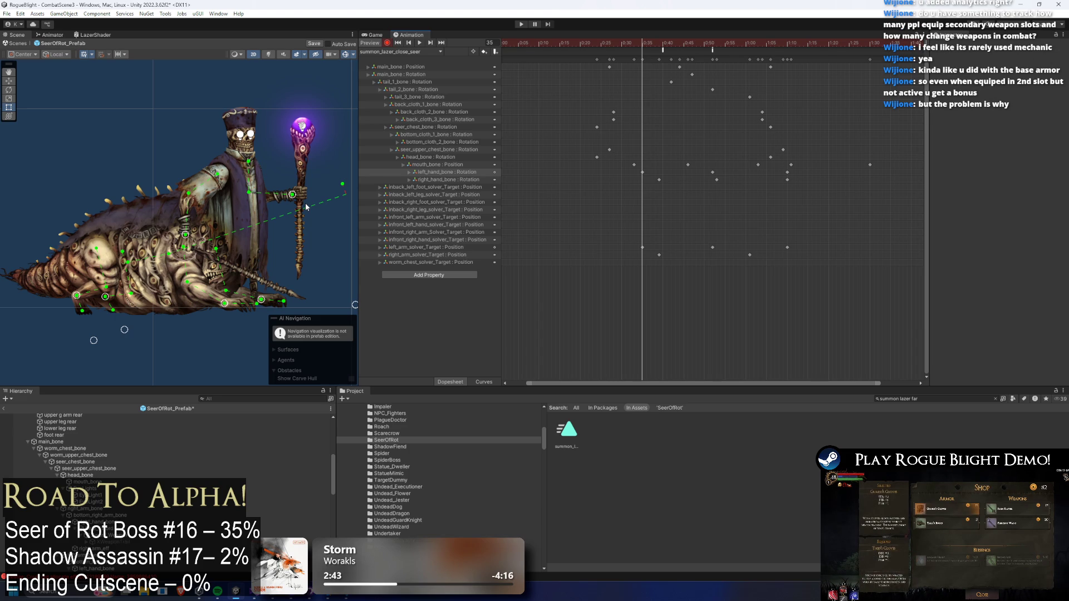
mouse_move(710, 42)
mouse_down()
mouse_move(723, 39)
mouse_move(714, 39)
mouse_up()
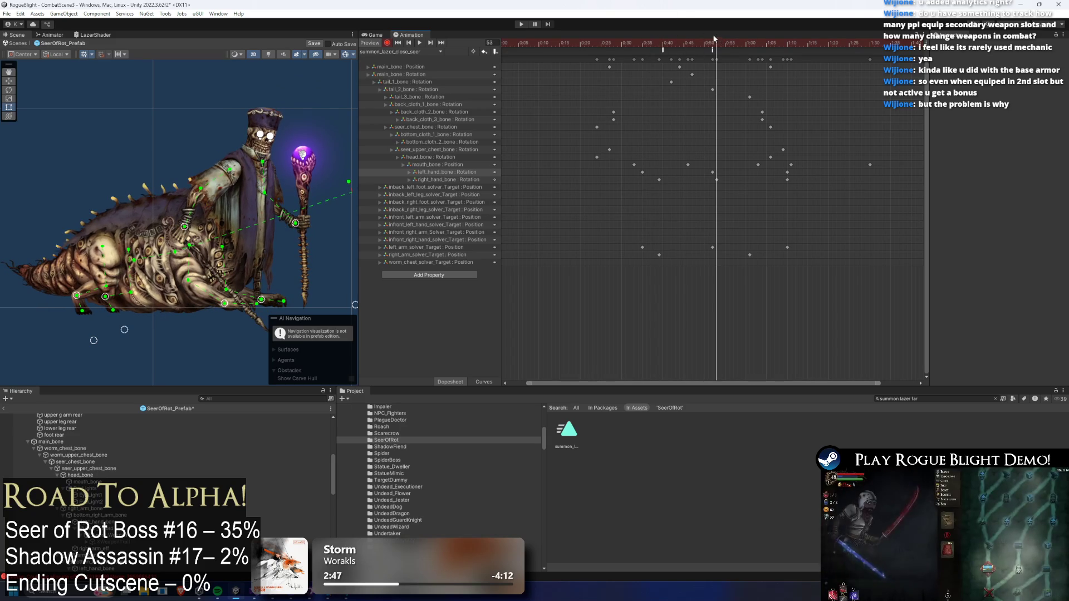
drag(299, 229, 301, 216)
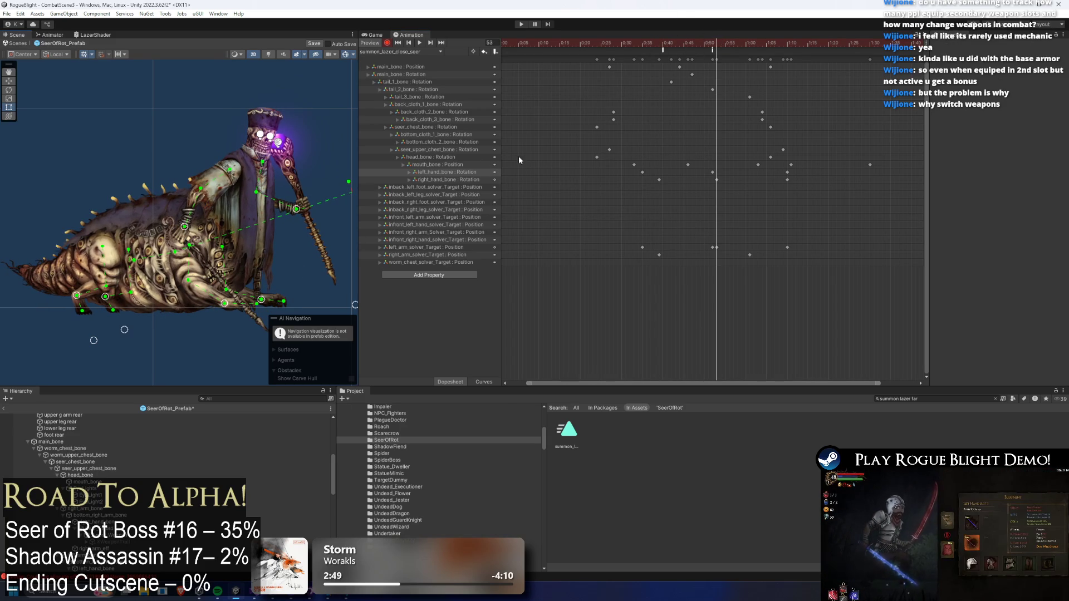
key(ctrl+z)
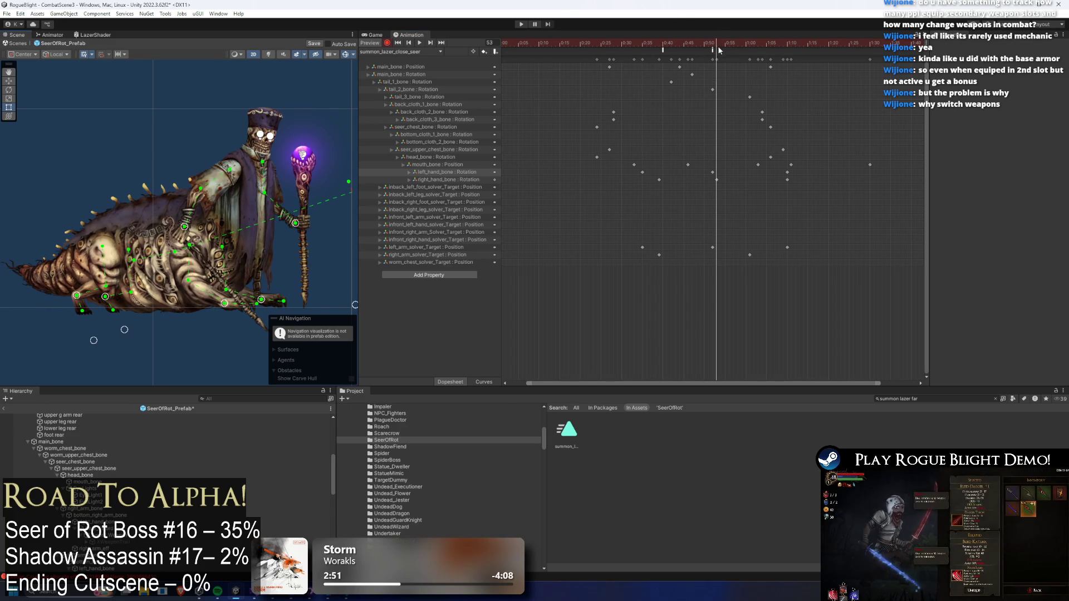
click(712, 43)
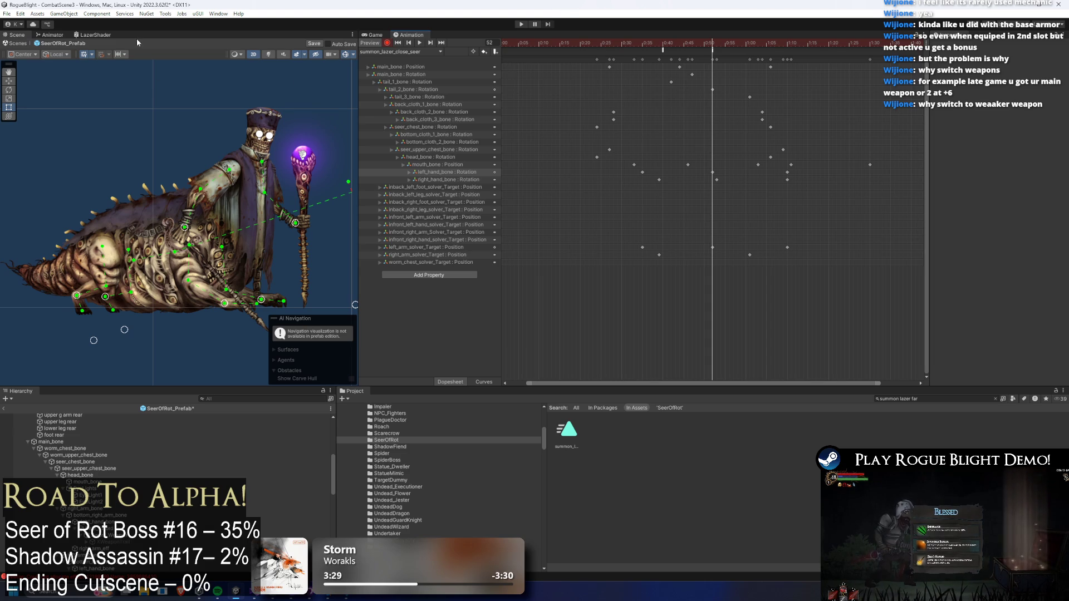
- Raise the left arm target to swing the staff toward the head, previewing it at frame 42
mouse_move(650, 44)
mouse_down()
mouse_move(685, 42)
mouse_move(643, 39)
mouse_move(655, 36)
mouse_move(629, 22)
mouse_move(670, 25)
mouse_up()
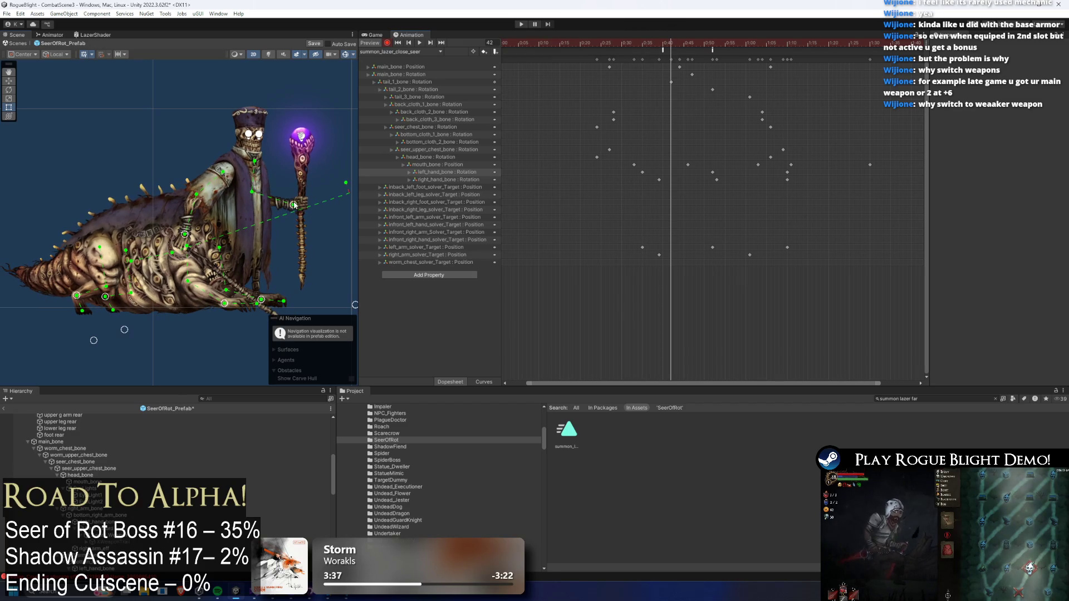
drag(294, 204, 298, 185)
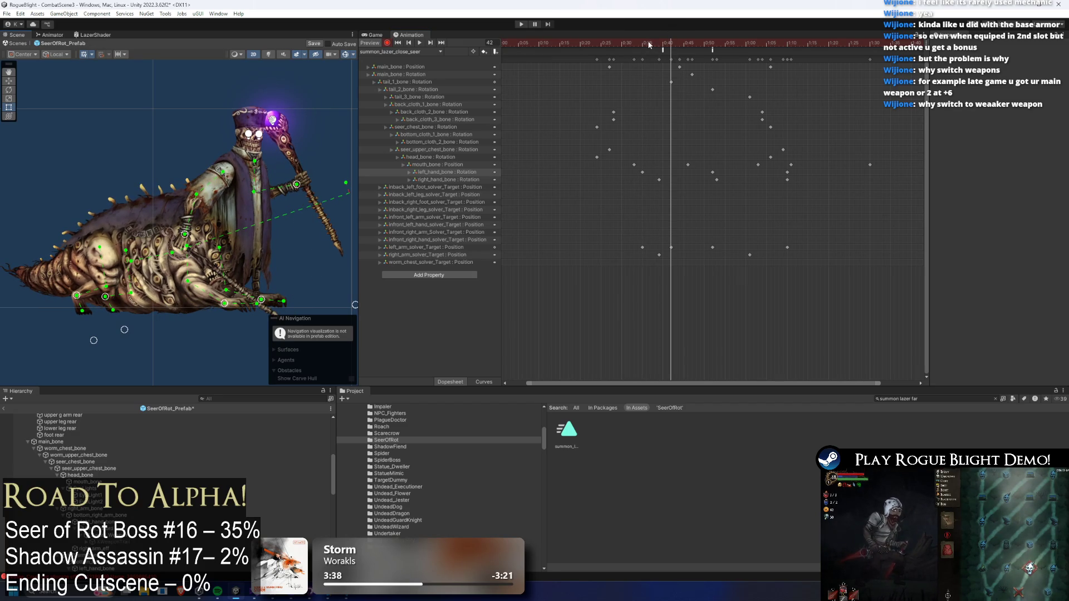
key(space)
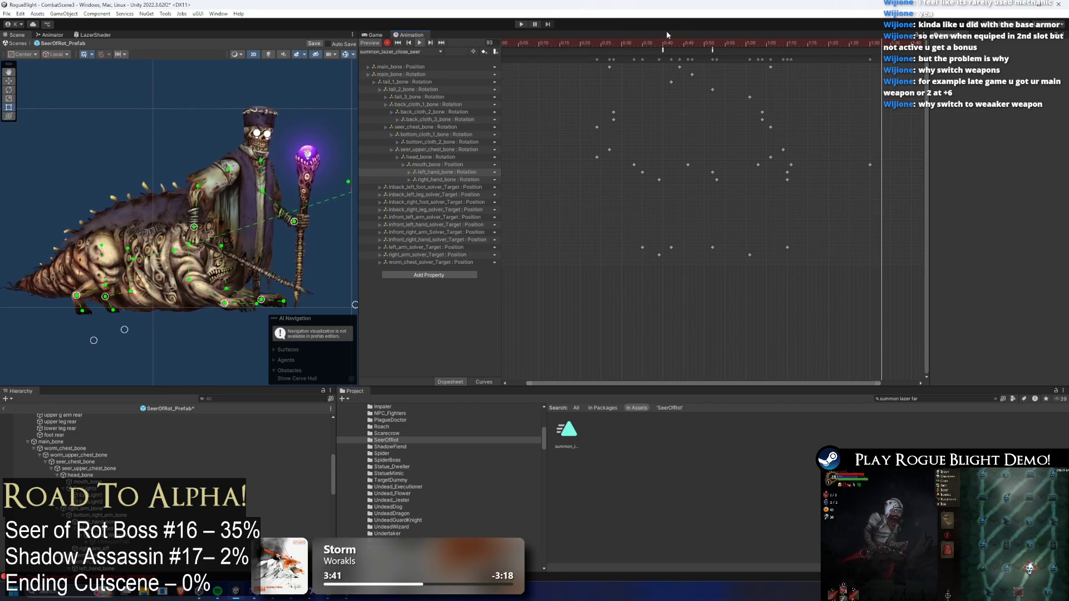
click(670, 42)
click(305, 179)
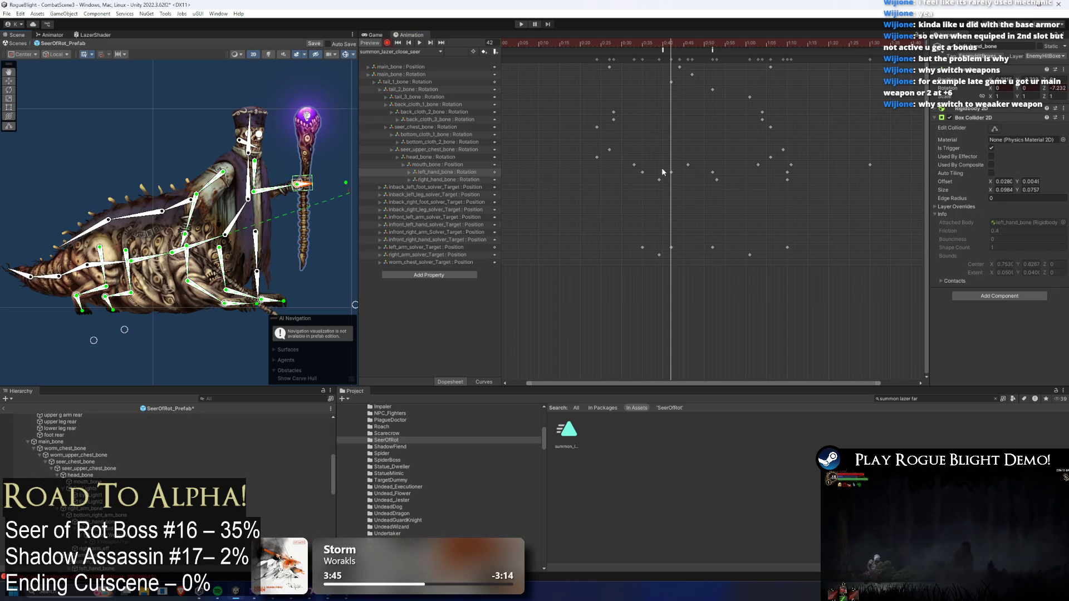
- Shift the new hand and arm-target keys slightly earlier, preview, then nudge the target up at frame 47
drag(645, 249, 640, 248)
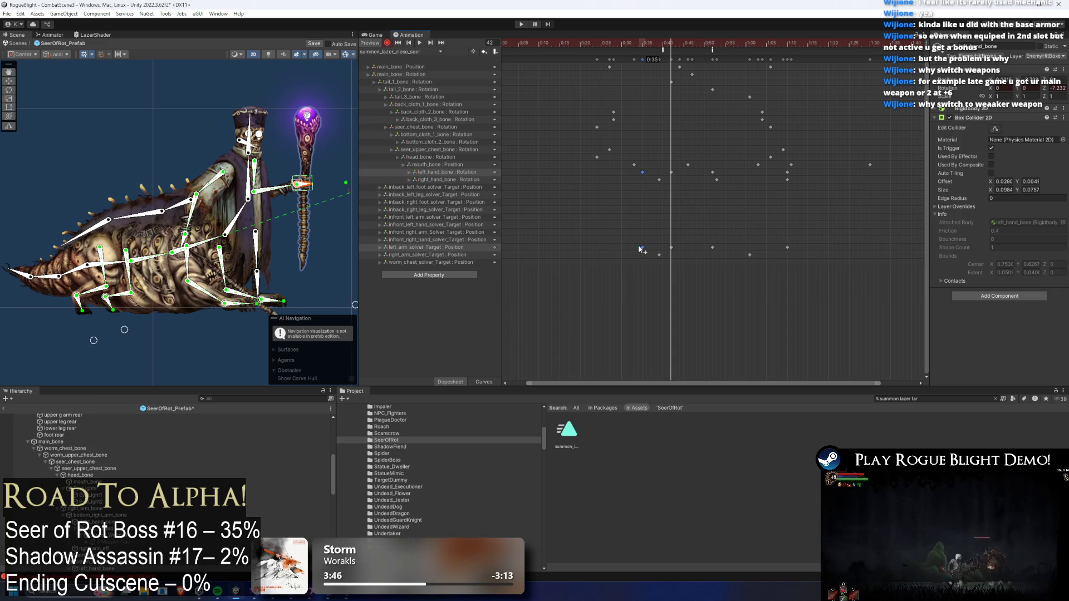
key(space)
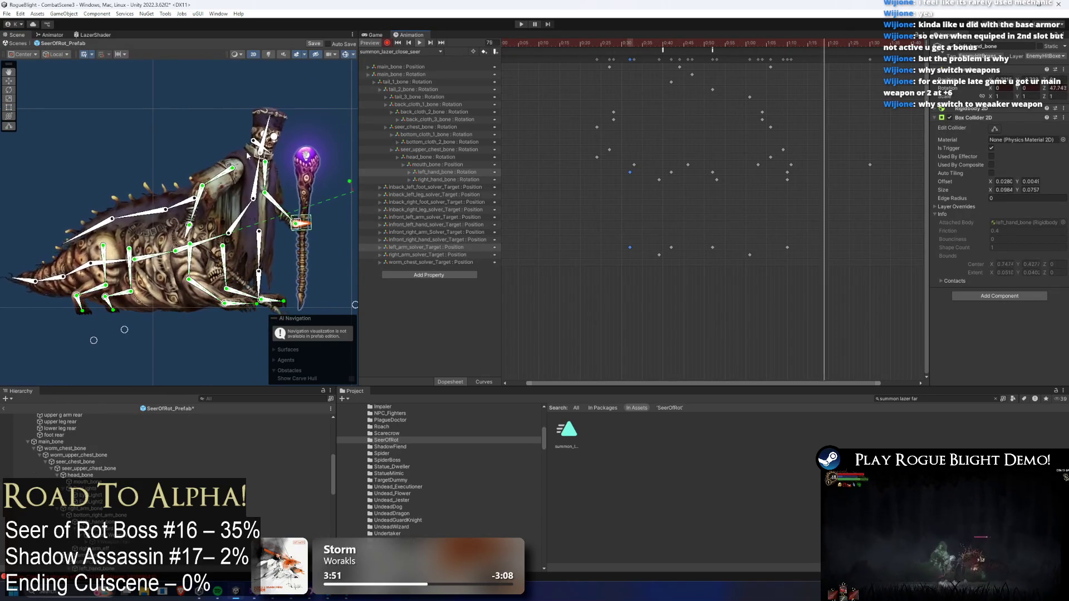
click(129, 127)
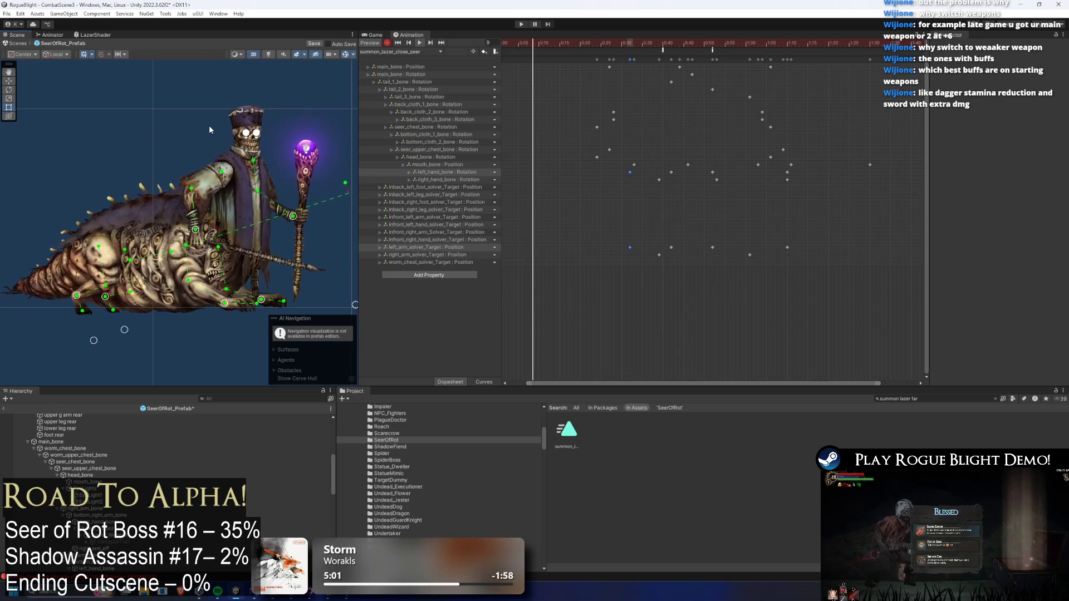
mouse_move(616, 41)
mouse_down()
mouse_move(758, 46)
mouse_move(751, 60)
mouse_up()
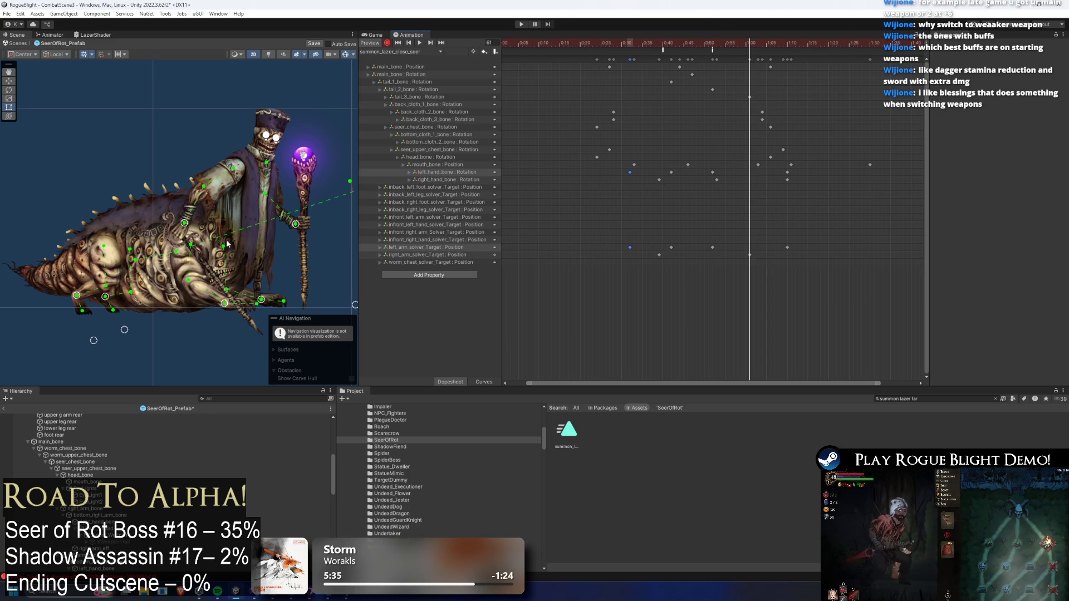
drag(185, 226, 188, 217)
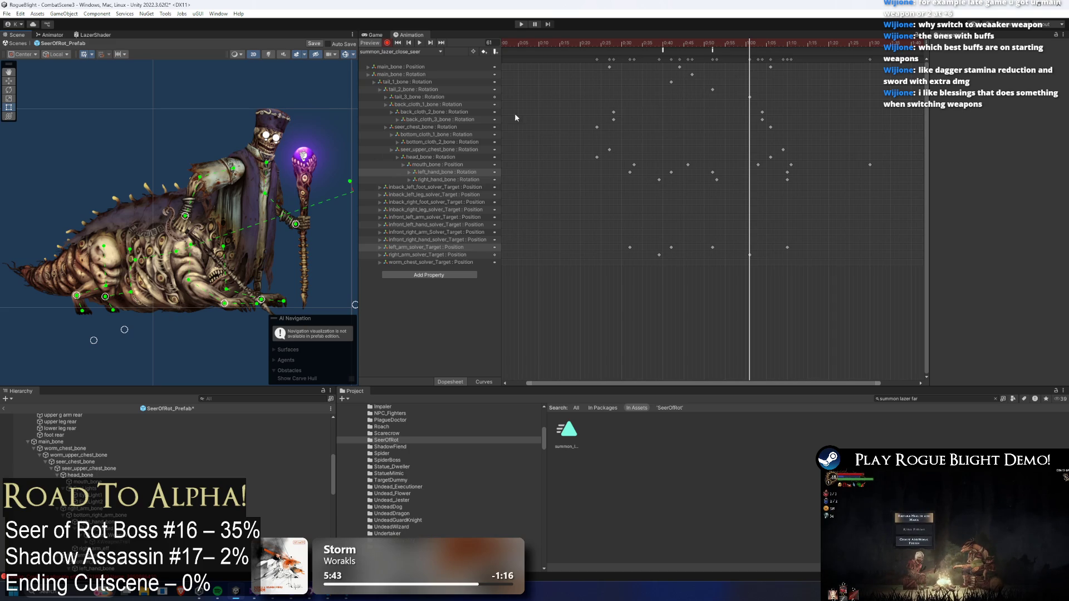
- Play the clip preview, scrub to frame 64, and select the front hand bone
key(space)
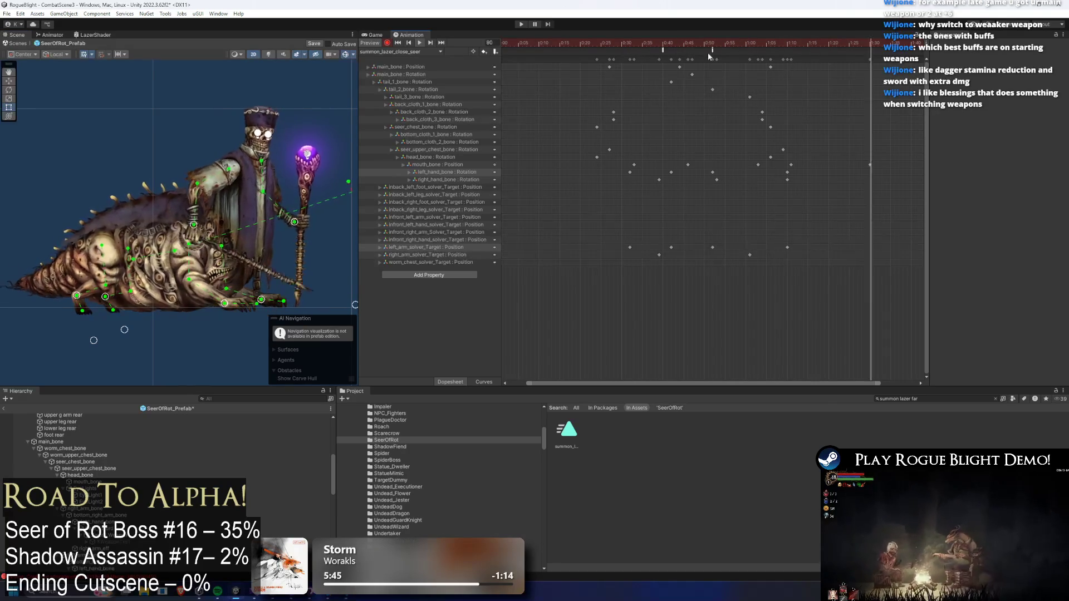
click(742, 42)
drag(743, 40, 762, 40)
click(187, 214)
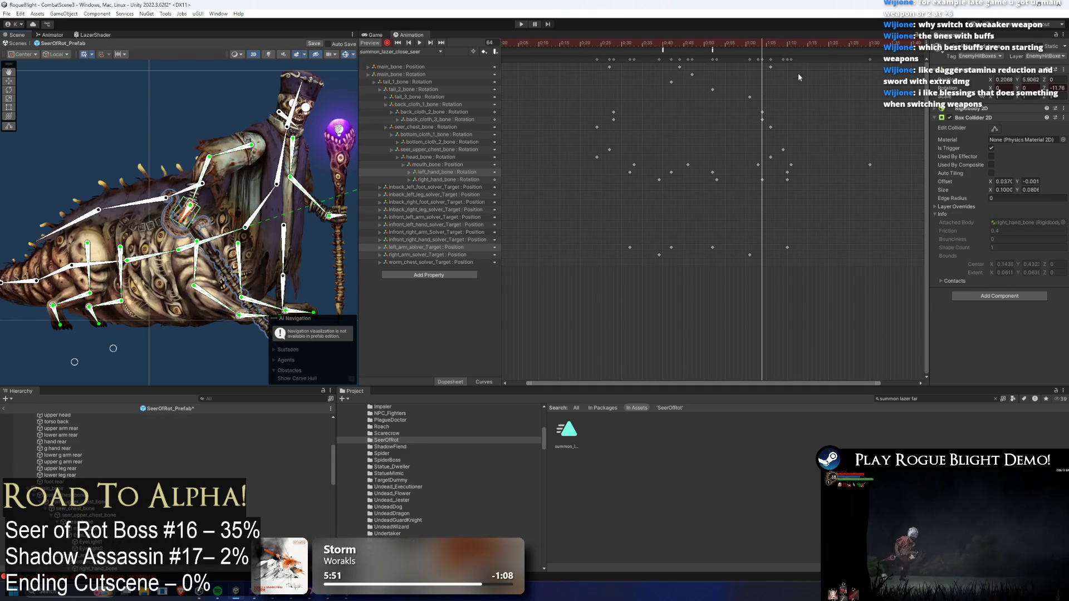
- At frame 70, raise right_hand_bone higher to key the new pose
drag(774, 36, 787, 40)
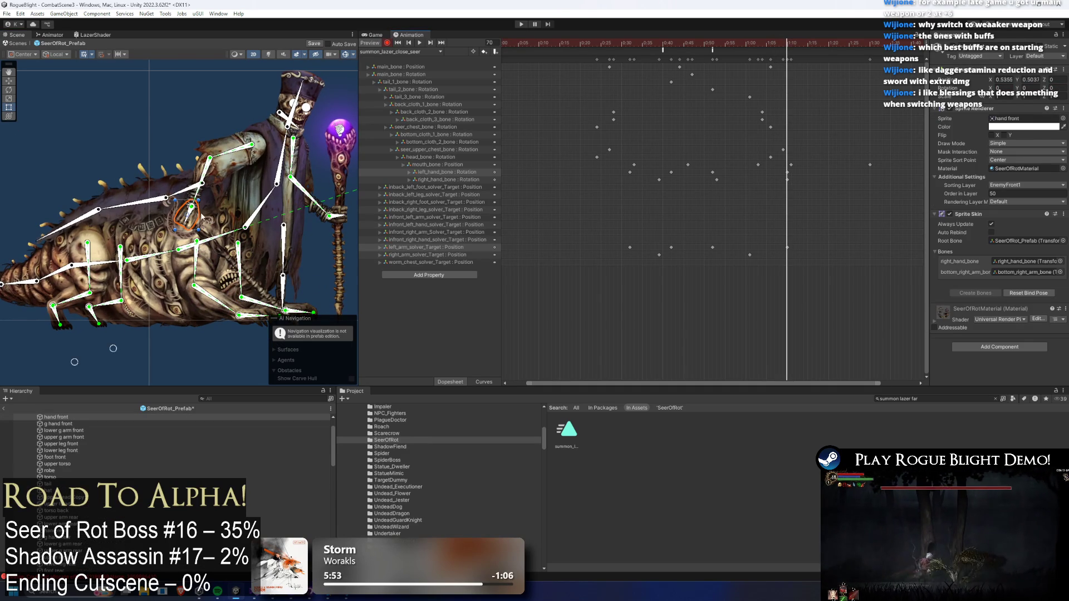
click(195, 220)
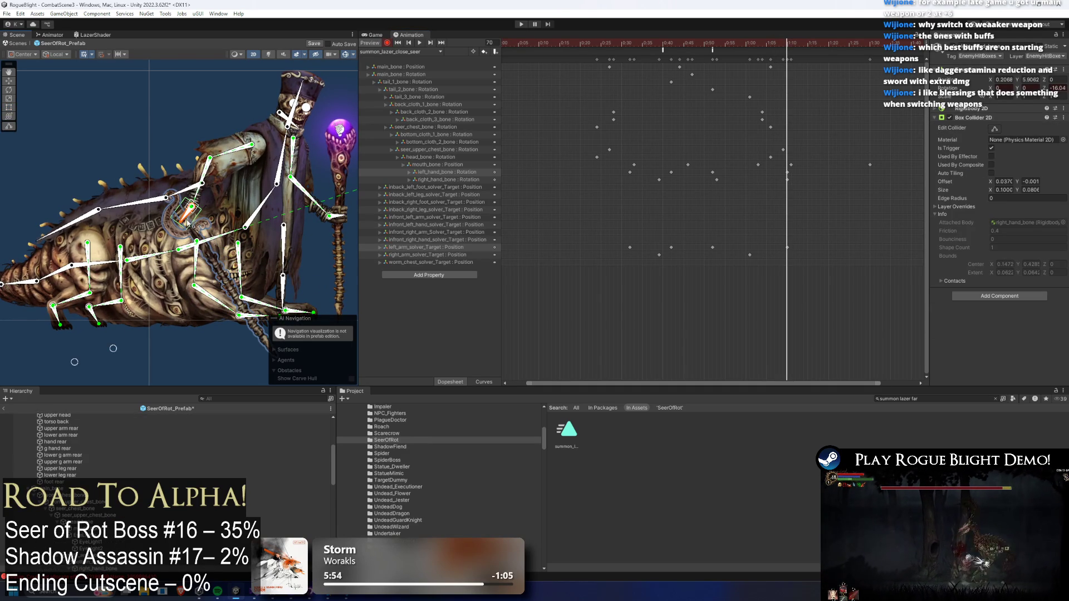
drag(191, 209, 189, 194)
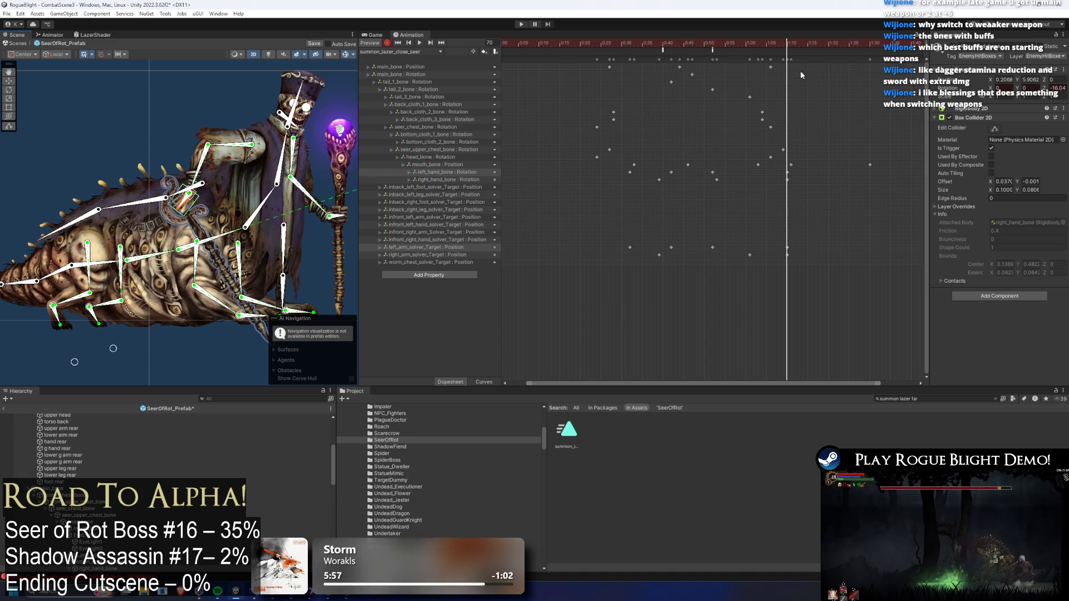
- Preview the clip to check the raised hand, stopping at frame 70 and replaying
key(space)
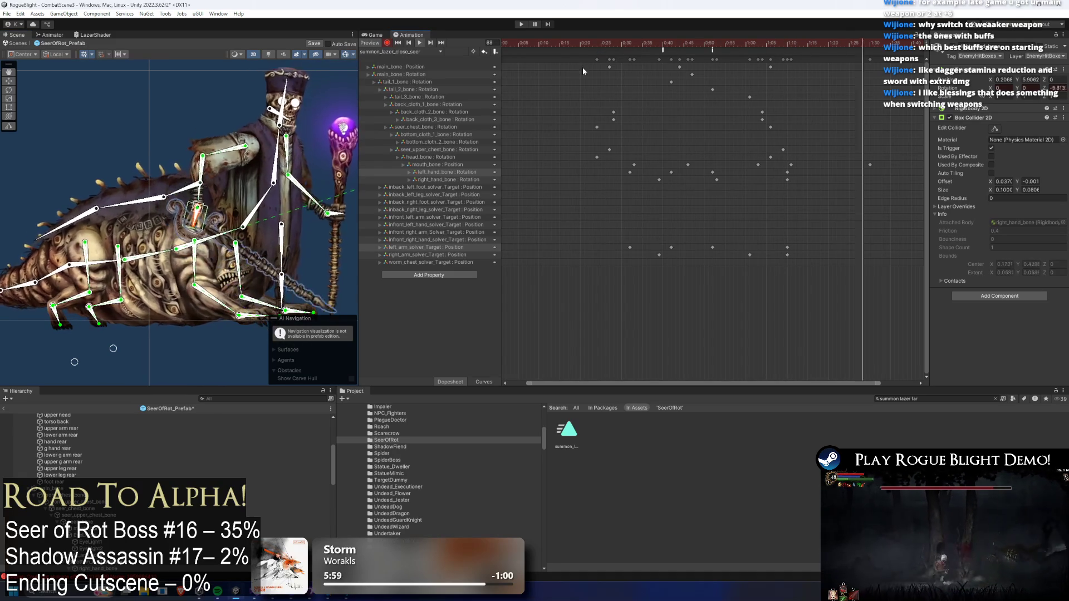
click(793, 51)
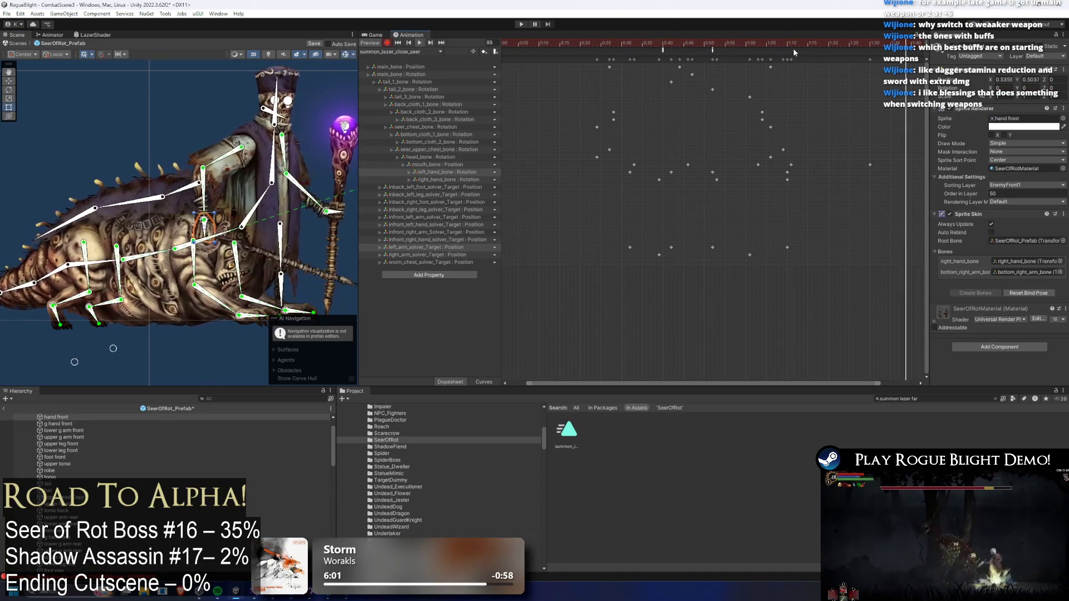
click(786, 45)
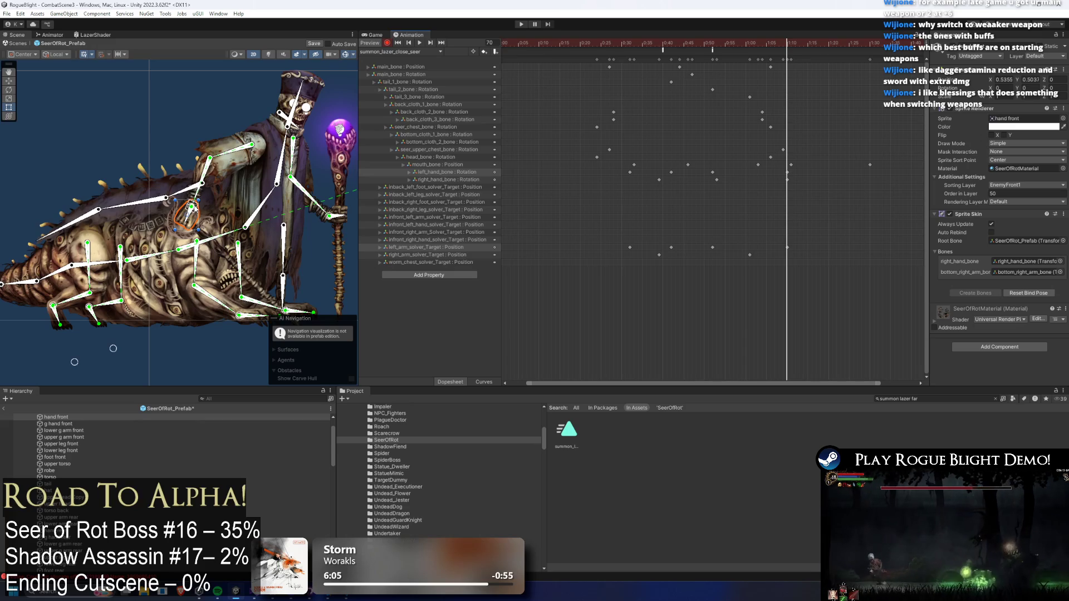
key(space)
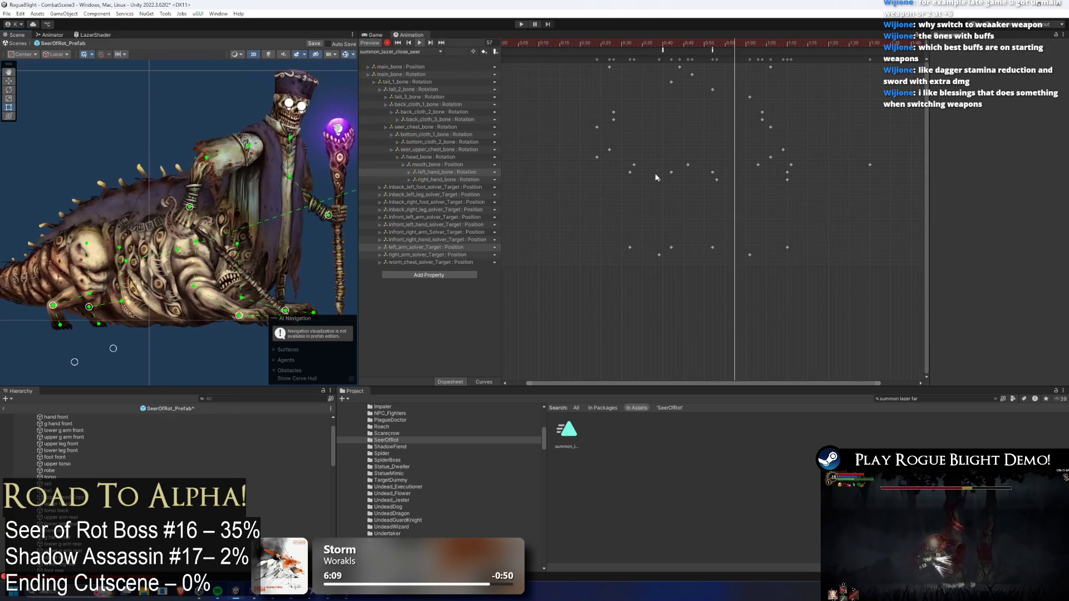
- Go to frame 70, select the right hand bone, and play the preview, stepping one frame
click(772, 48)
drag(772, 50, 787, 61)
scroll(200, 214, up, 2)
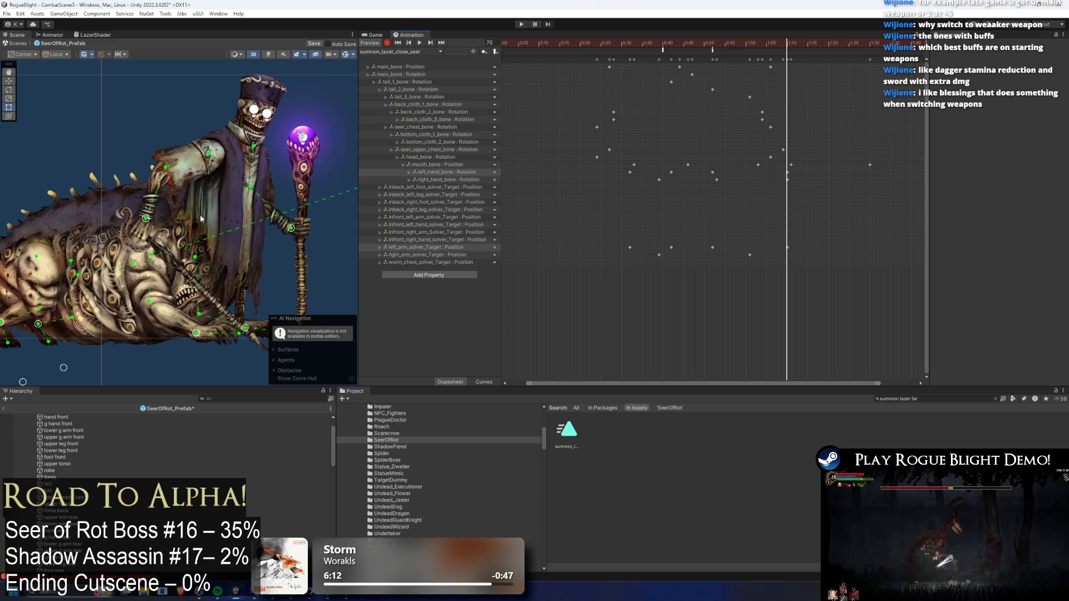
click(144, 222)
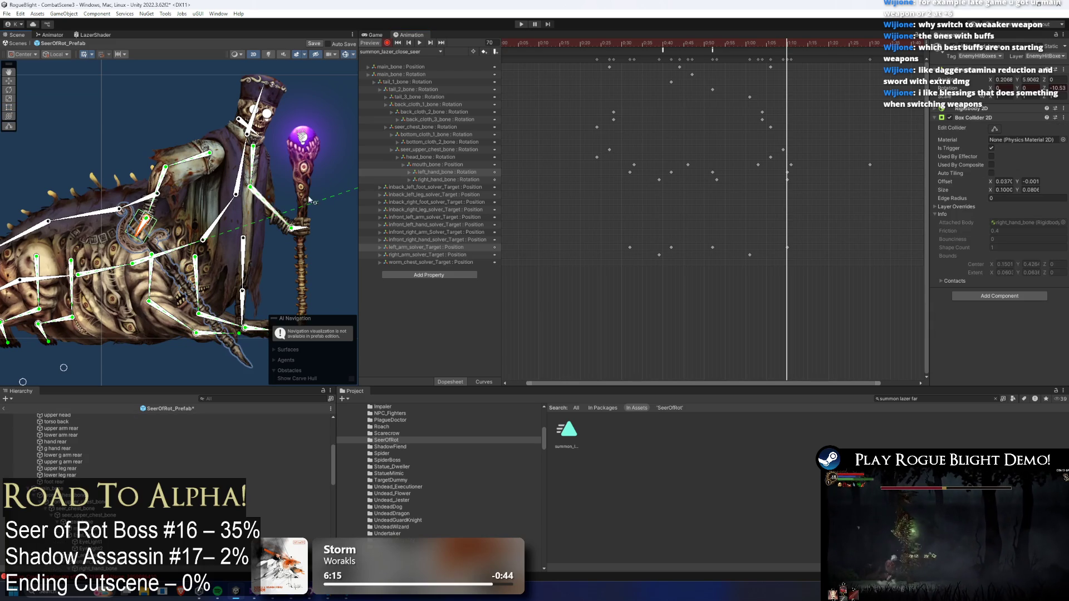
key(space)
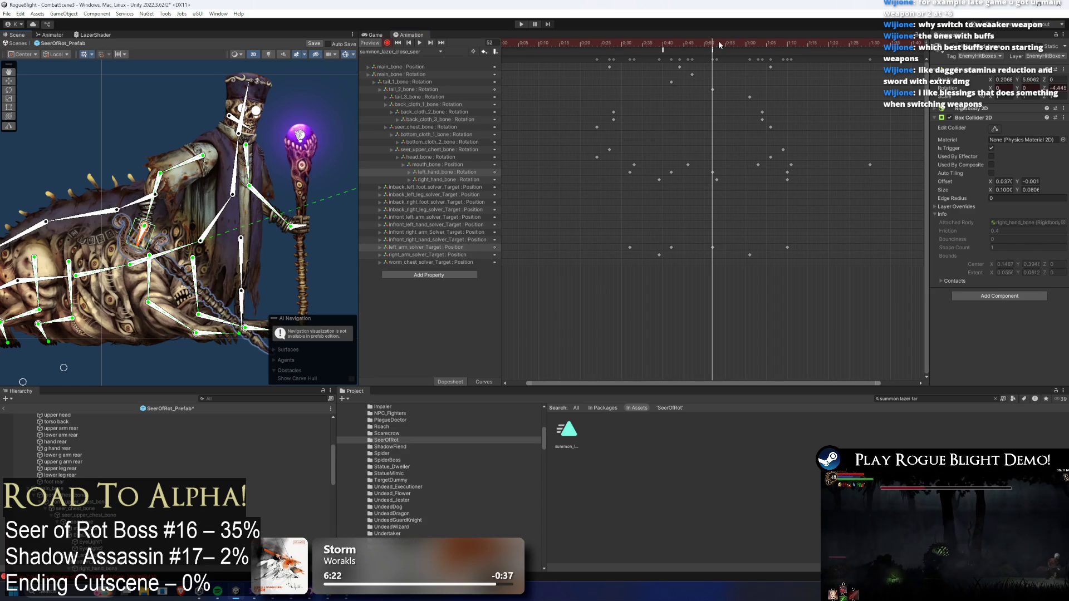
key(period)
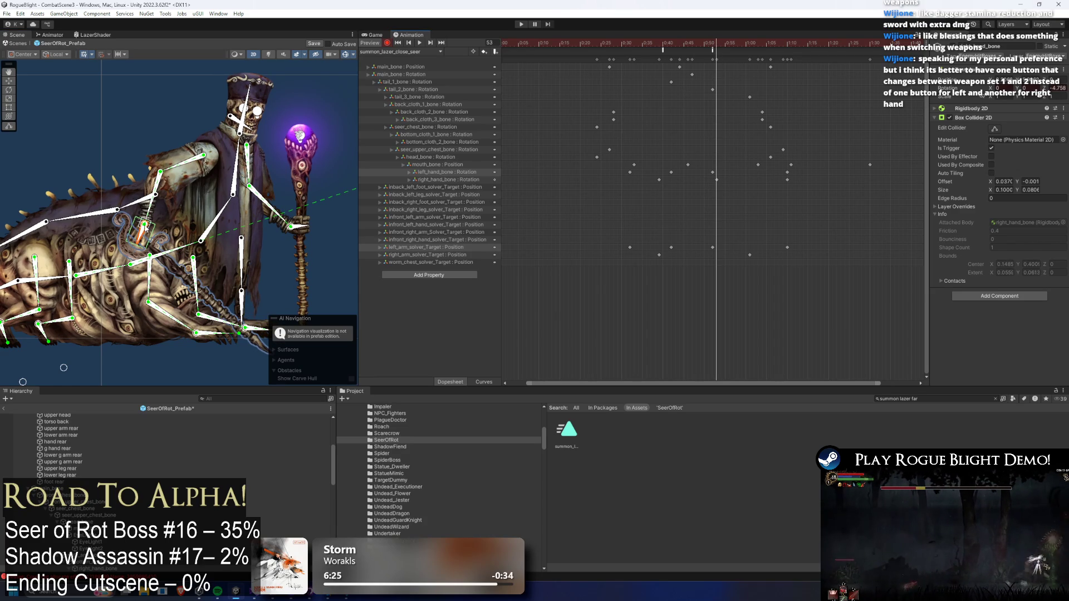
key(space)
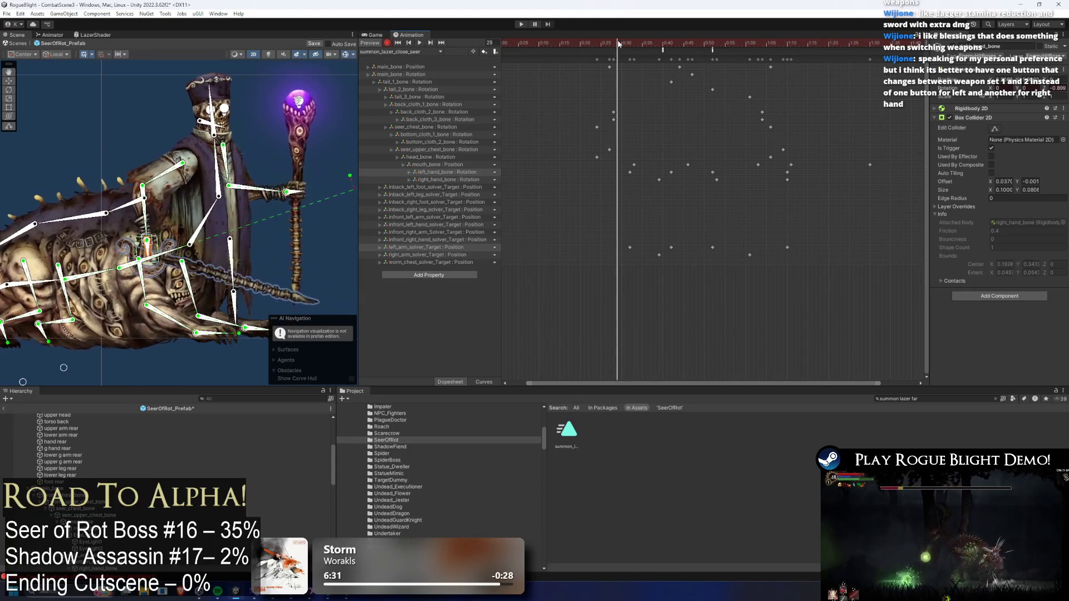
- Scrub back to frame 43 and try repositioning the right arm target, then undo it
drag(710, 48, 658, 48)
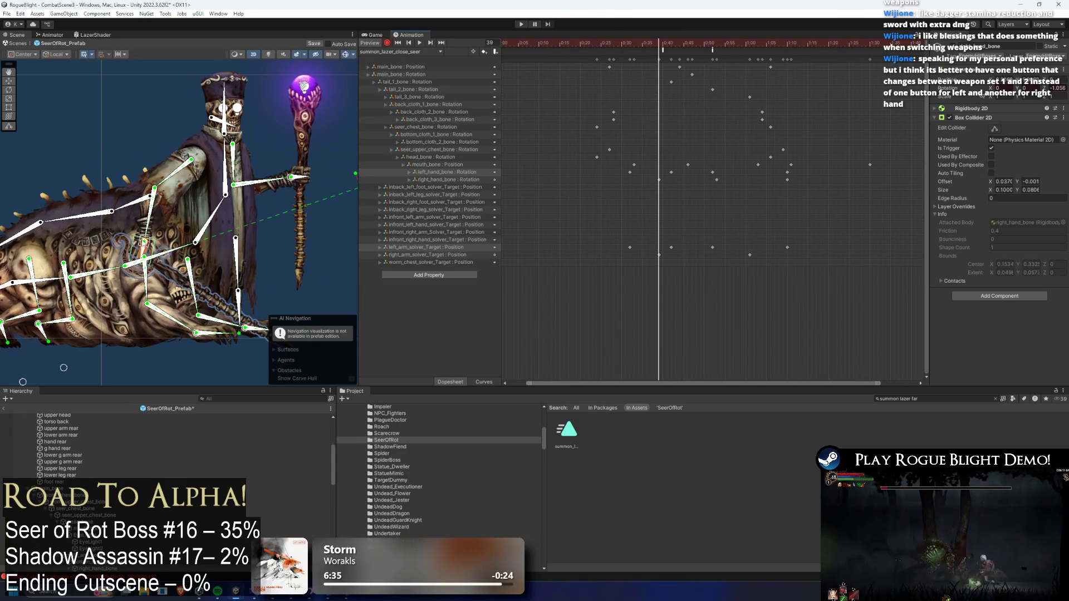
click(674, 47)
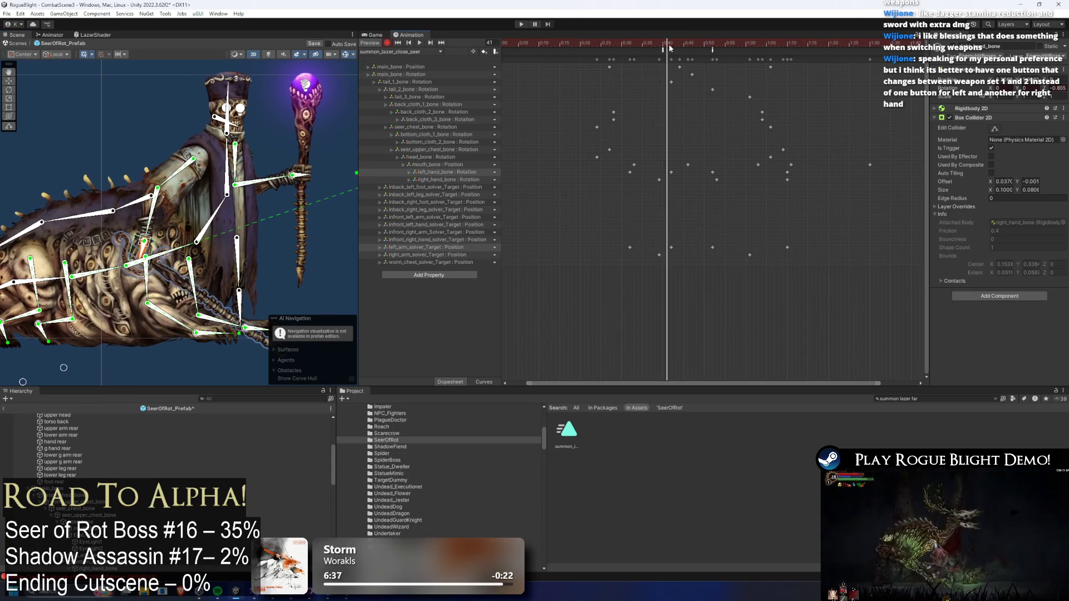
drag(142, 240, 138, 238)
key(ctrl+z)
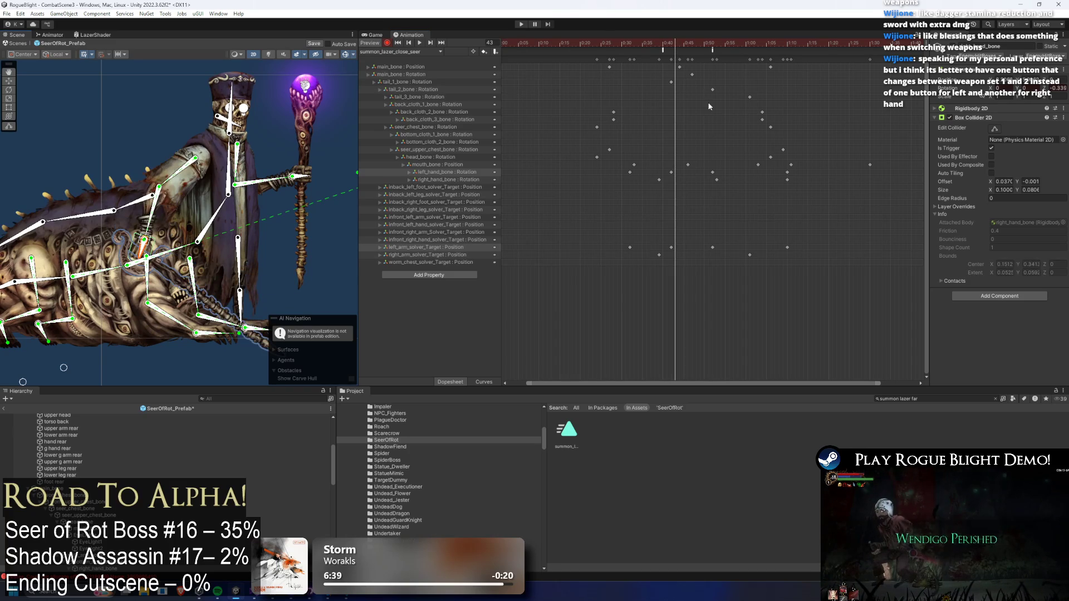
- Raise the arm target at frame 46 to key it, then preview the clip
click(688, 44)
drag(629, 247, 627, 248)
click(659, 254)
key(space)
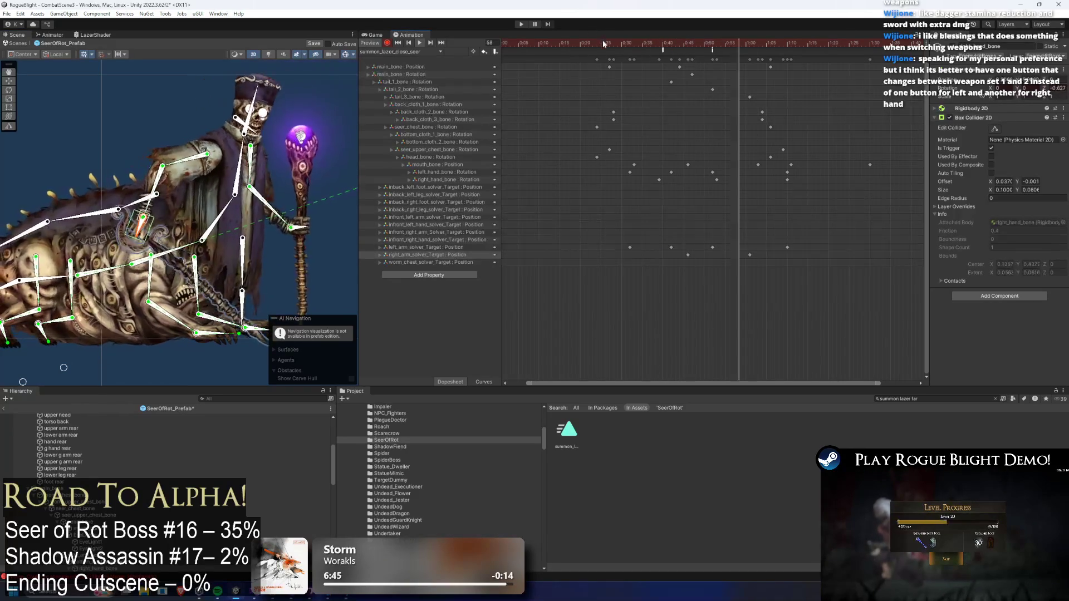
key(space)
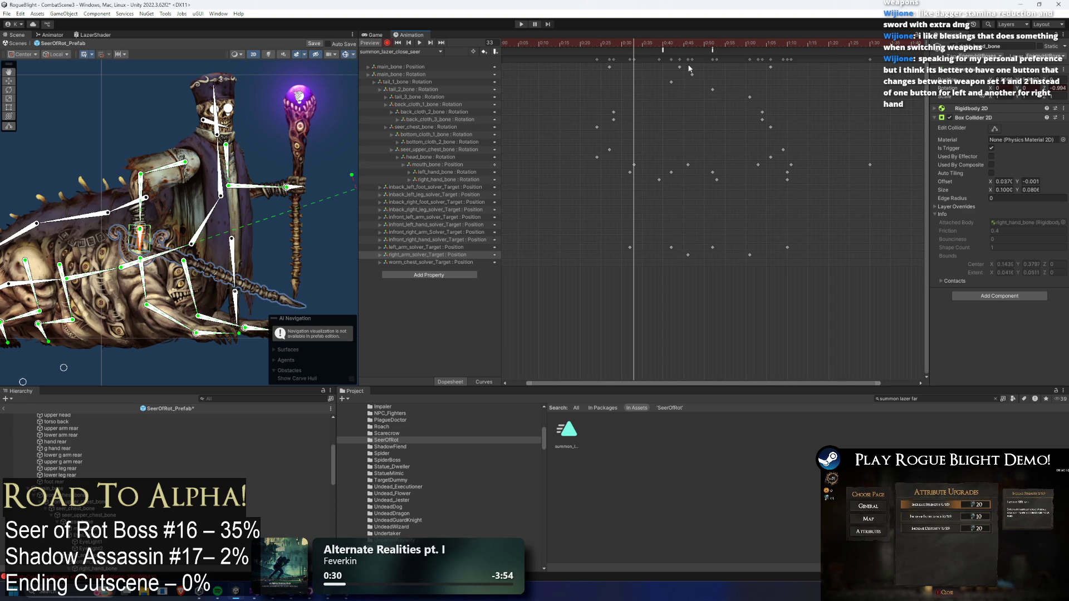
key(space)
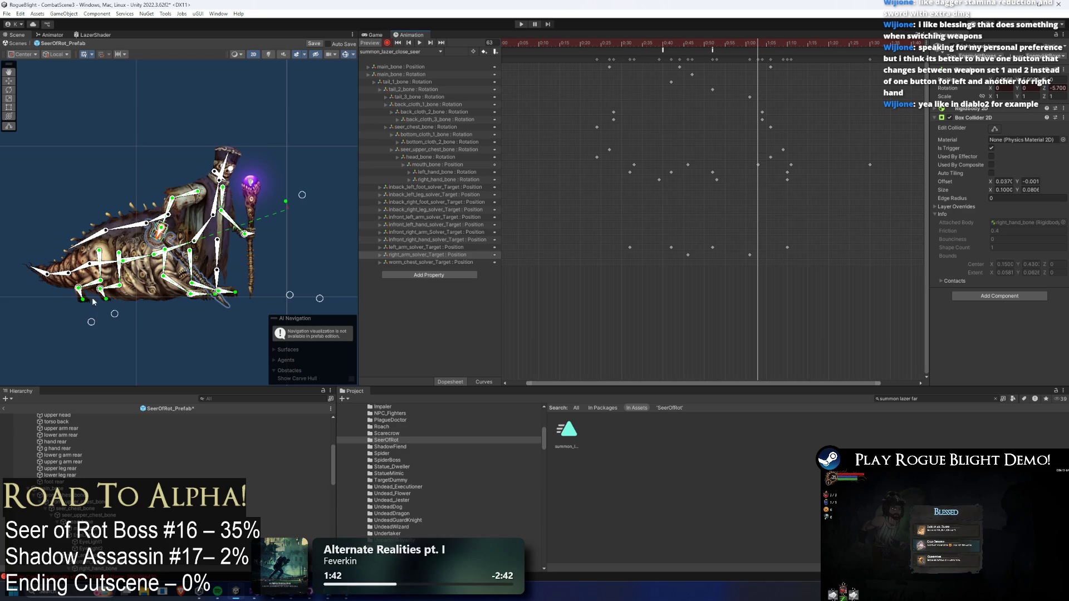
- Nudge the arm target slightly down-left at frame 61, then scrub and play to check it
scroll(161, 247, up, 4)
click(203, 109)
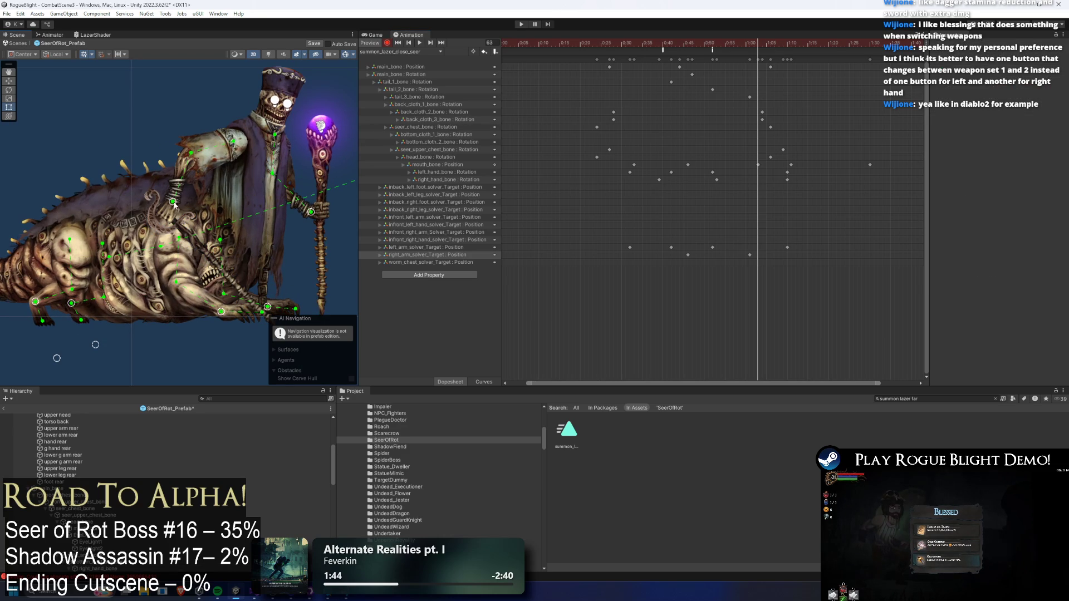
click(747, 44)
click(750, 44)
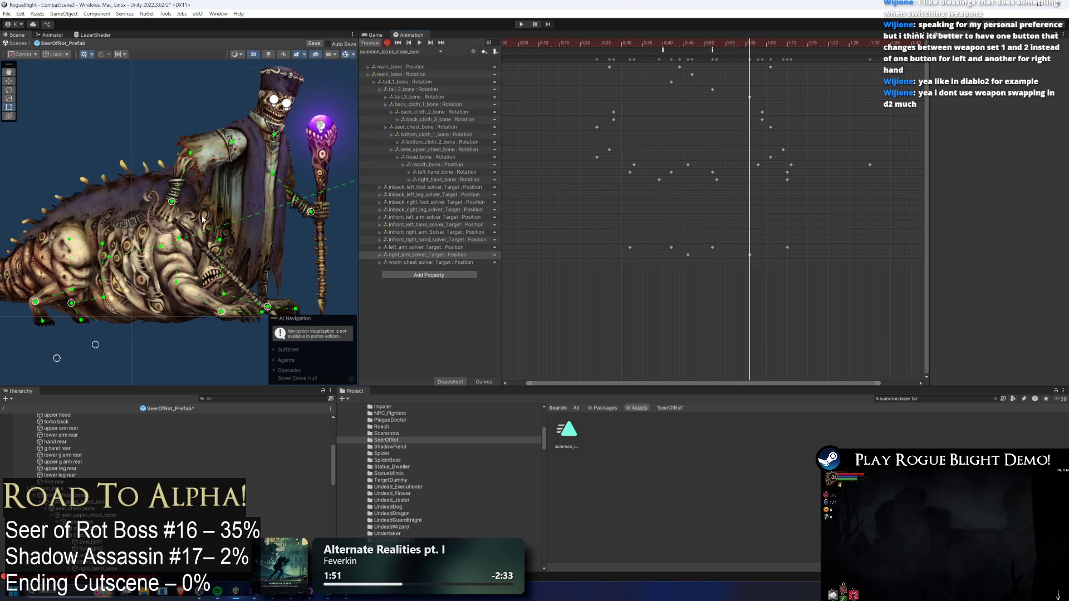
drag(169, 192, 166, 196)
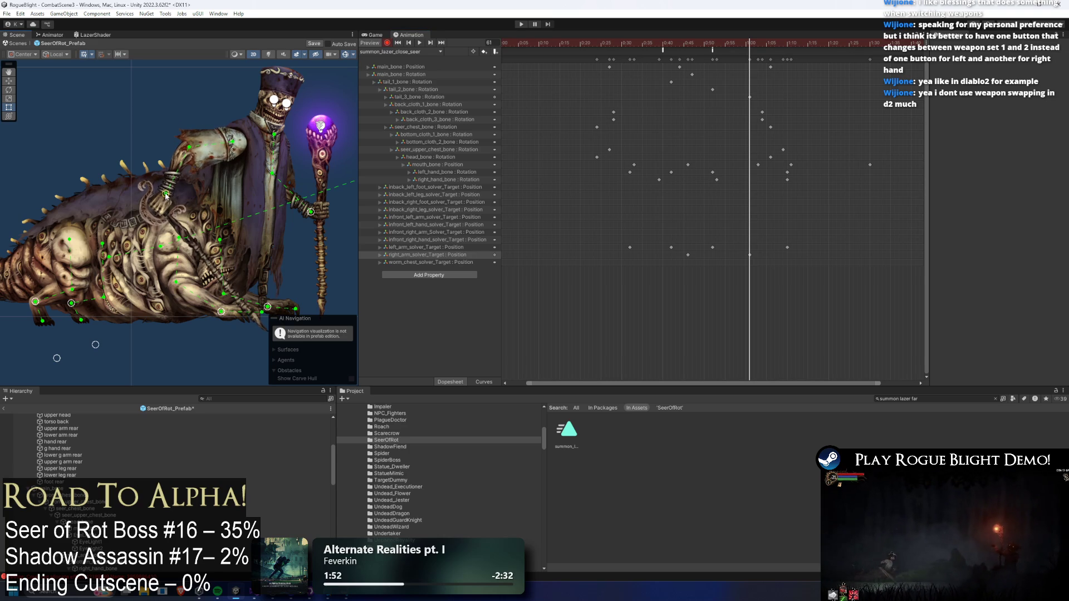
mouse_move(675, 43)
mouse_down()
mouse_move(766, 51)
mouse_move(752, 58)
mouse_up()
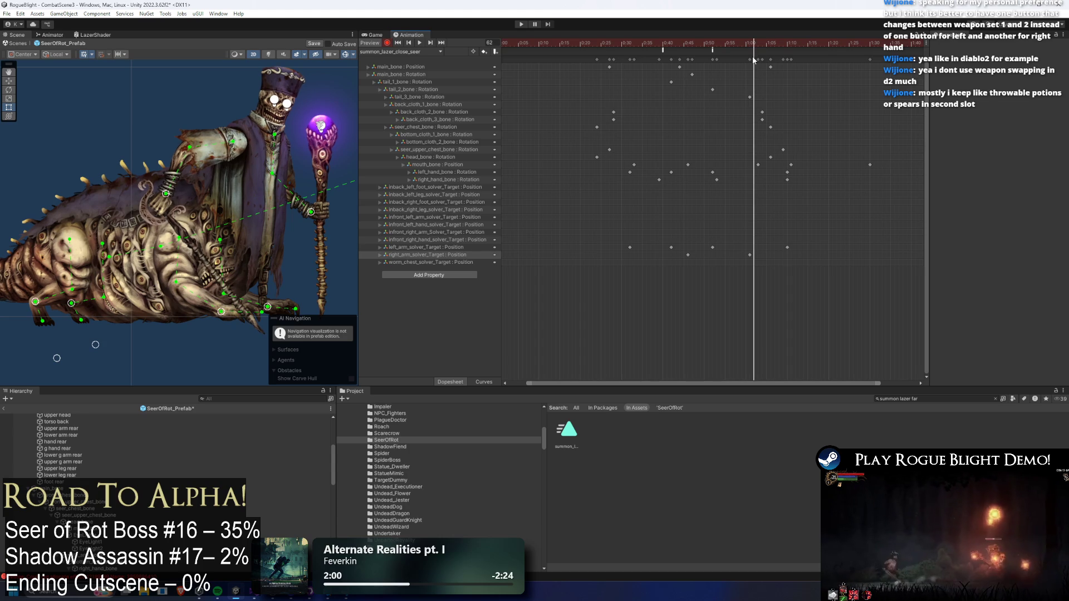
key(space)
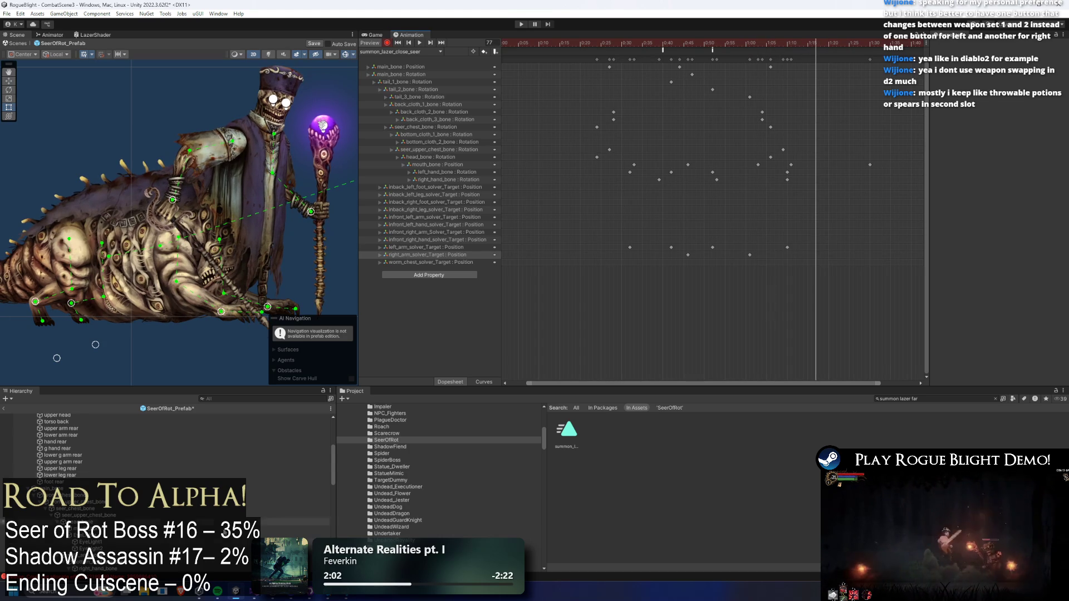
- Launch GitHub Desktop from Windows search, close it, and reopen the app search
key(super)
text(github)
key(Return)
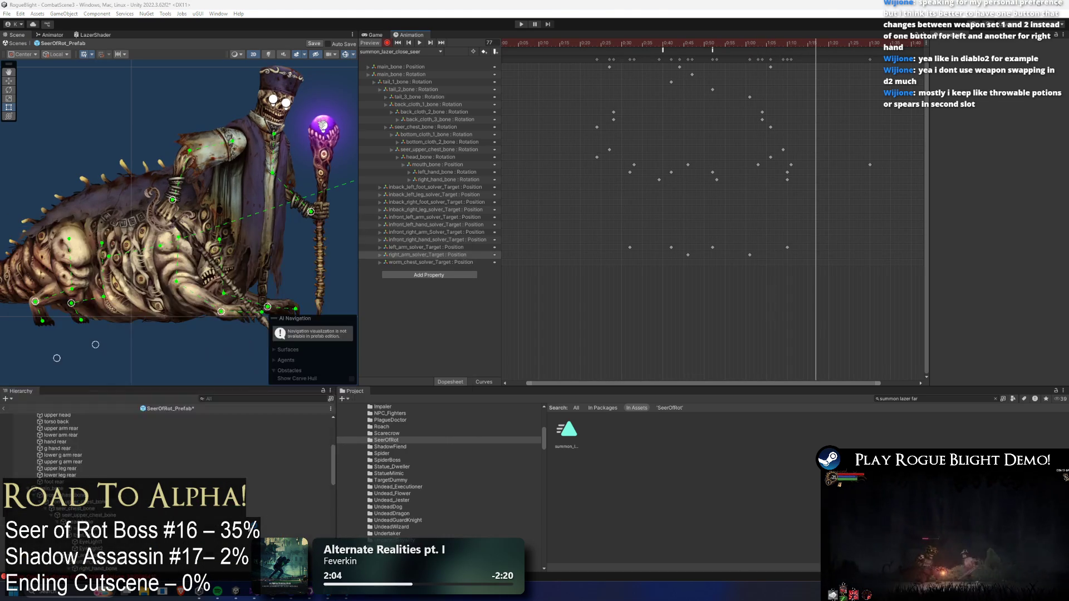
click(1058, 4)
key(super)
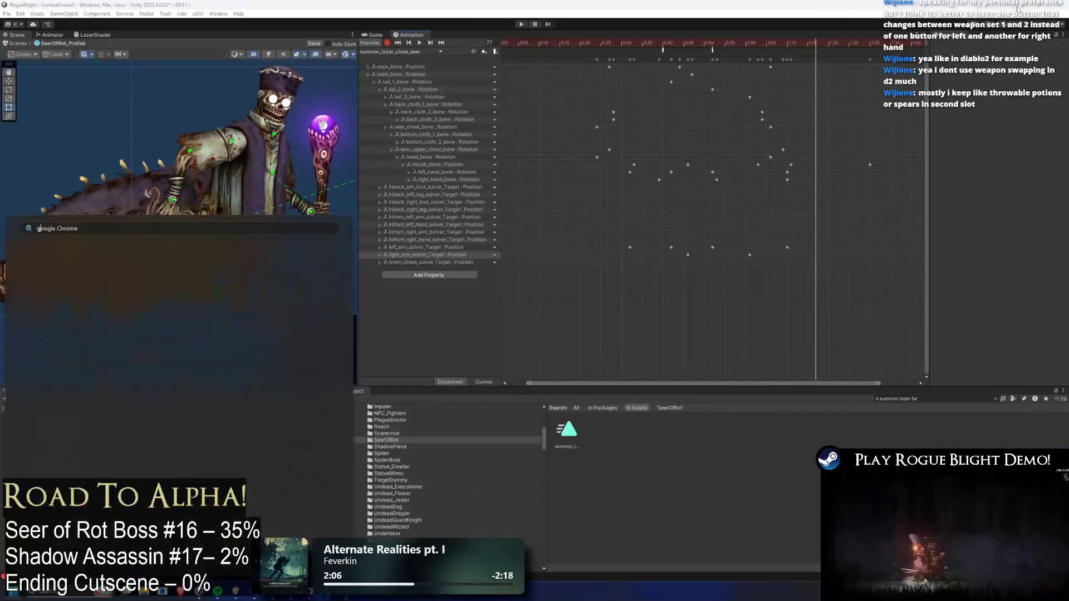
- Dismiss the search and switch to Chrome's Call to Arms Rune Word wiki page
key(Escape)
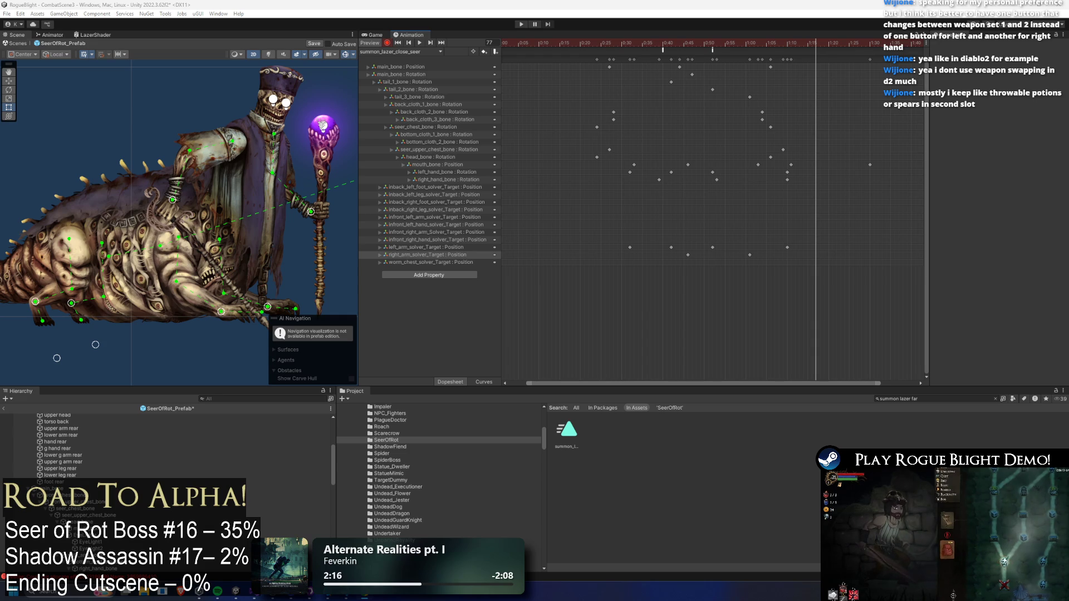
key(alt+Tab)
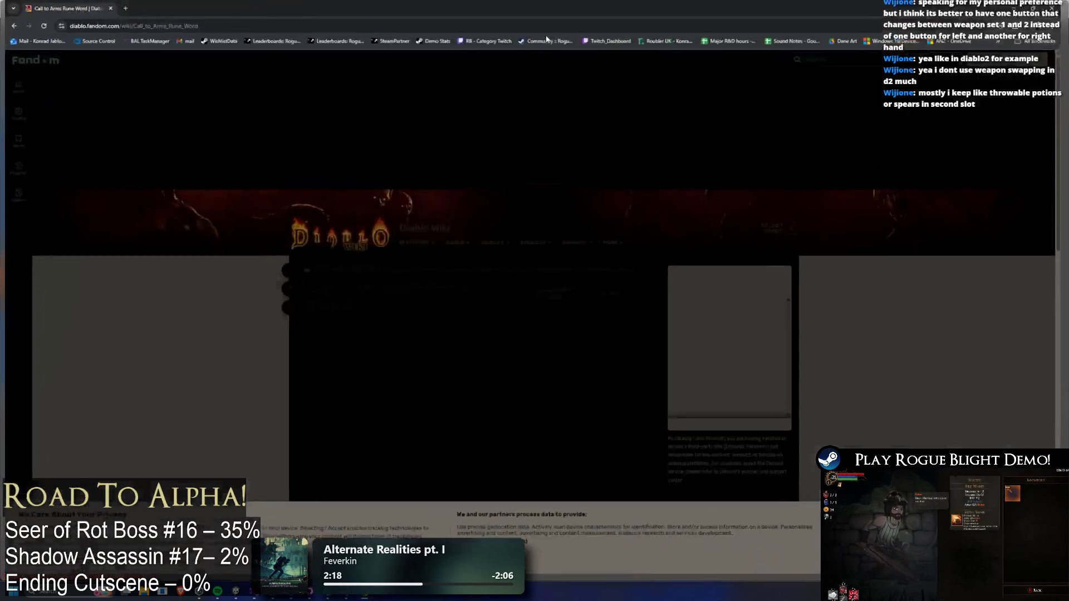
- Turn Dark Reader off for the wiki site, zoom in, and scroll down to the article
click(1009, 26)
click(981, 65)
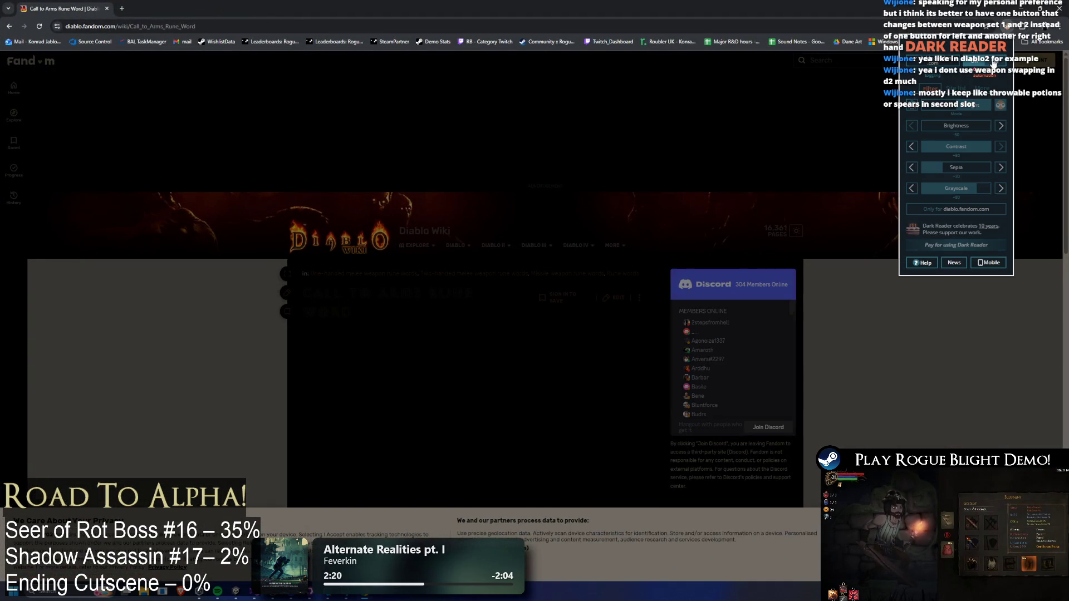
key(Escape)
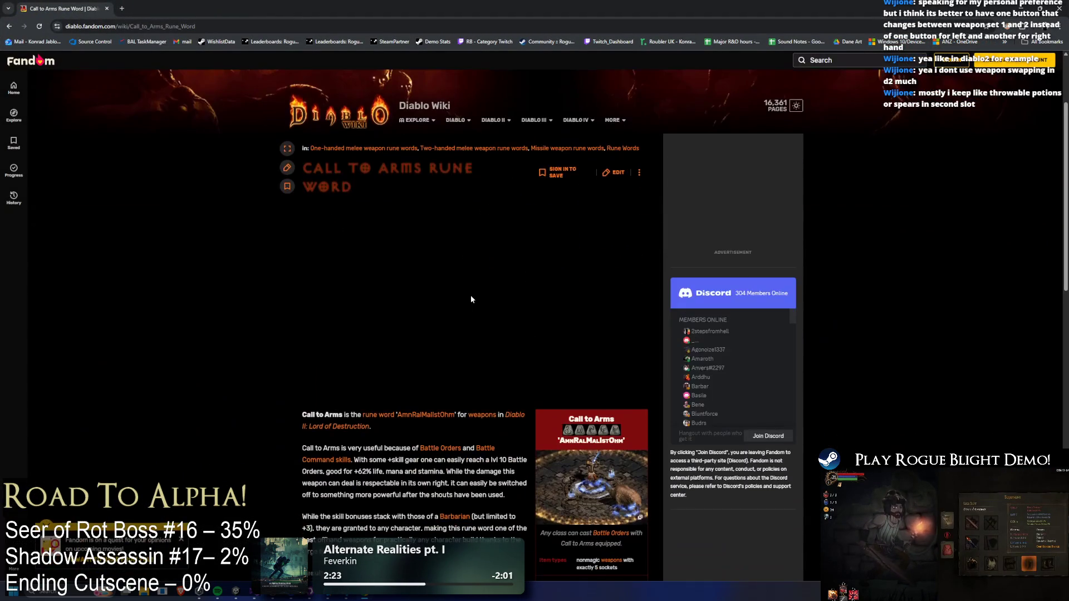
key(ctrl+plus)
key(ctrl+plus)
key(ctrl+plus)
scroll(476, 282, down, 4)
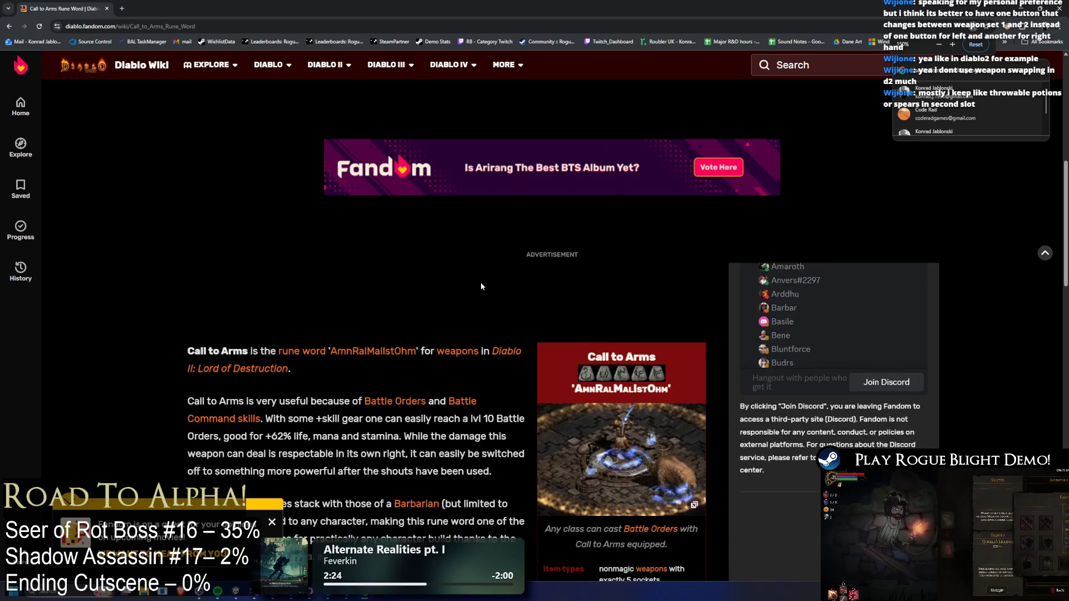